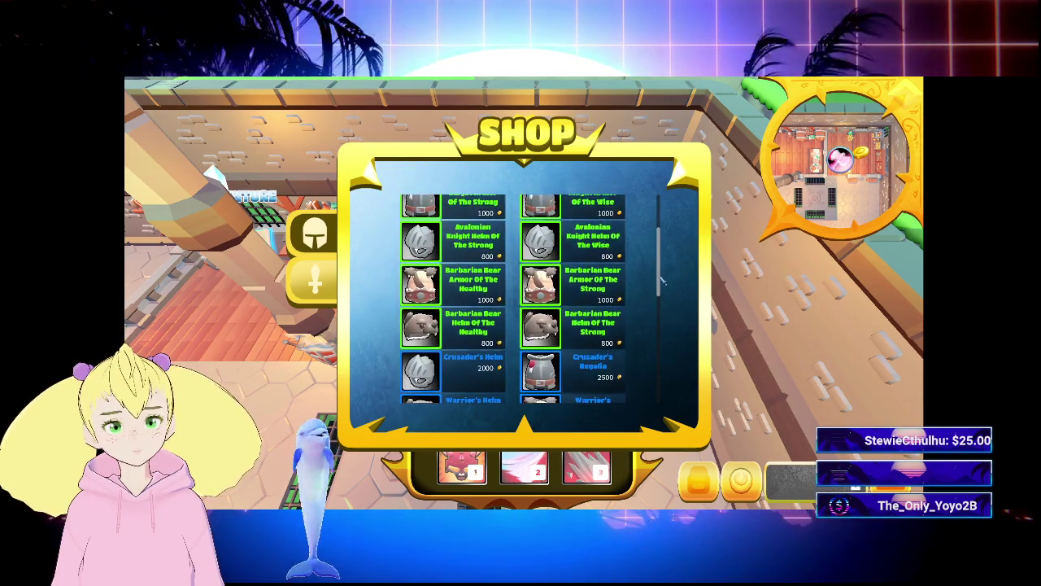
Scroll through the shop's armor item list to review its entries
mouse_move(665, 376)
left_mouse_down()
mouse_move(665, 244)
mouse_move(669, 309)
left_mouse_up()
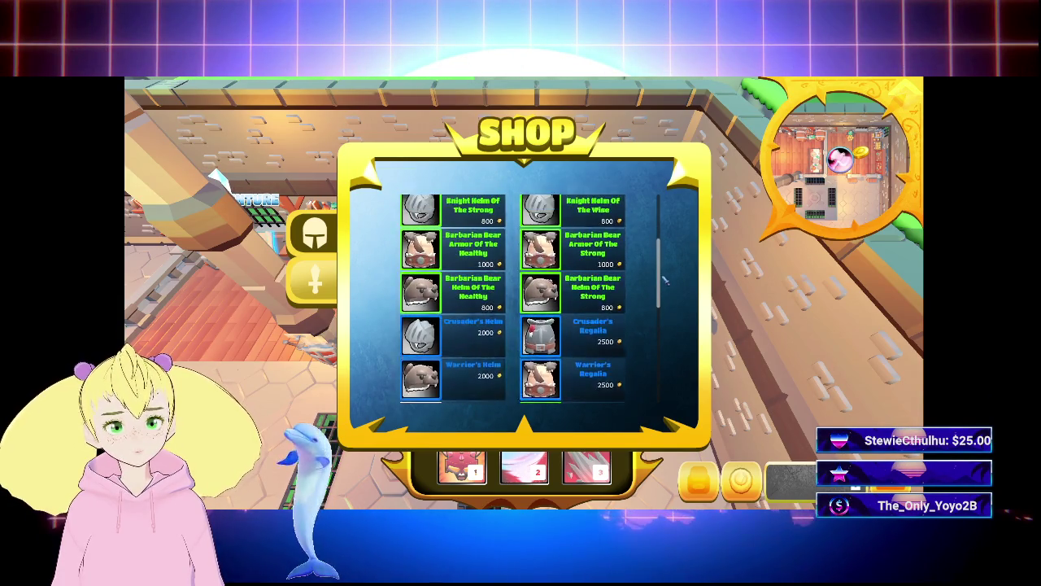
mouse_move(663, 226)
left_mouse_down()
mouse_move(663, 269)
mouse_move(663, 230)
left_mouse_up()
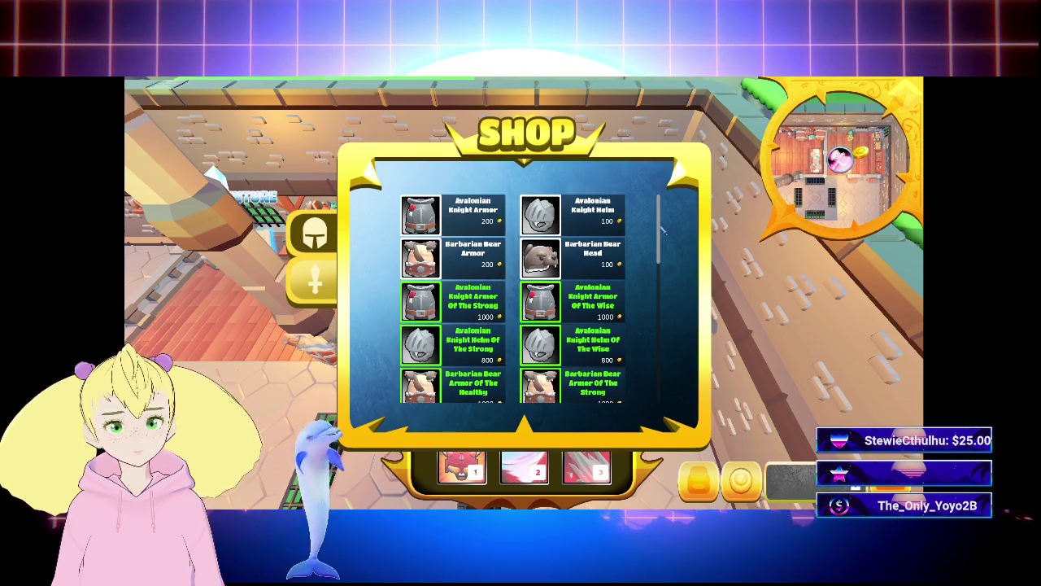
mouse_move(663, 231)
left_mouse_down()
mouse_move(672, 324)
mouse_move(664, 364)
left_mouse_up()
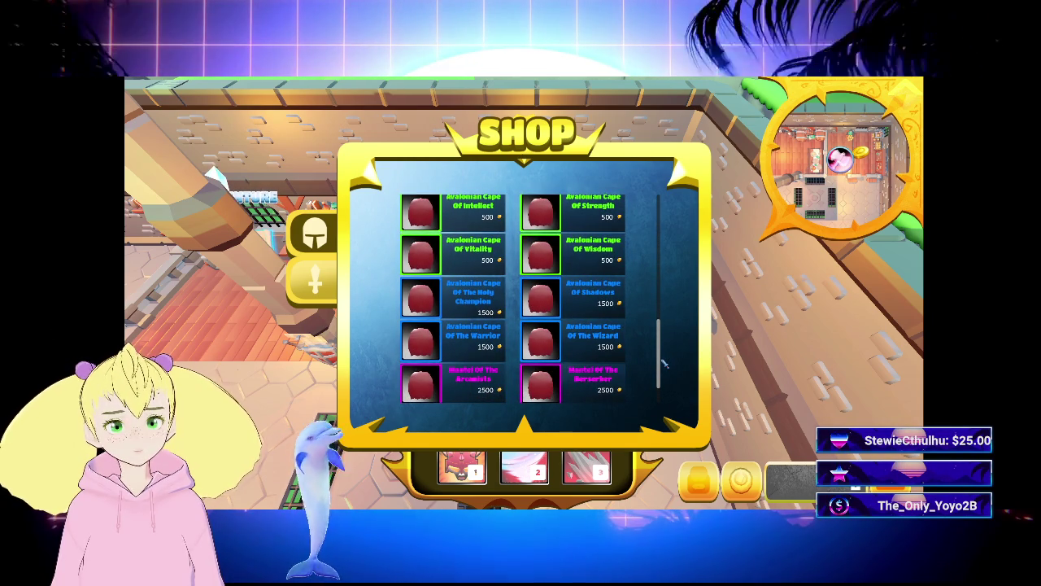
mouse_move(567, 327)
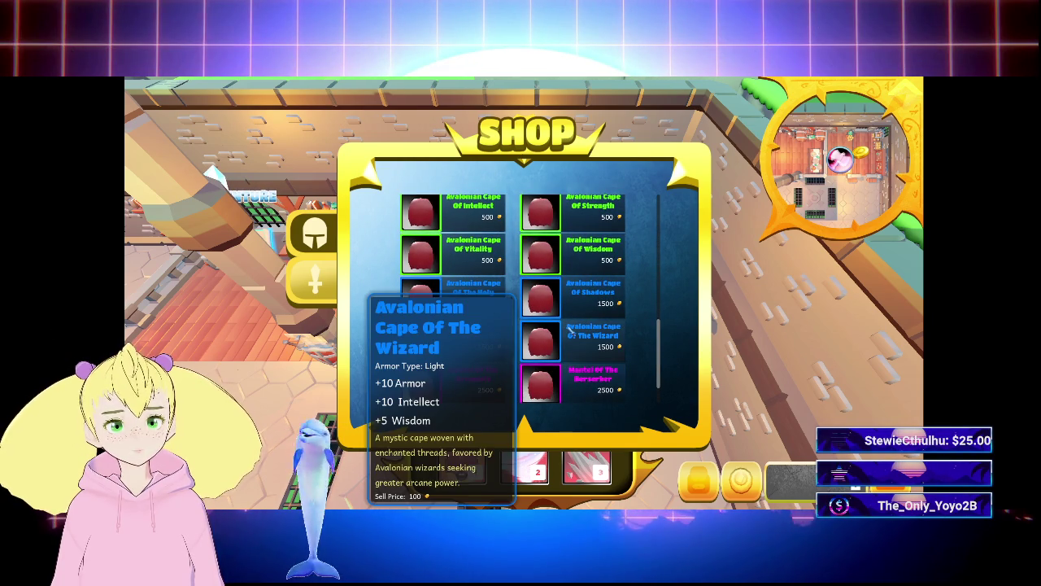
mouse_move(578, 298)
mouse_move(455, 303)
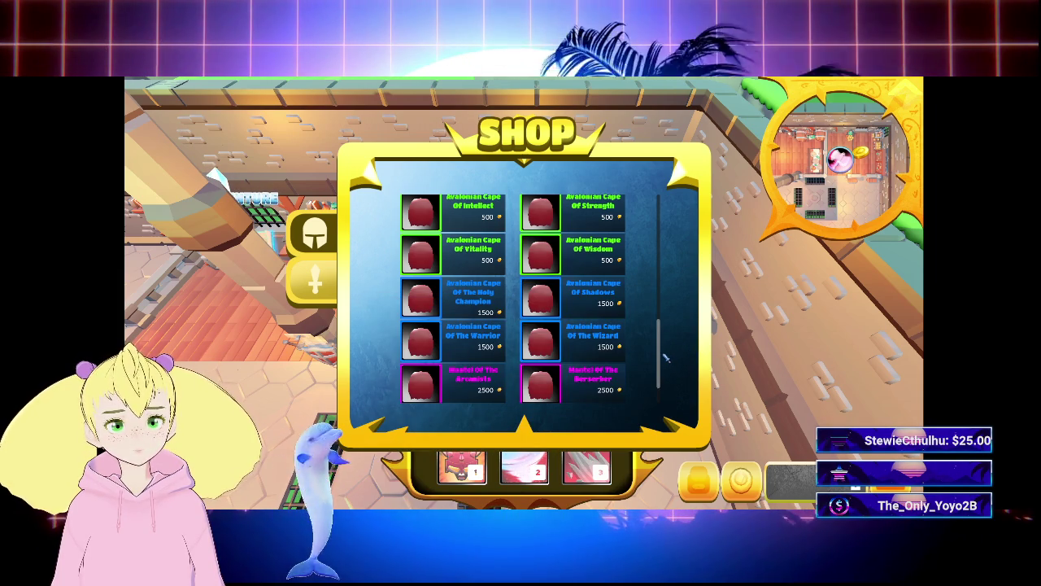
scroll(664, 366, "down", 1)
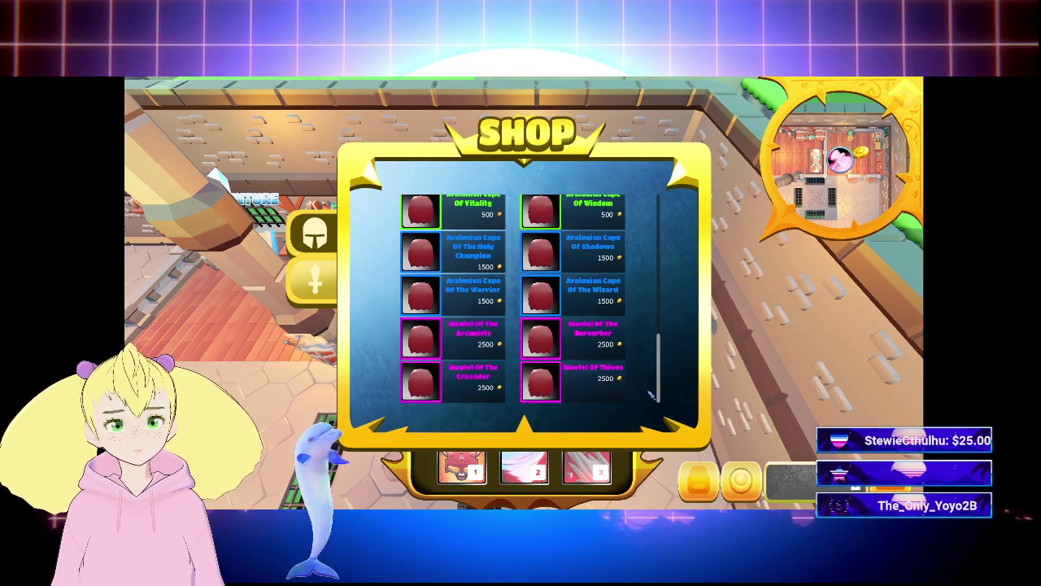
mouse_move(546, 398)
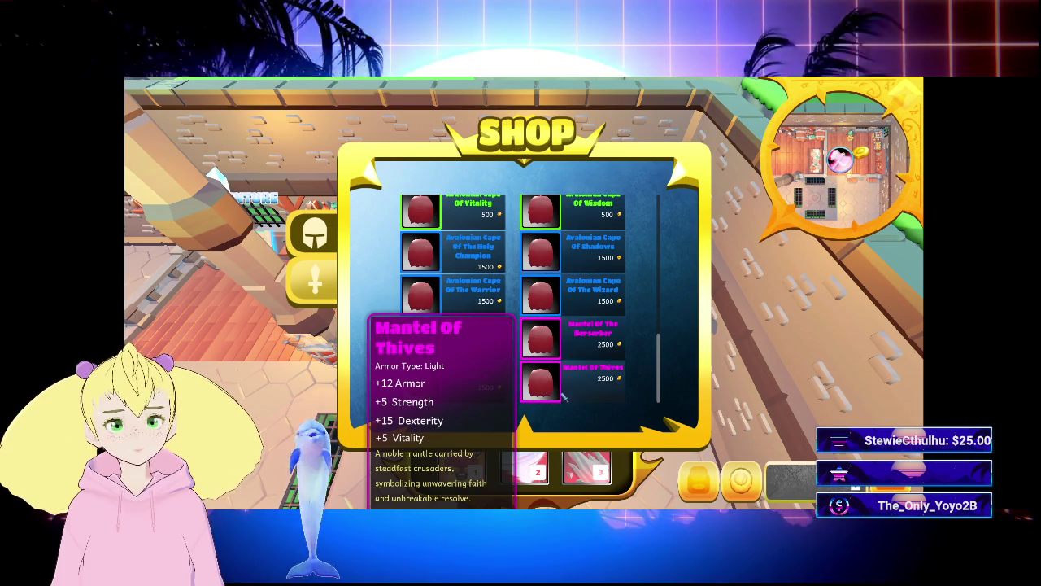
scroll(661, 393, "up", 5)
scroll(661, 393, "down", 5)
left_click_drag(661, 403, 662, 303)
scroll(661, 303, "down", 3)
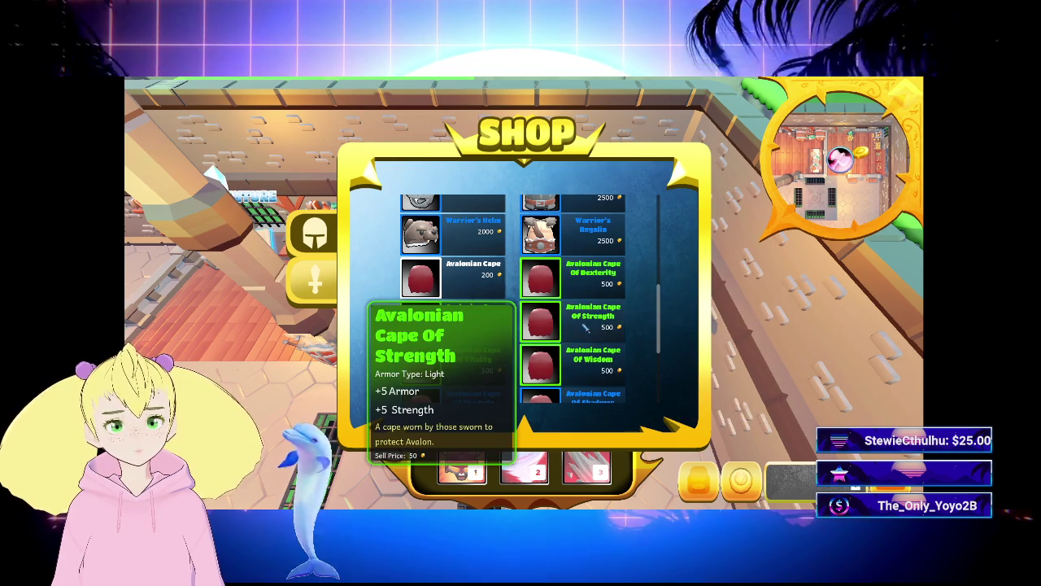
mouse_move(428, 327)
mouse_move(561, 372)
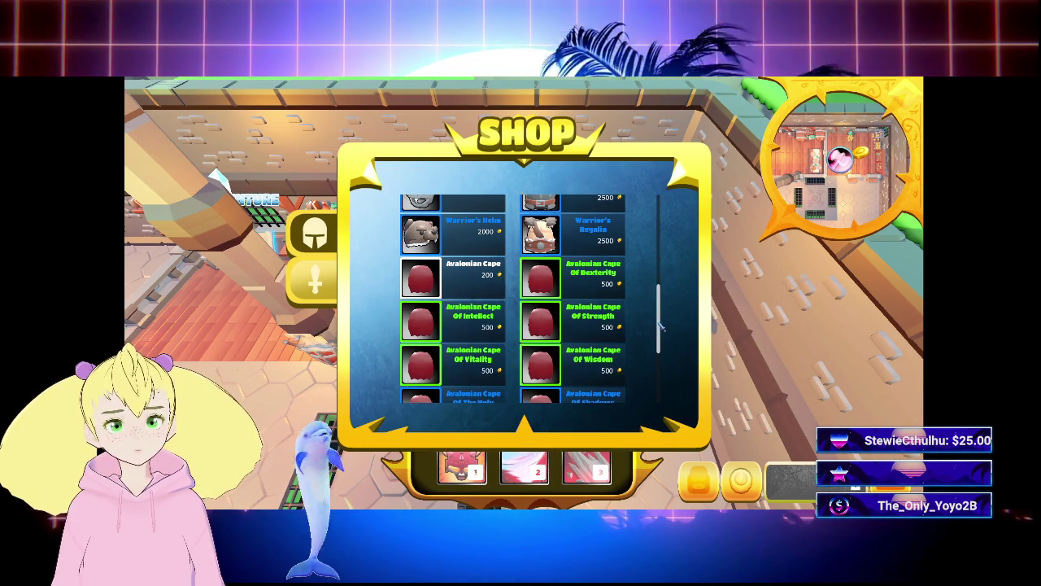
scroll(659, 325, "down", 3)
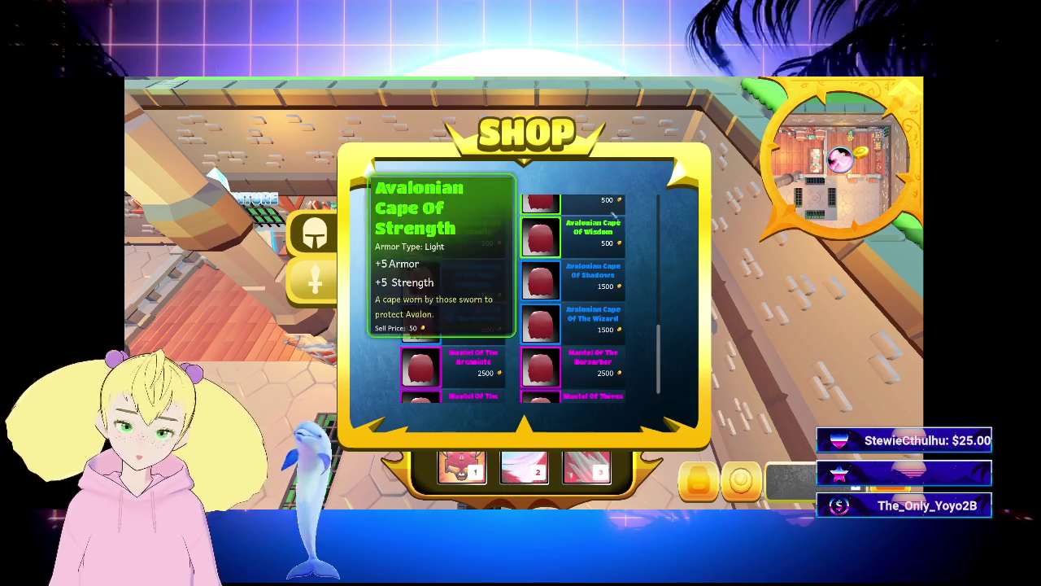
scroll(661, 356, "up", 5)
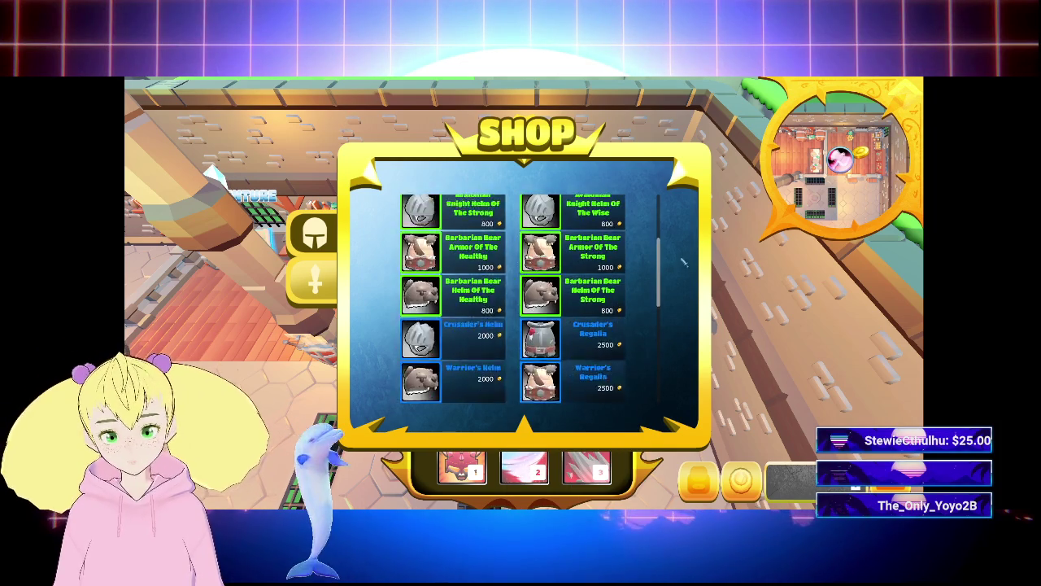
scroll(672, 301, "down", 5)
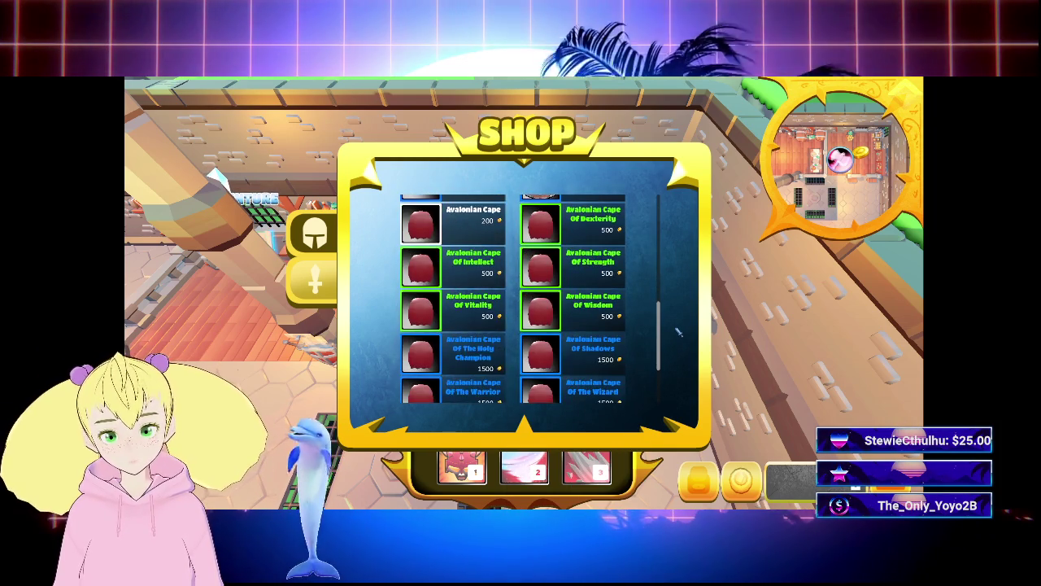
scroll(665, 269, "up", 7)
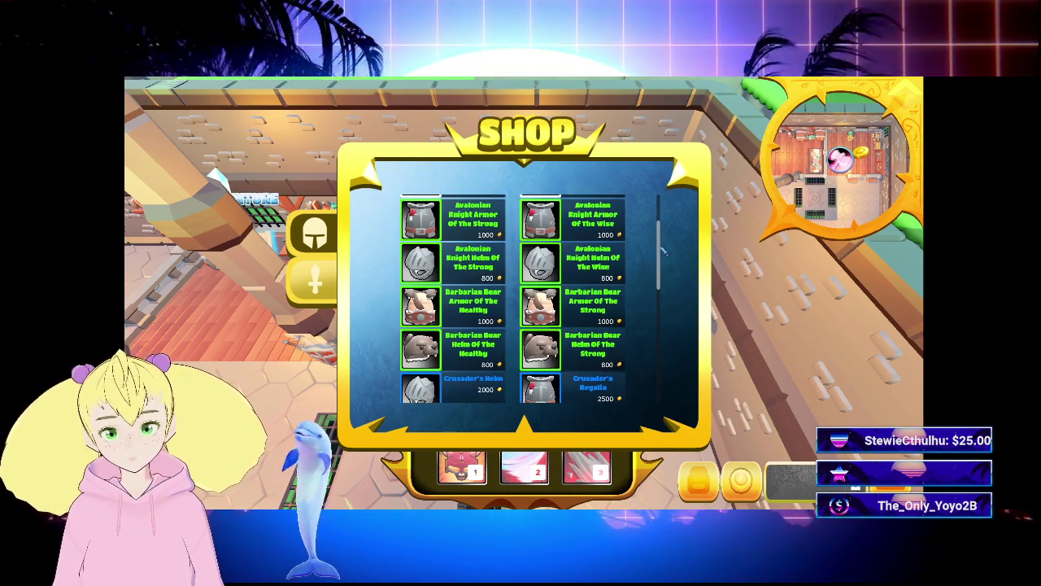
scroll(663, 244, "up", 2)
scroll(663, 232, "down", 1)
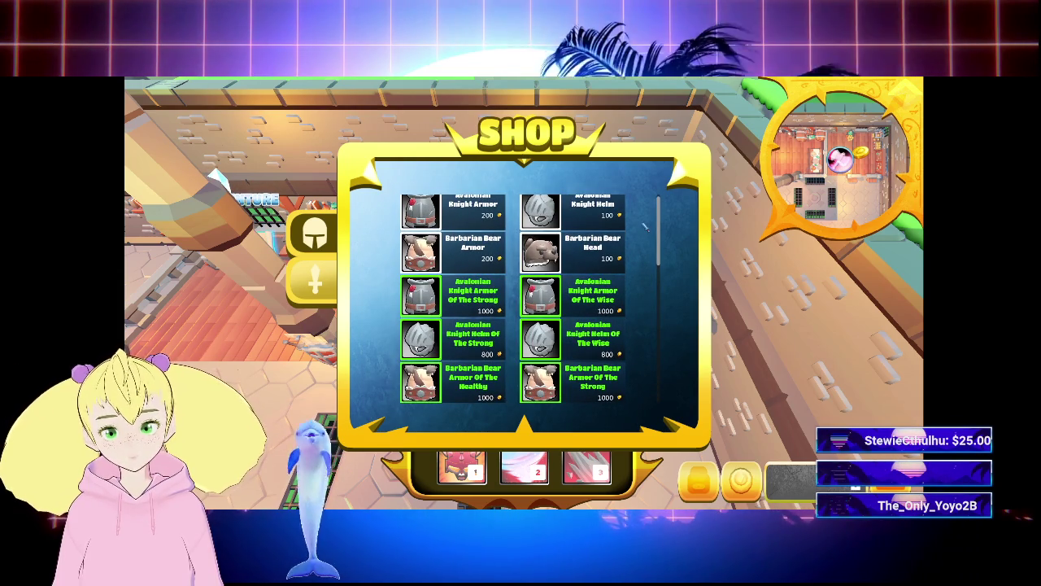
scroll(644, 236, "down", 3)
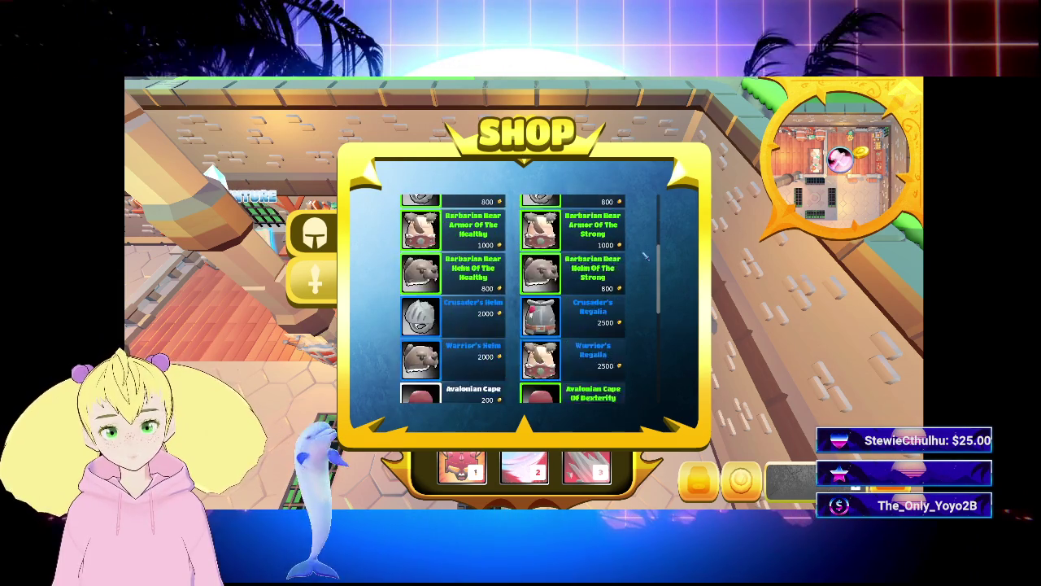
scroll(644, 256, "down", 3)
scroll(644, 257, "up", 2)
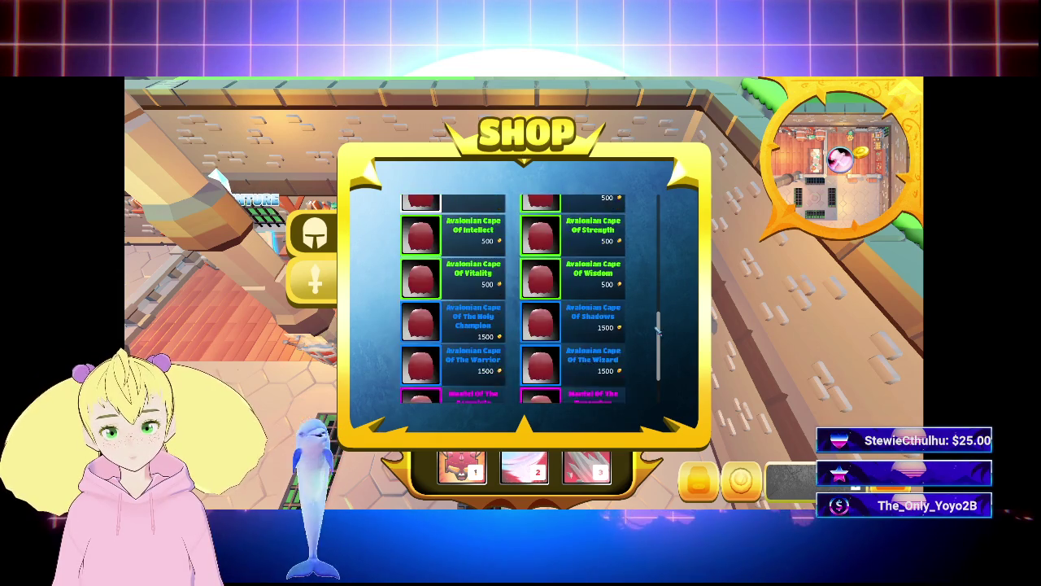
left_click_drag(657, 370, 663, 208)
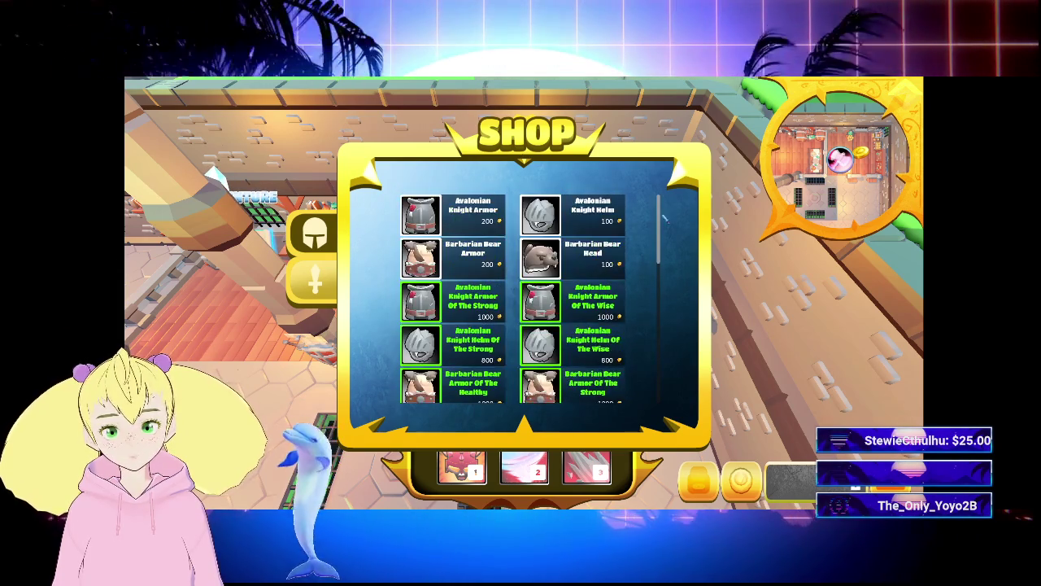
scroll(671, 213, "down", 2)
scroll(669, 319, "up", 5)
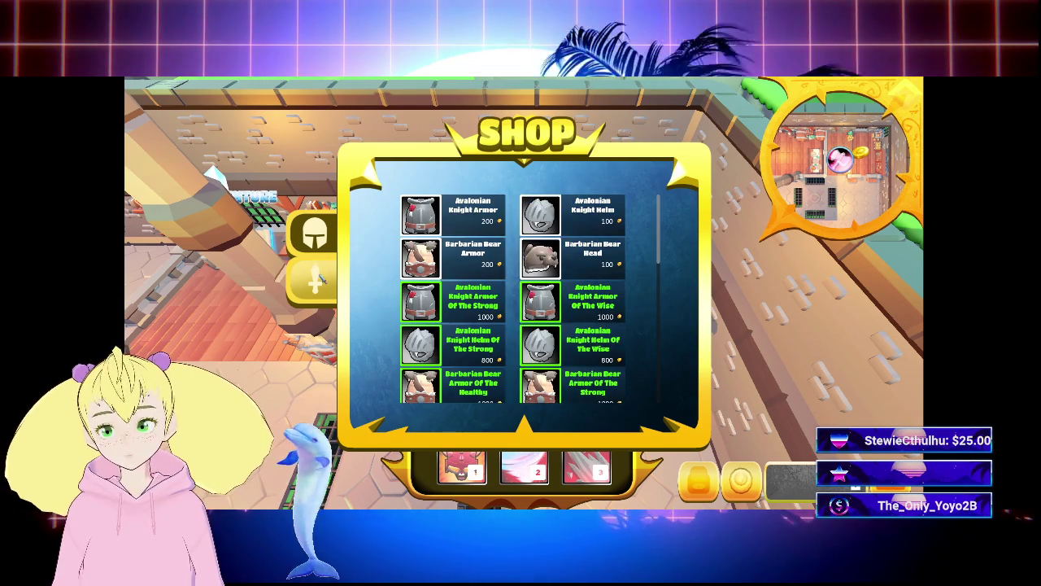
Switch the shop to the weapons list and back to the armor list
left_click(317, 277)
left_click(316, 233)
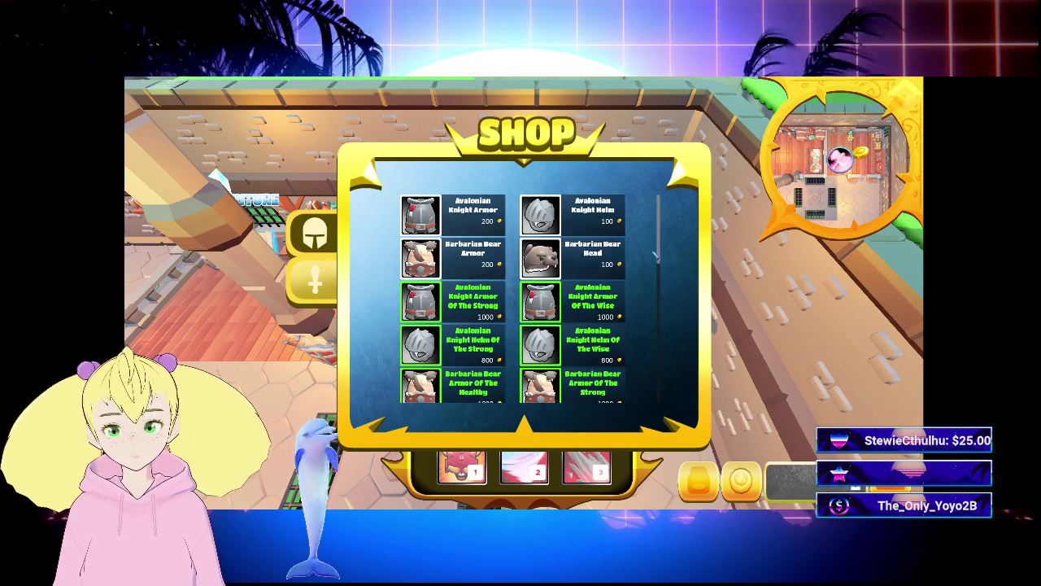
scroll(661, 241, "down", 5)
scroll(660, 227, "up", 5)
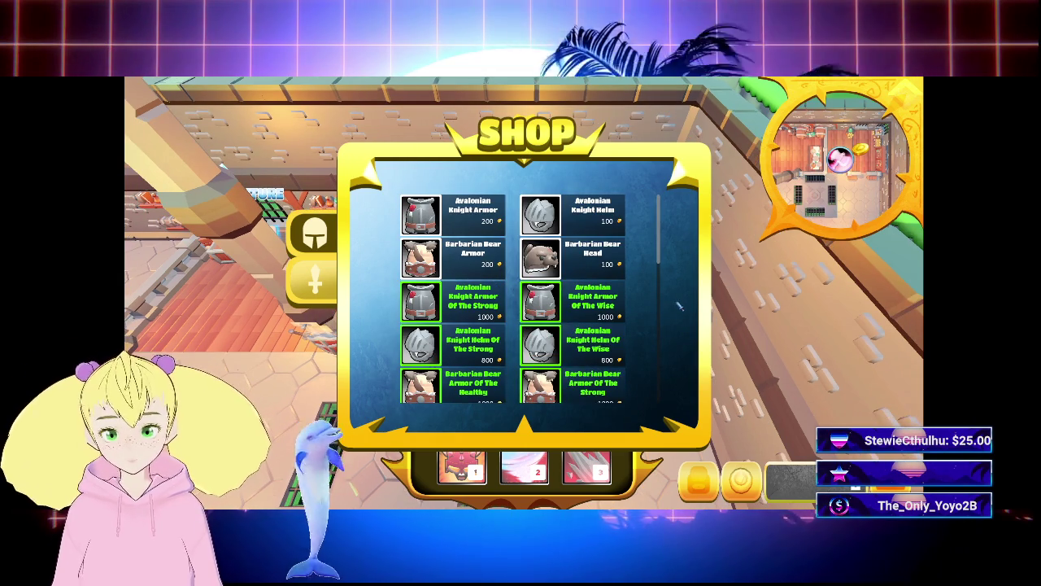
Close the shop, walk down-left across the courtyard, and switch back to the Godot editor
key("Escape")
key("s")
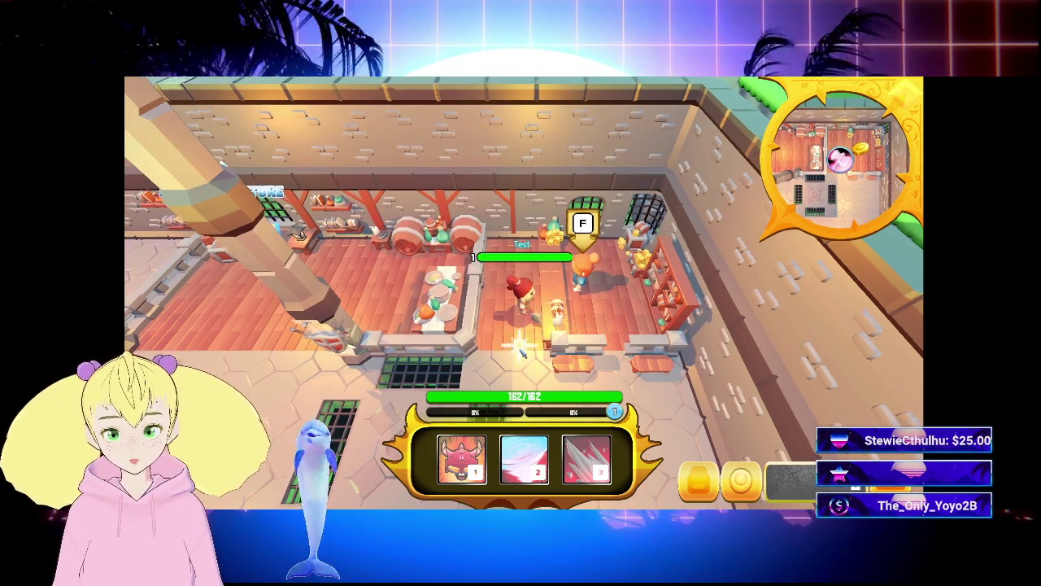
key("a")
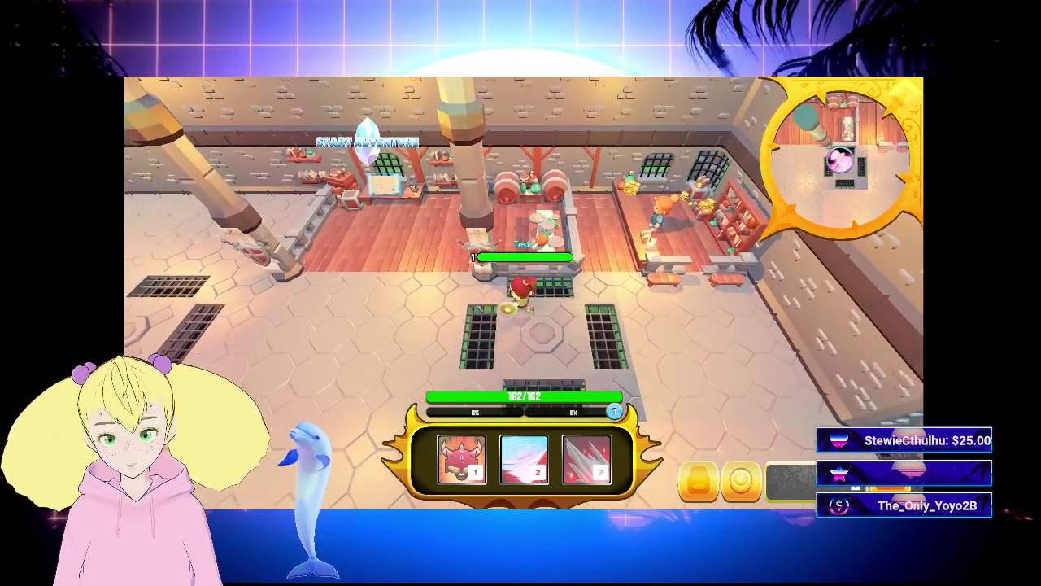
key("s")
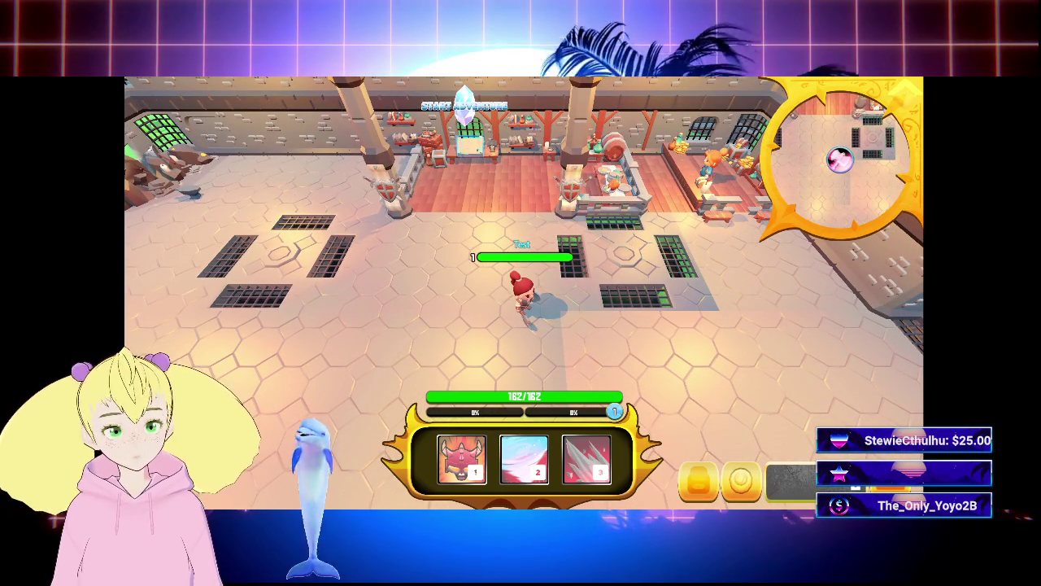
key("alt+Tab")
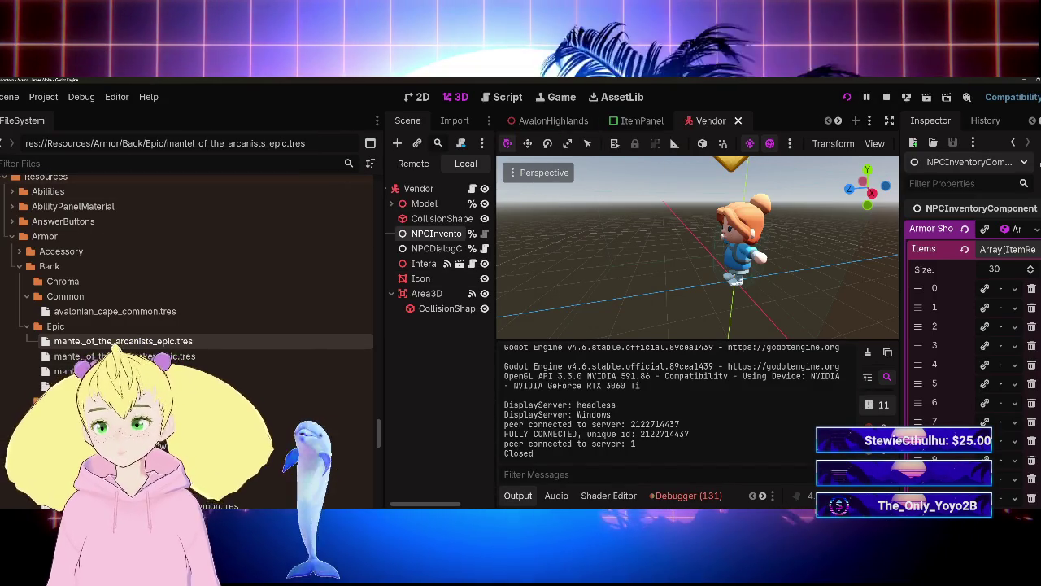
Filter the FileSystem for 'shop' and open the Shop scene with the bottom panel collapsed
type("shop")
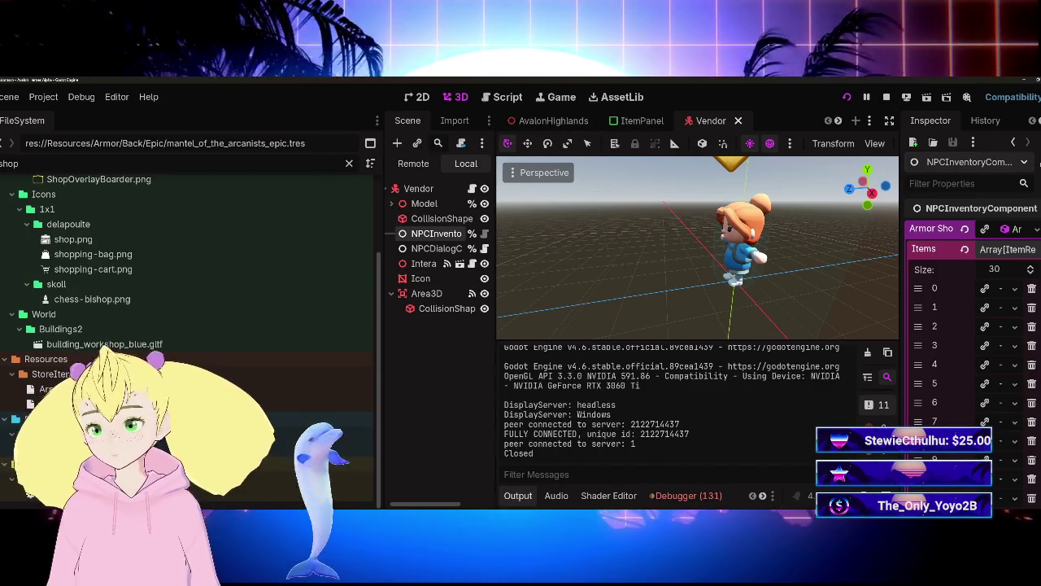
double_click(65, 447)
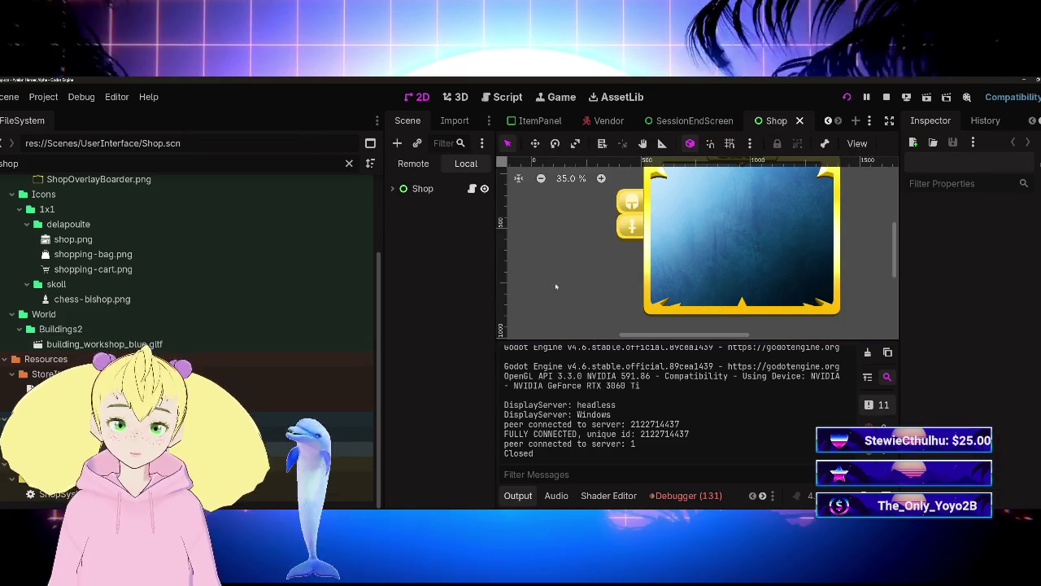
left_click(687, 496)
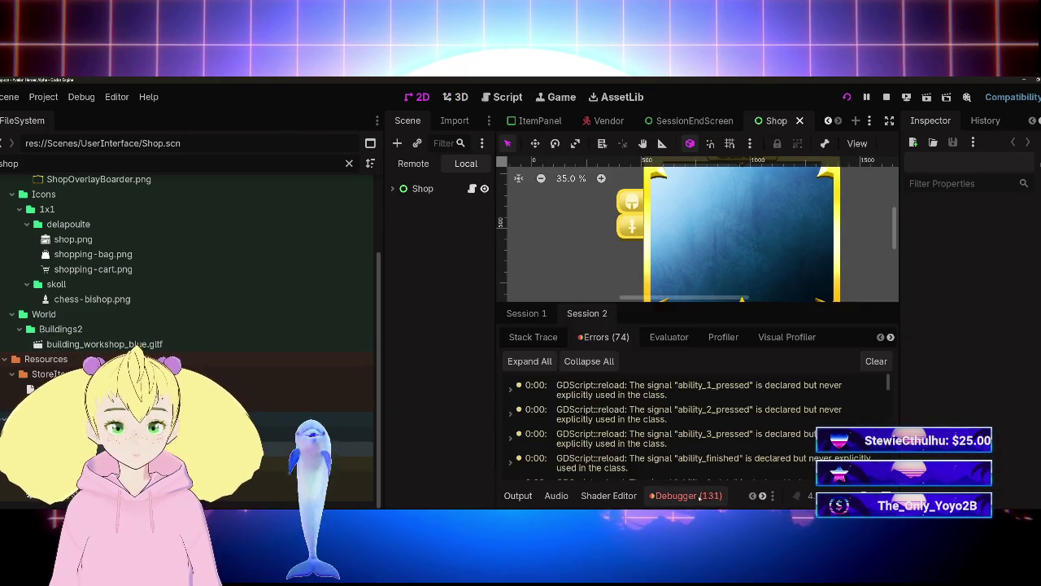
left_click(688, 496)
Expand the Shop node and inspect ScrollContainer, ArmorItems and its inner ScrollContainer
scroll(754, 277, "up", 2)
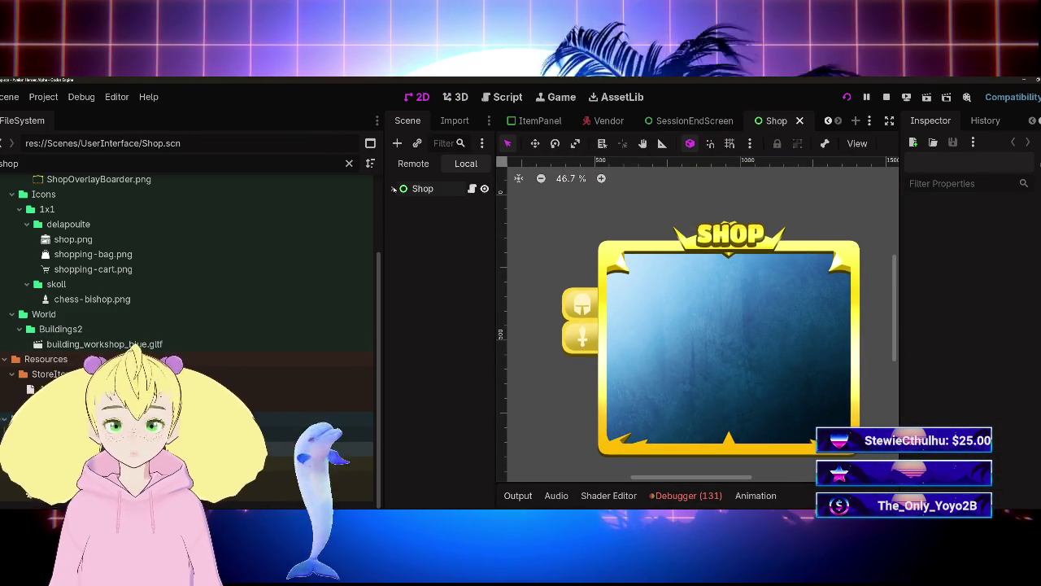
left_click(391, 189)
left_click(437, 278)
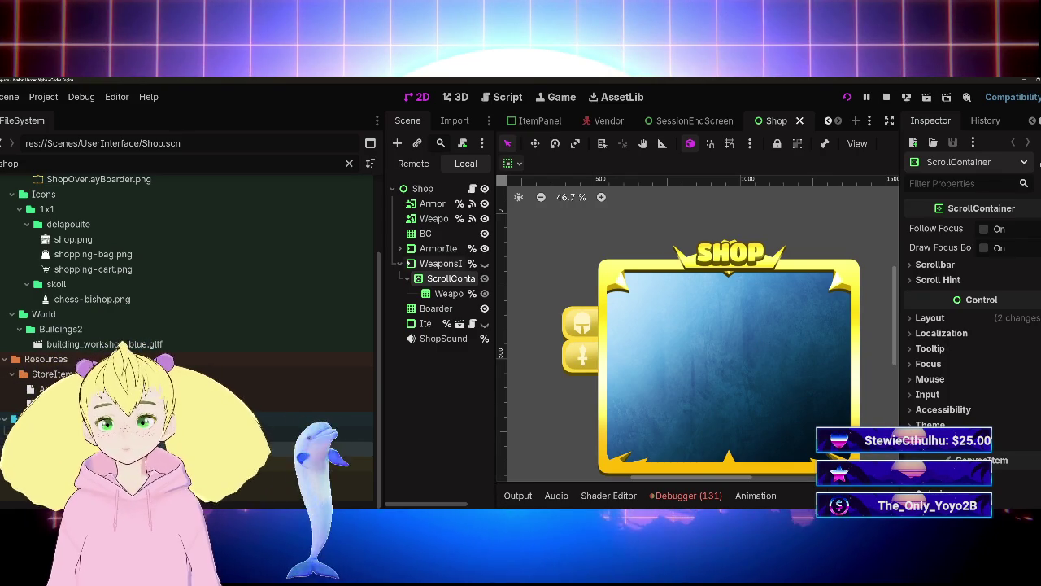
left_click(438, 248)
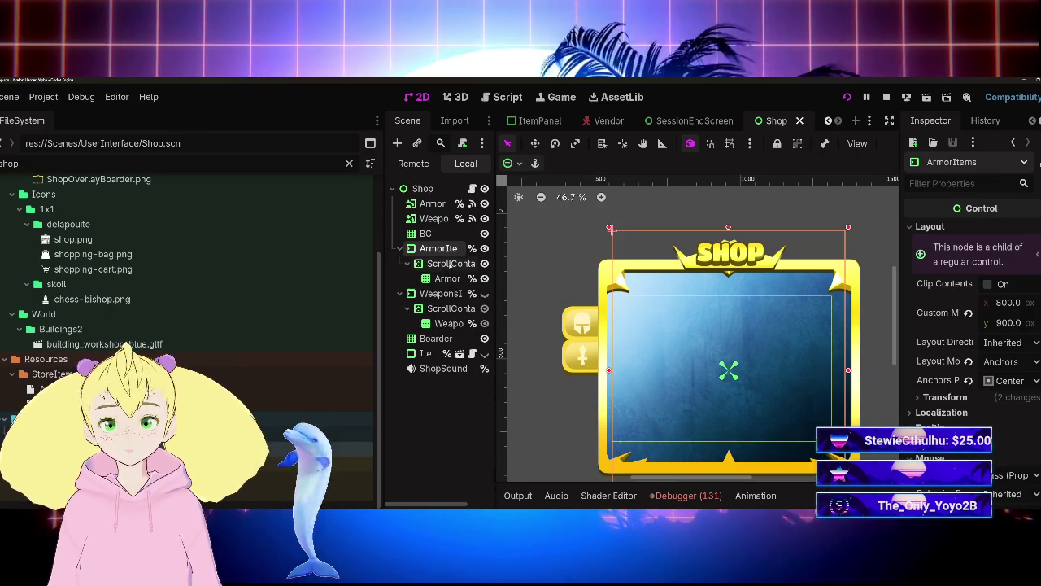
left_click(449, 264)
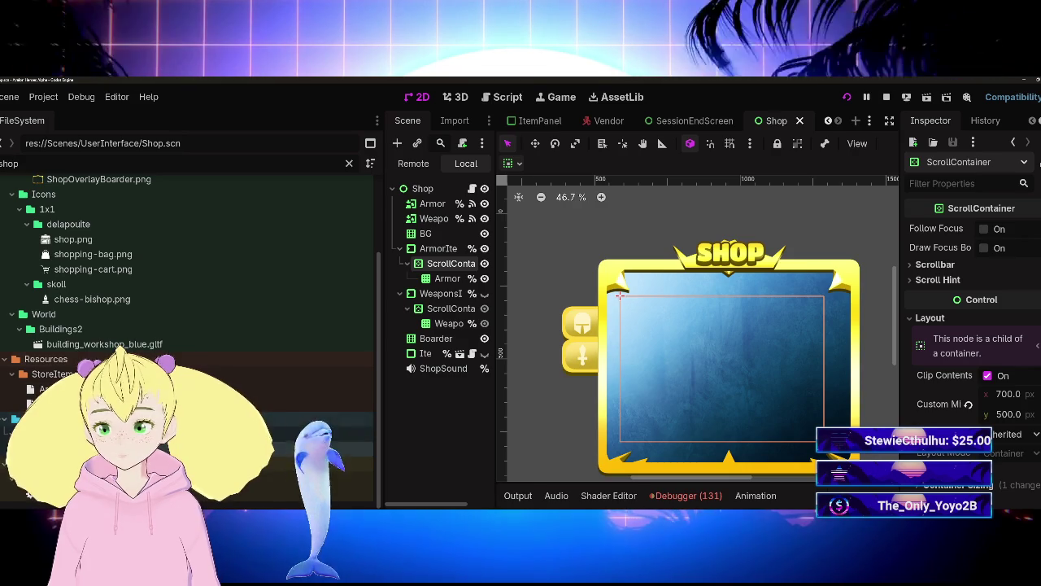
left_click_drag(376, 333, 333, 219)
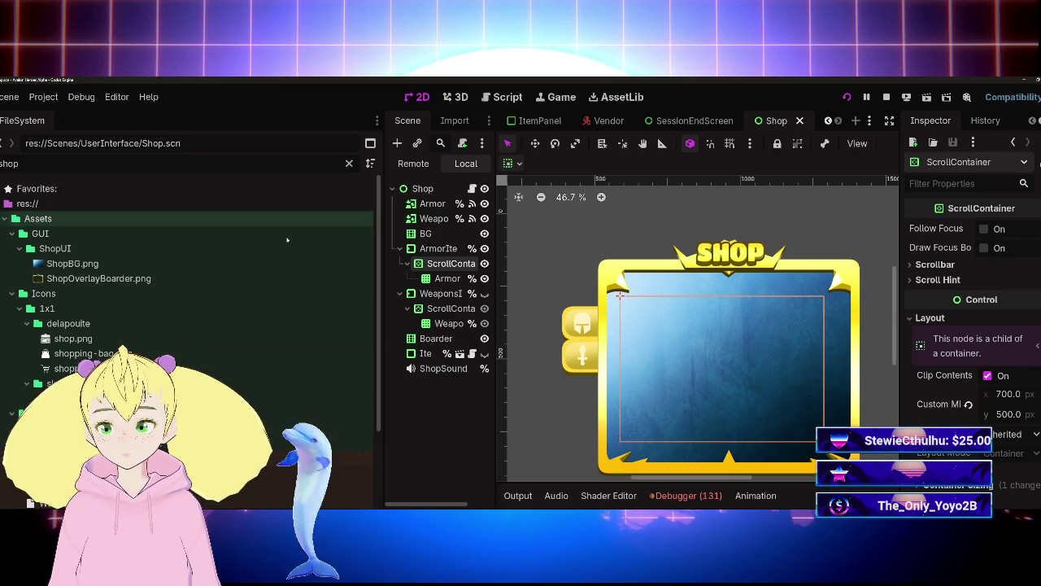
Browse the Scripts, Scenes, Resources and Assets folders, leaving Assets expanded
left_click(5, 218)
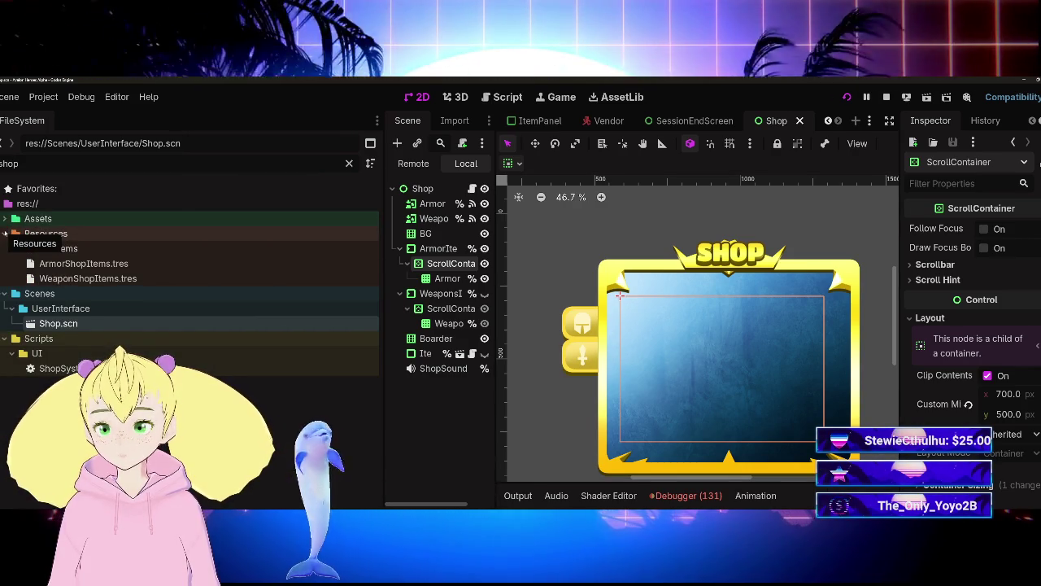
left_click(5, 233)
left_click(5, 248)
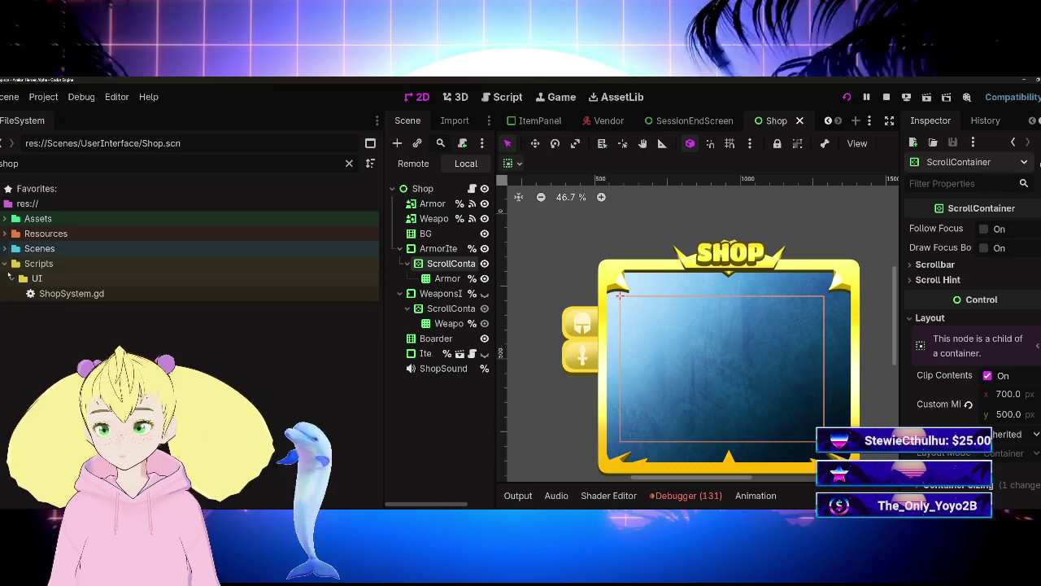
left_click(5, 263)
left_click(5, 263)
left_click(4, 263)
left_click(4, 248)
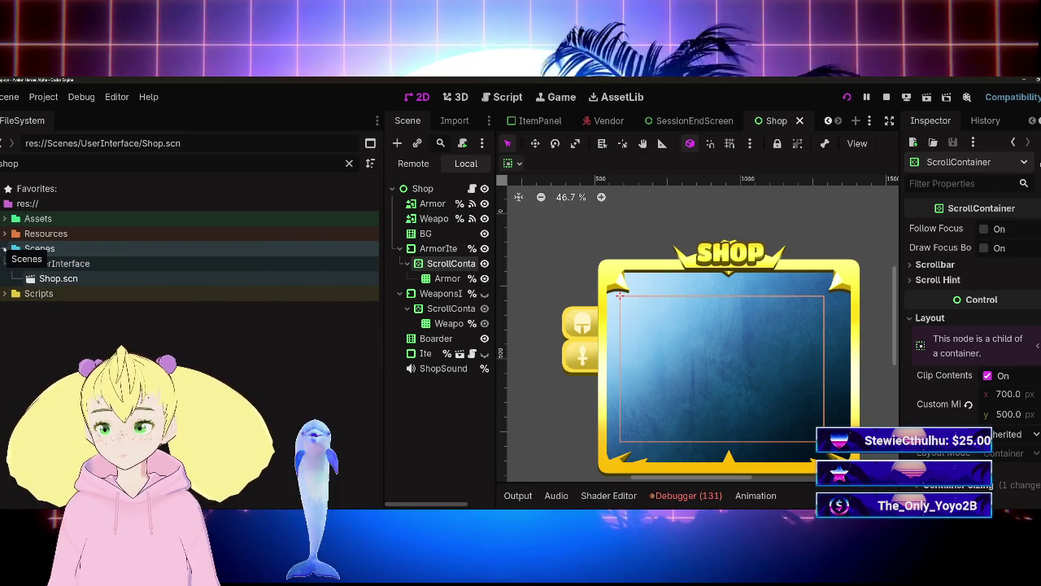
left_click(5, 248)
left_click(5, 234)
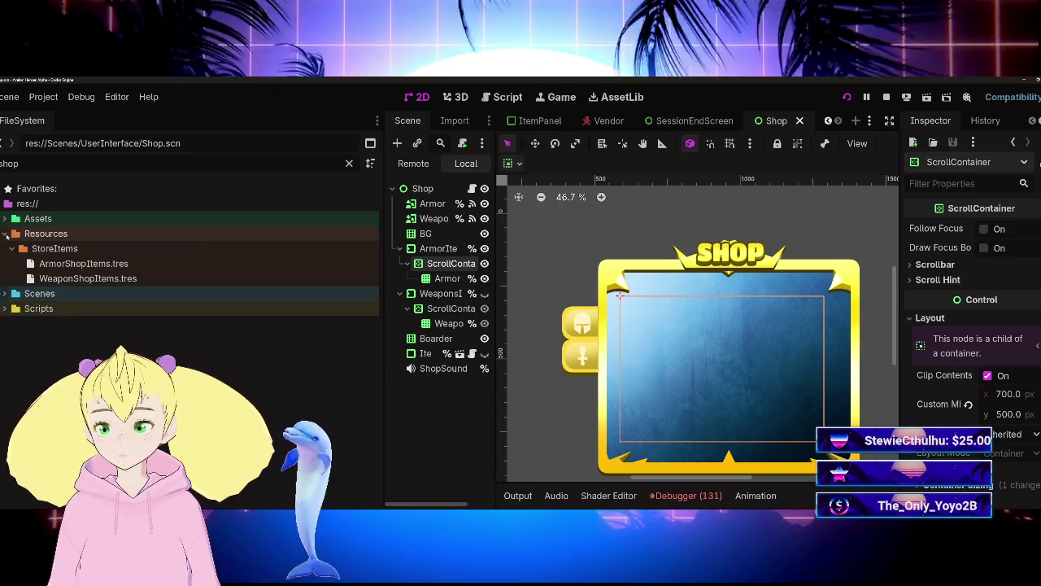
left_click(5, 233)
left_click(5, 219)
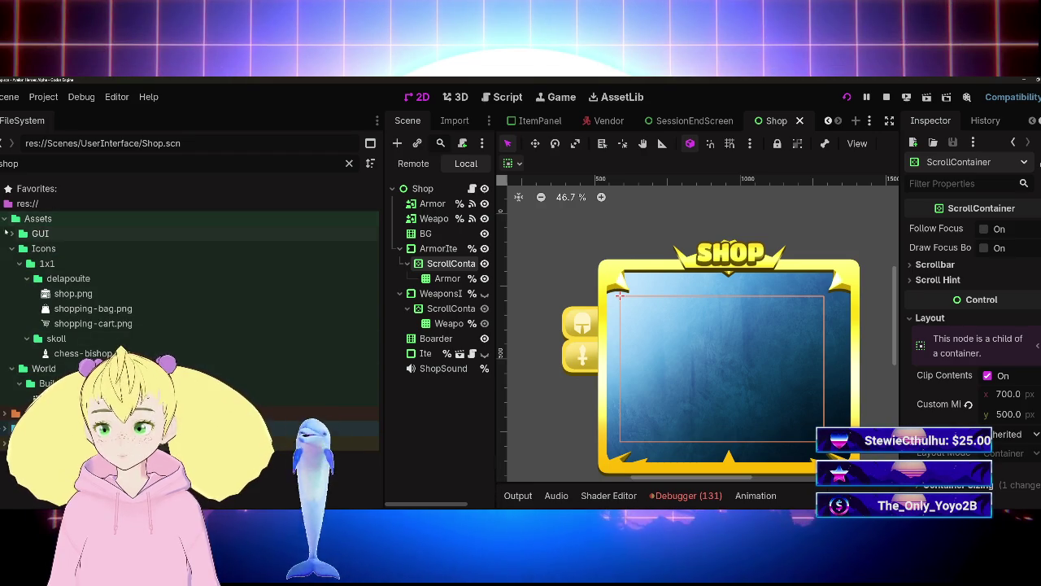
Clear the 'shop' filter, expand the UI elements folder, and show ScrollContainer's Theme settings
left_click(349, 164)
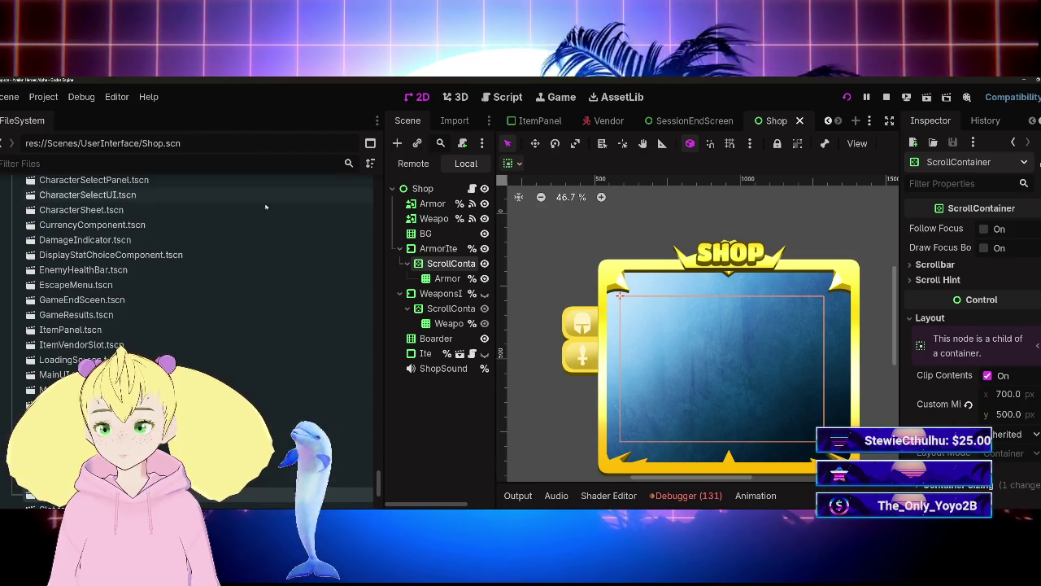
mouse_move(377, 481)
left_mouse_down()
mouse_move(378, 354)
mouse_move(390, 434)
left_mouse_up()
scroll(251, 396, "down", 4)
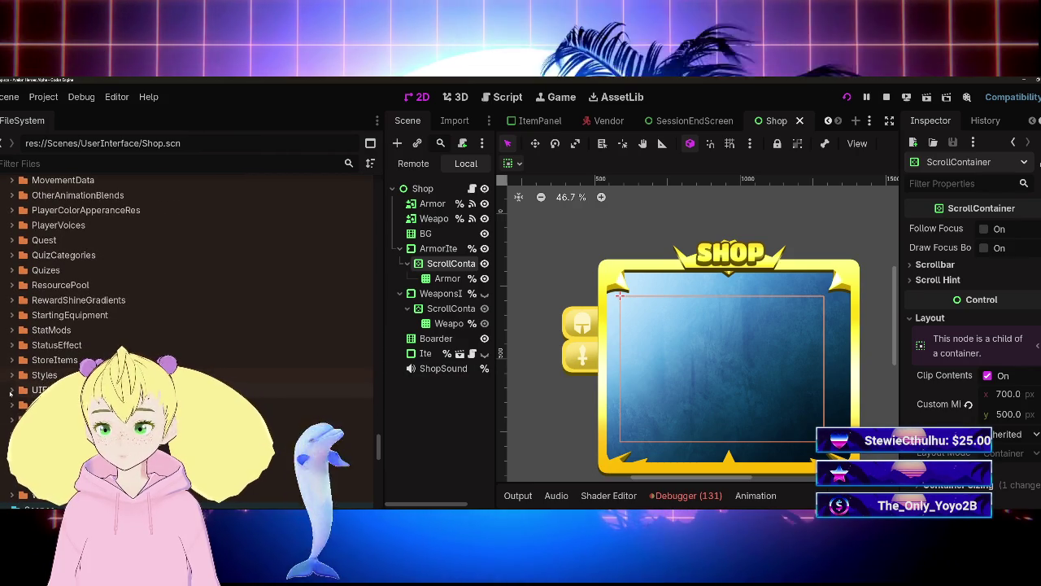
left_click(11, 390)
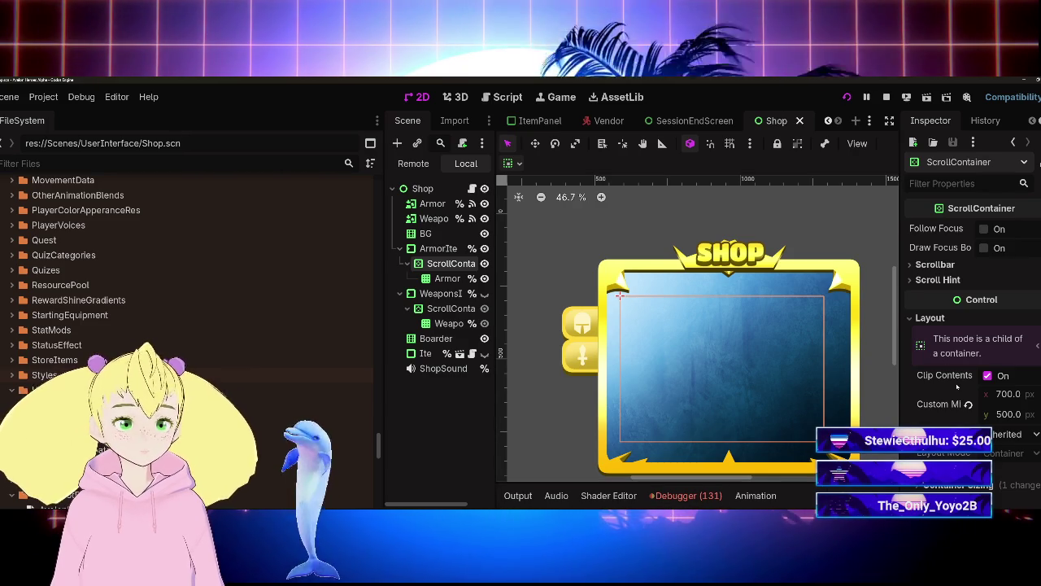
scroll(942, 366, "down", 3)
scroll(948, 423, "down", 2)
left_click(929, 400)
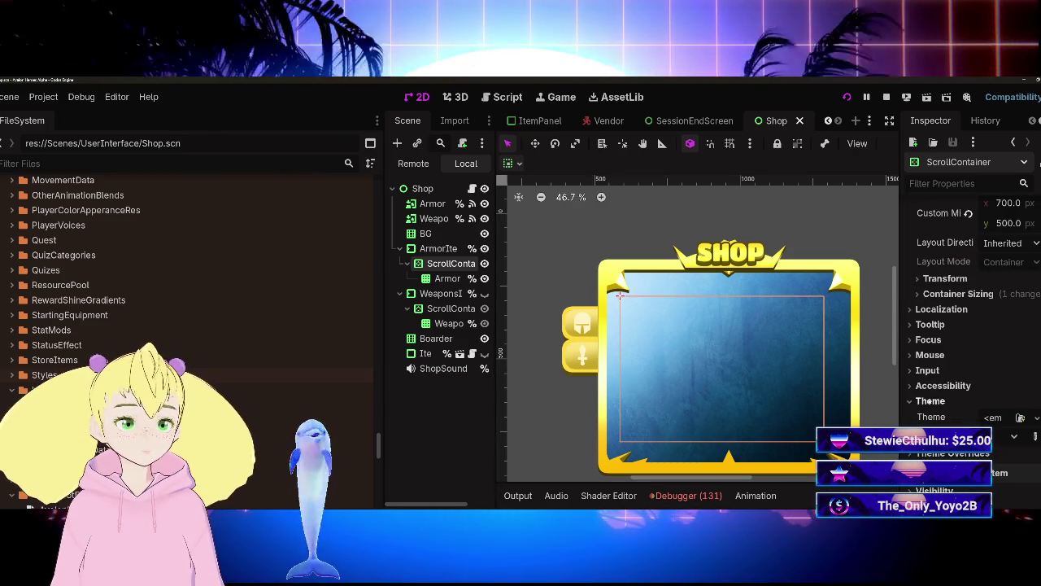
Assign ScrollBar.tres as the Theme of ScrollContainer and WeaponsItems, save Shop, and run the game
mouse_move(65, 405)
left_mouse_down()
mouse_move(1009, 442)
mouse_move(1002, 431)
left_mouse_up()
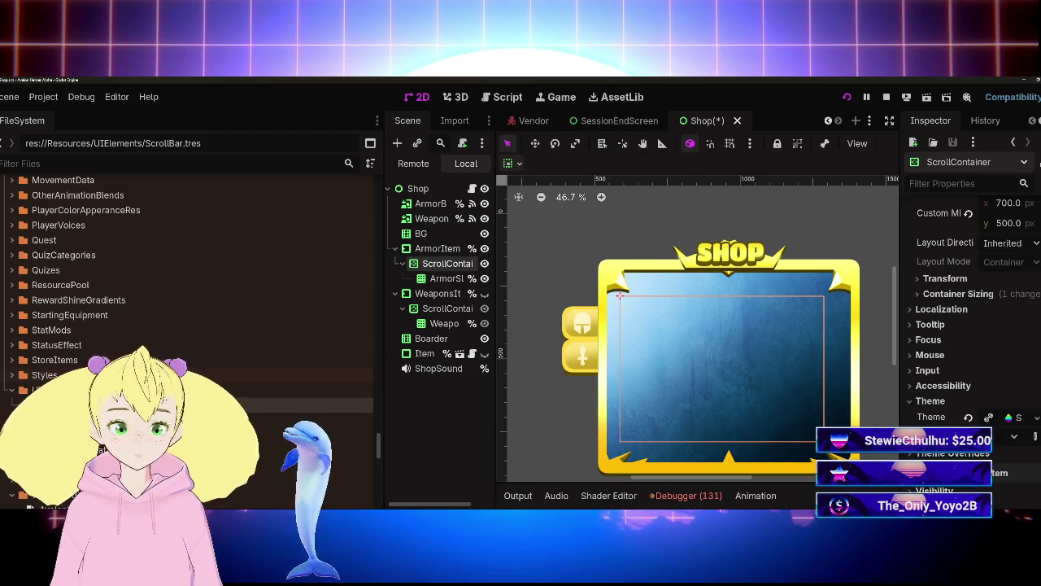
key("ctrl+s")
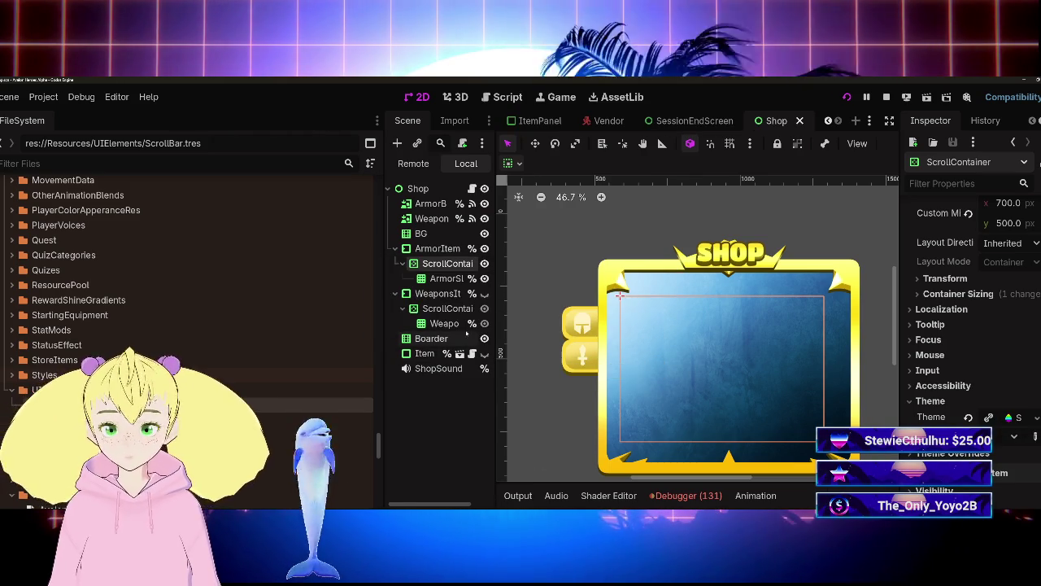
left_click(439, 293)
left_click(930, 333)
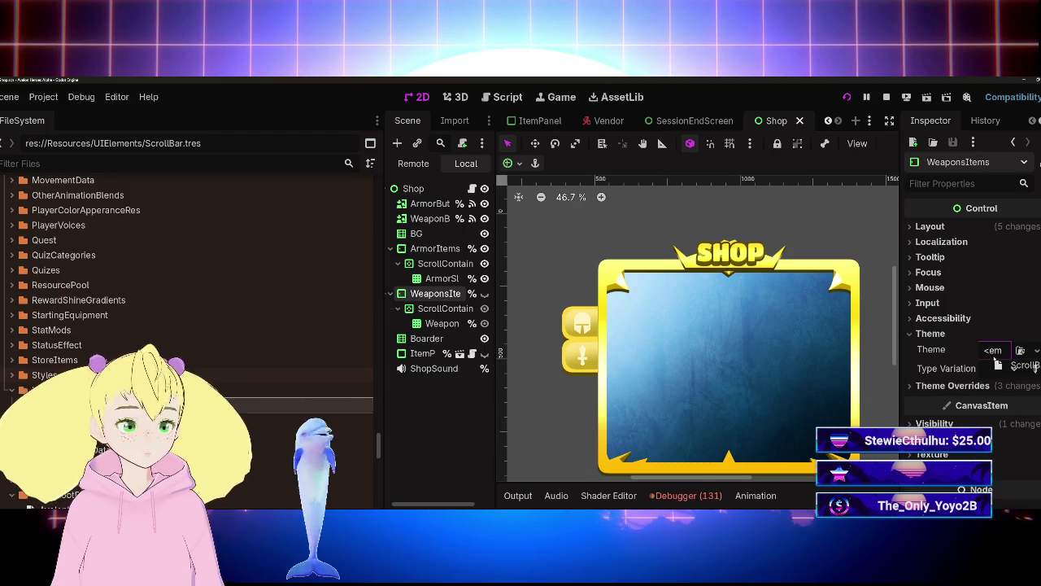
key("ctrl+s")
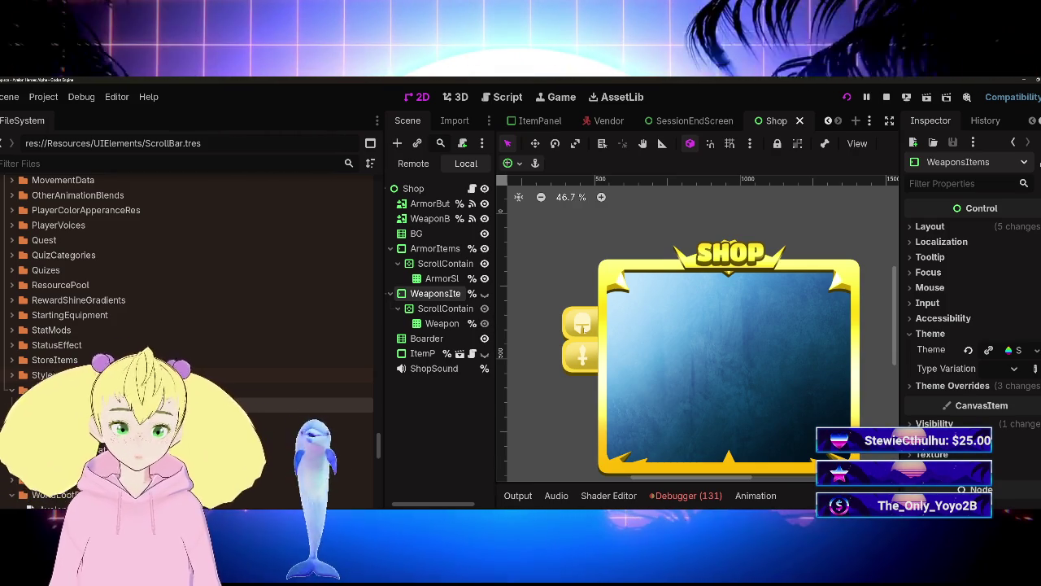
key("F5")
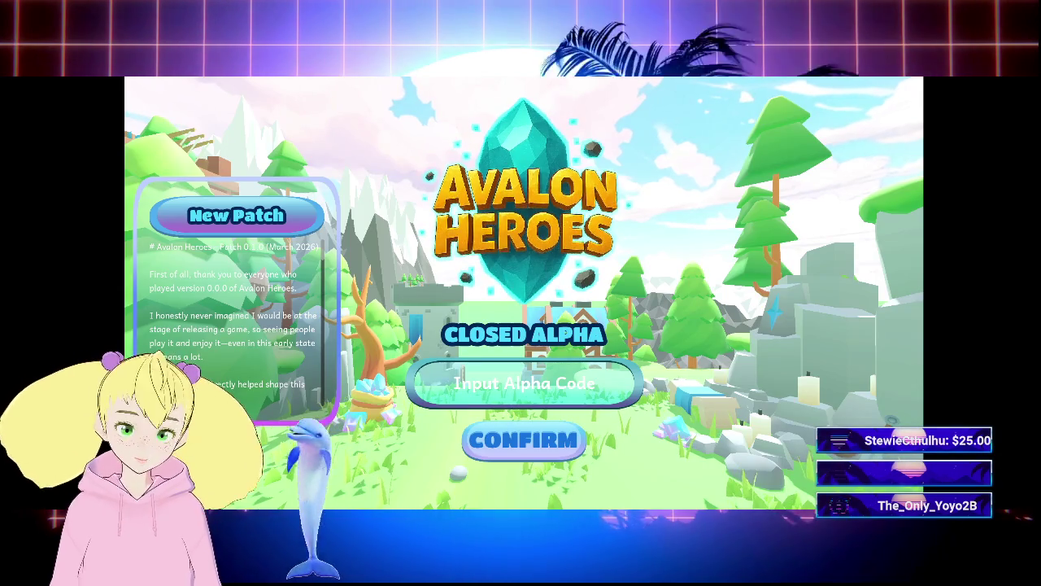
Enter the alpha access code and continue as a guest
left_click(525, 382)
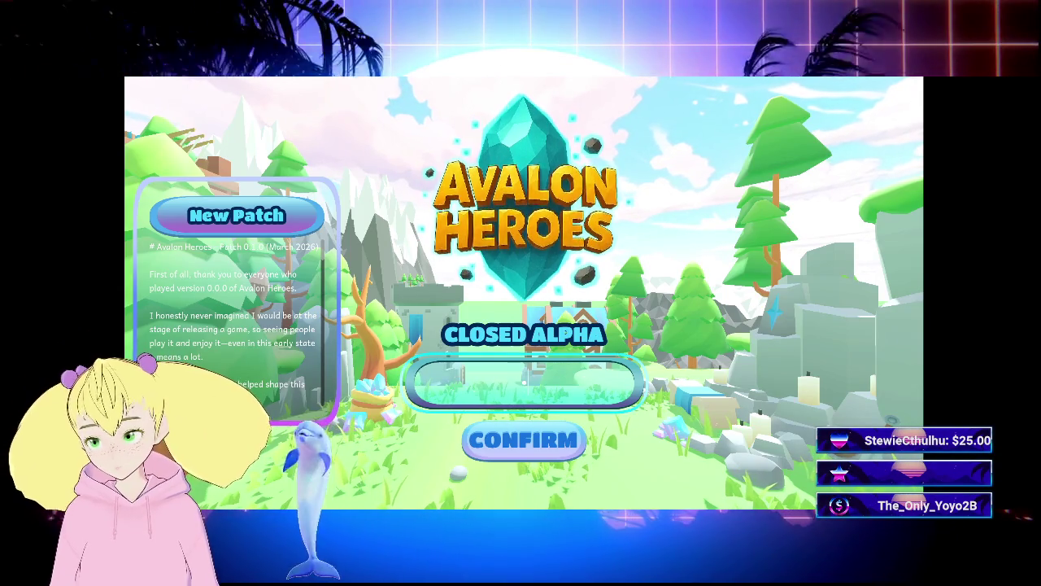
type("**********")
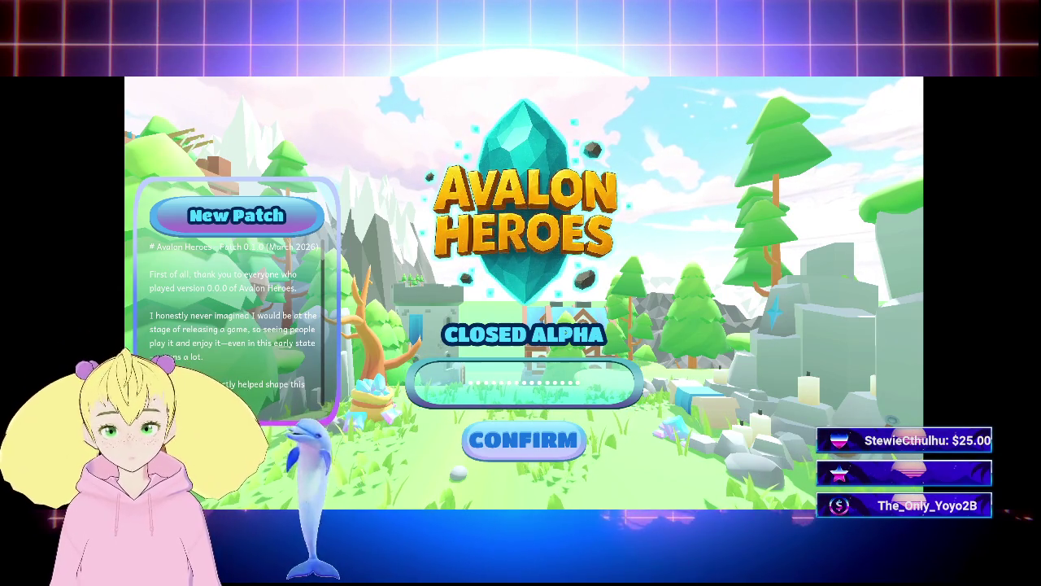
key("Return")
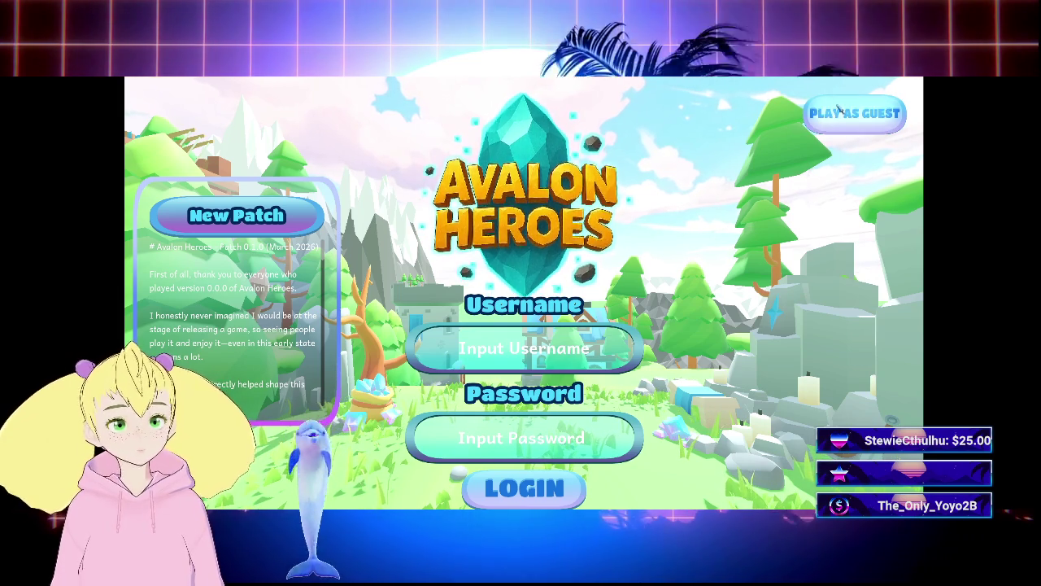
left_click(854, 111)
left_click(395, 340)
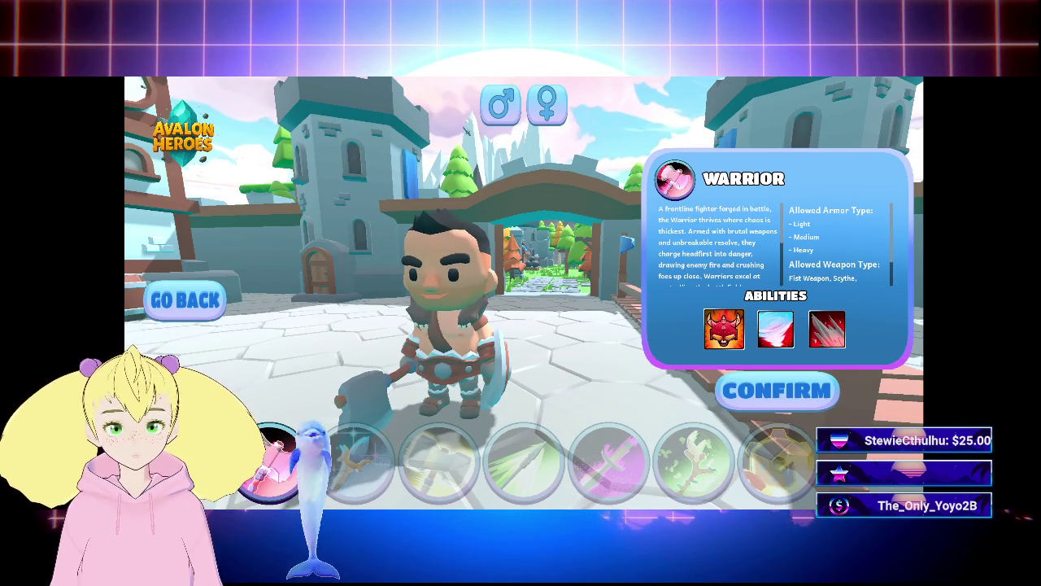
Confirm the Warrior class and appearance choices, then enter the character name 'TE'
left_click(750, 403)
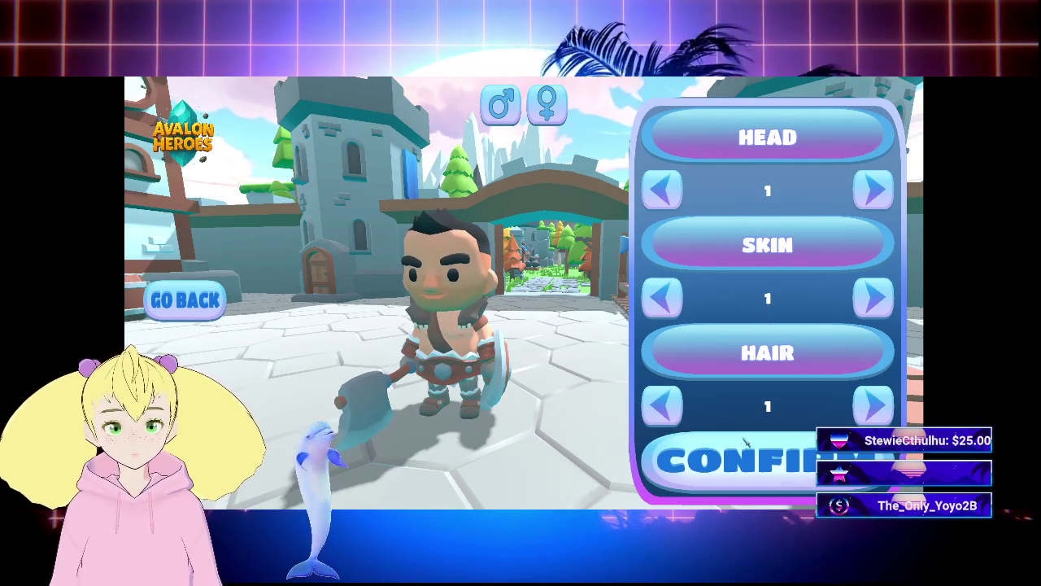
left_click(739, 461)
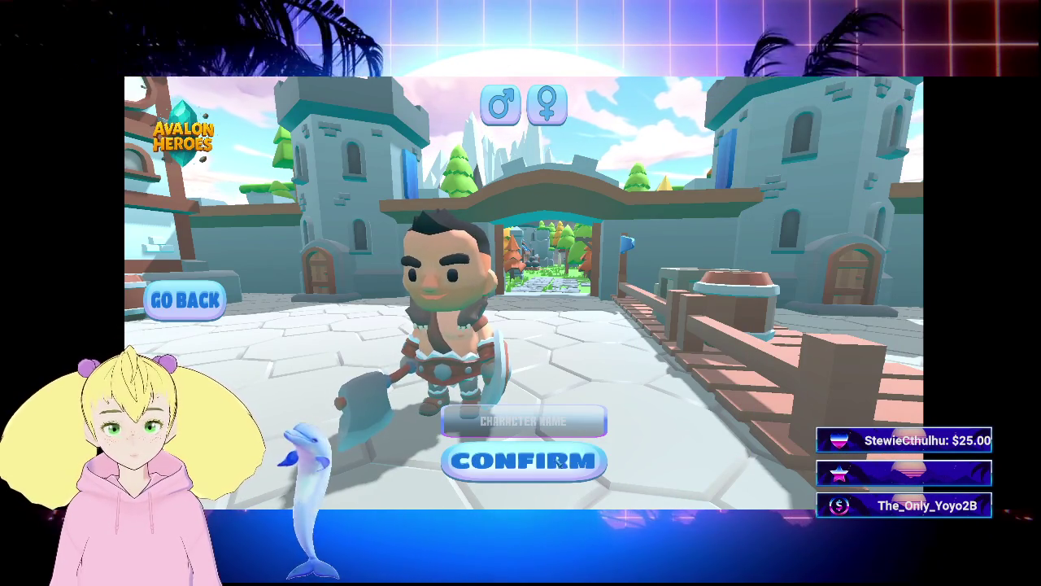
type("TE")
key("Return")
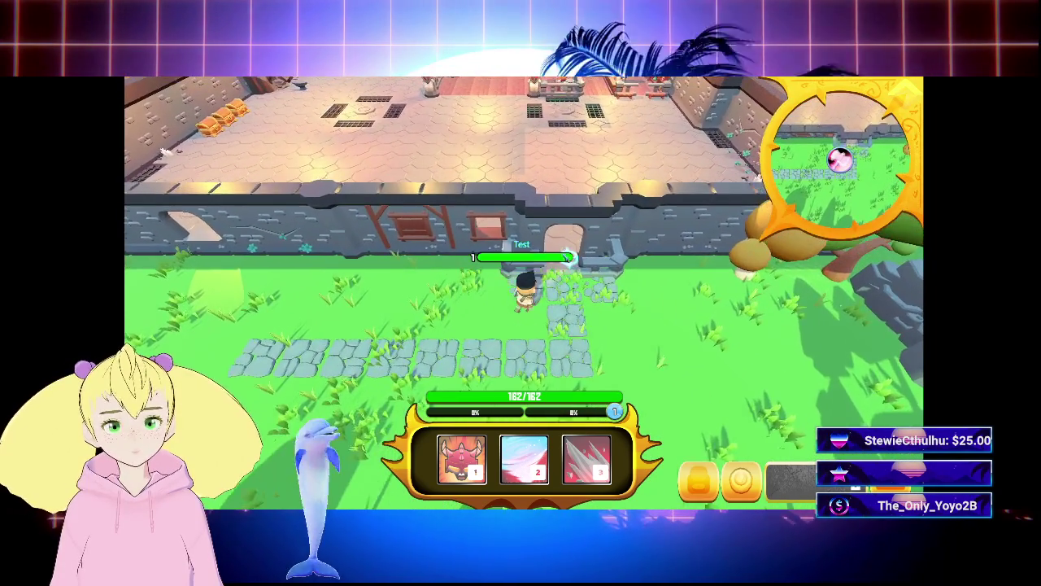
Walk north through the gate and courtyard to the shop counters and open the vendor's shop
key("w")
key("w")
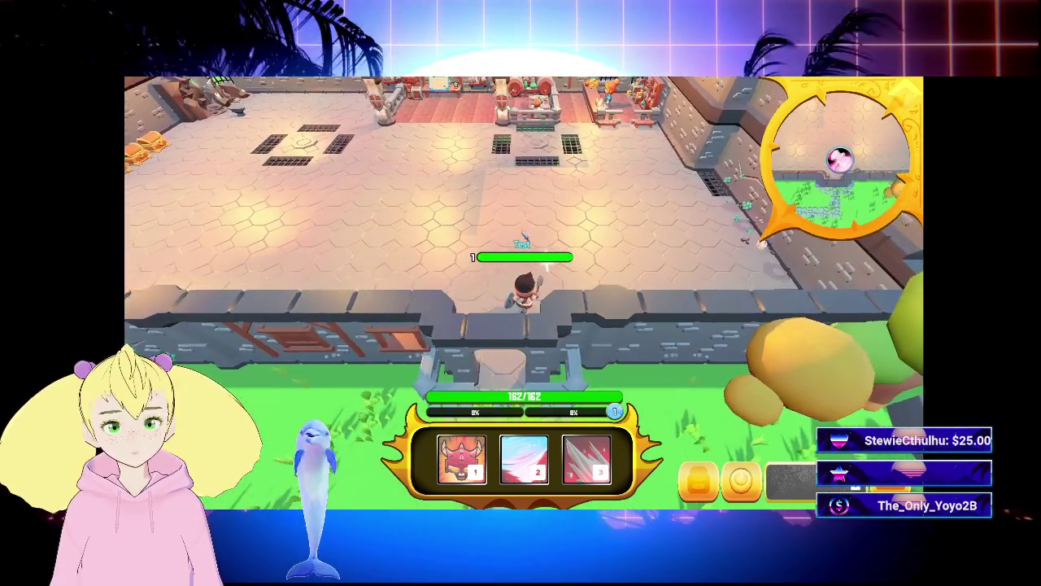
key("w")
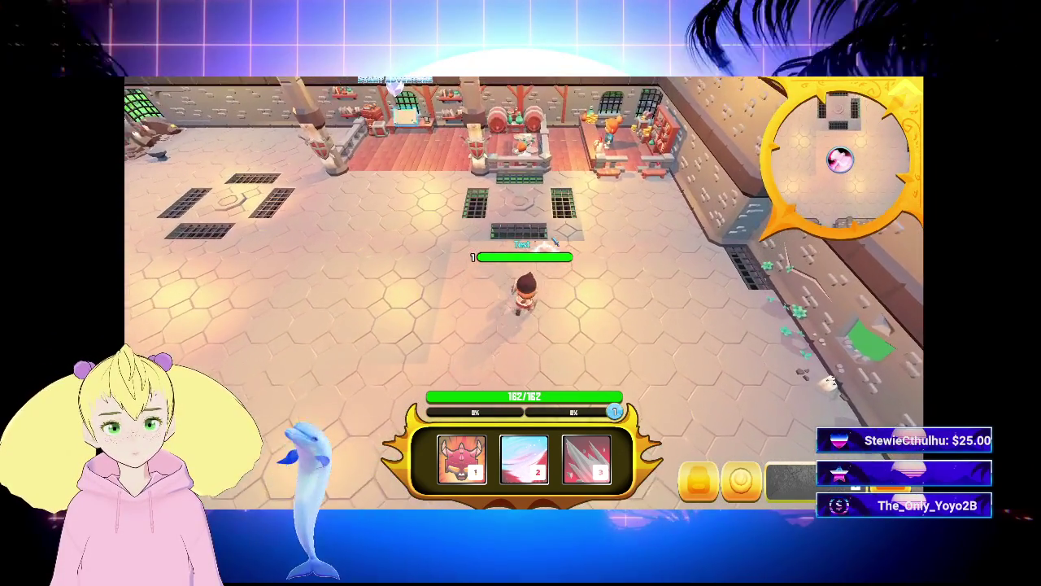
key("w")
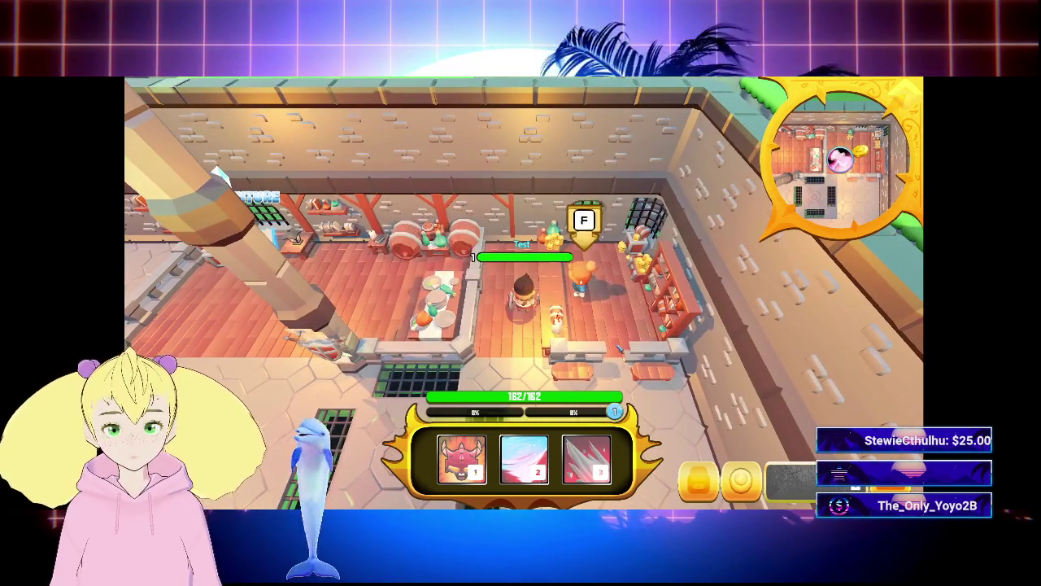
key("f")
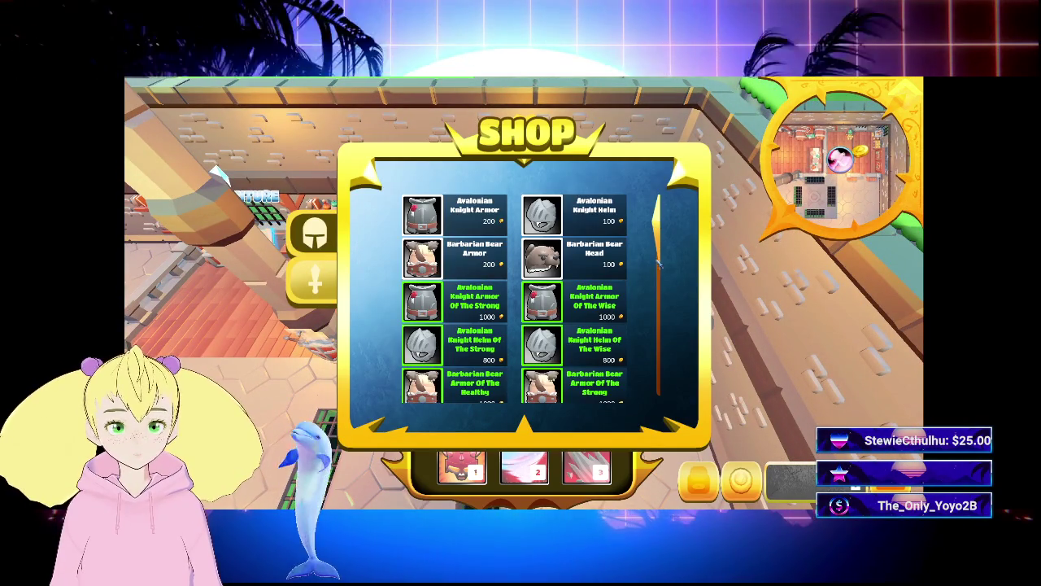
scroll(658, 267, "down", 2)
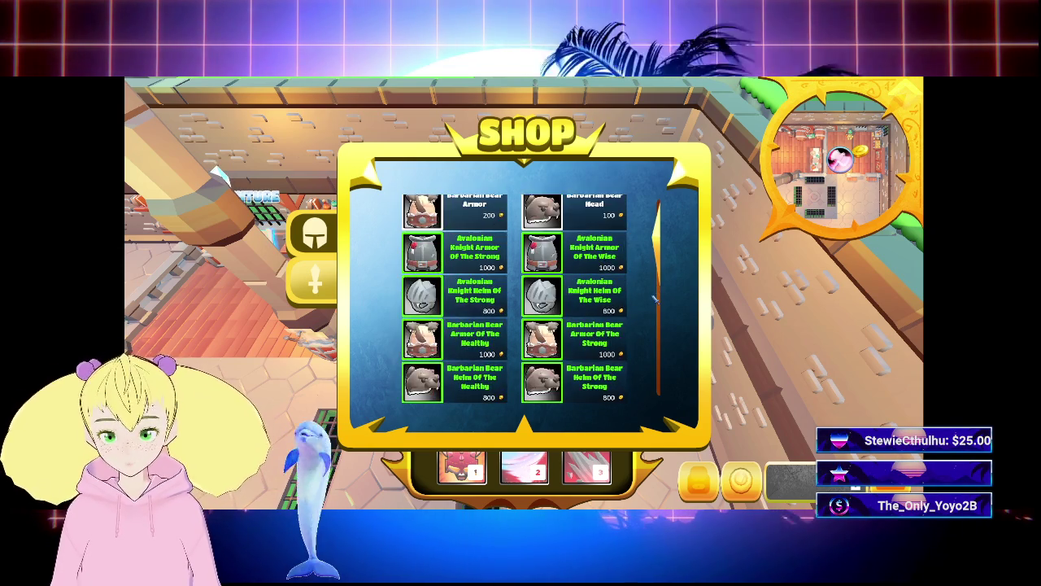
scroll(655, 300, "down", 5)
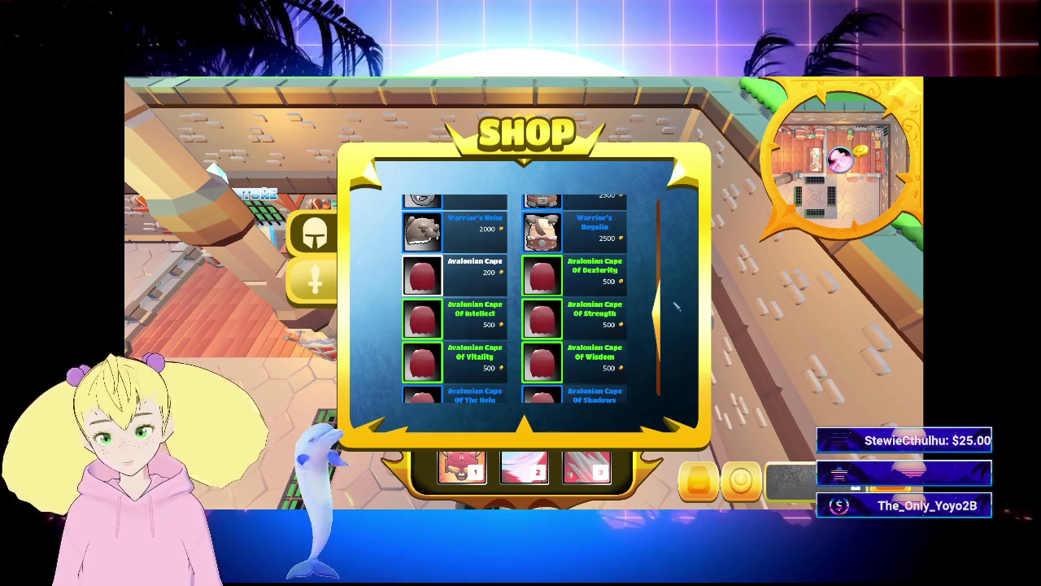
scroll(662, 311, "down", 2)
scroll(662, 312, "up", 10)
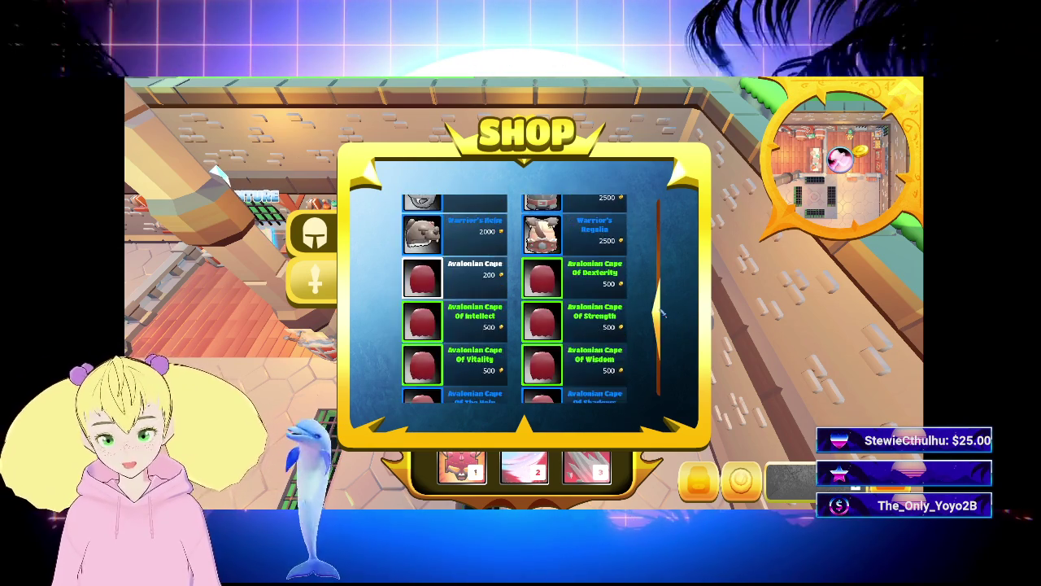
scroll(661, 311, "down", 8)
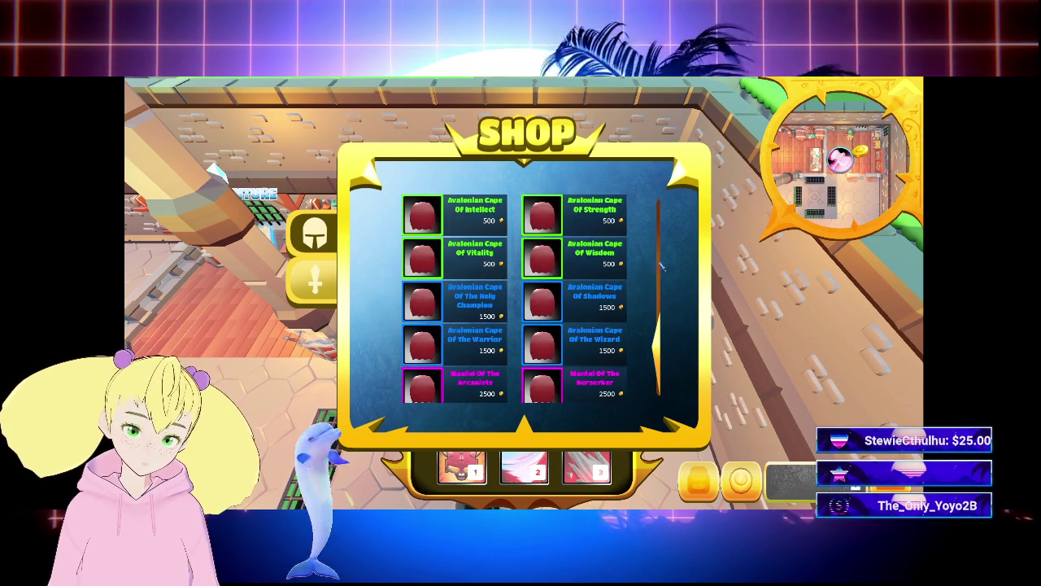
scroll(659, 318, "up", 8)
scroll(651, 332, "up", 3)
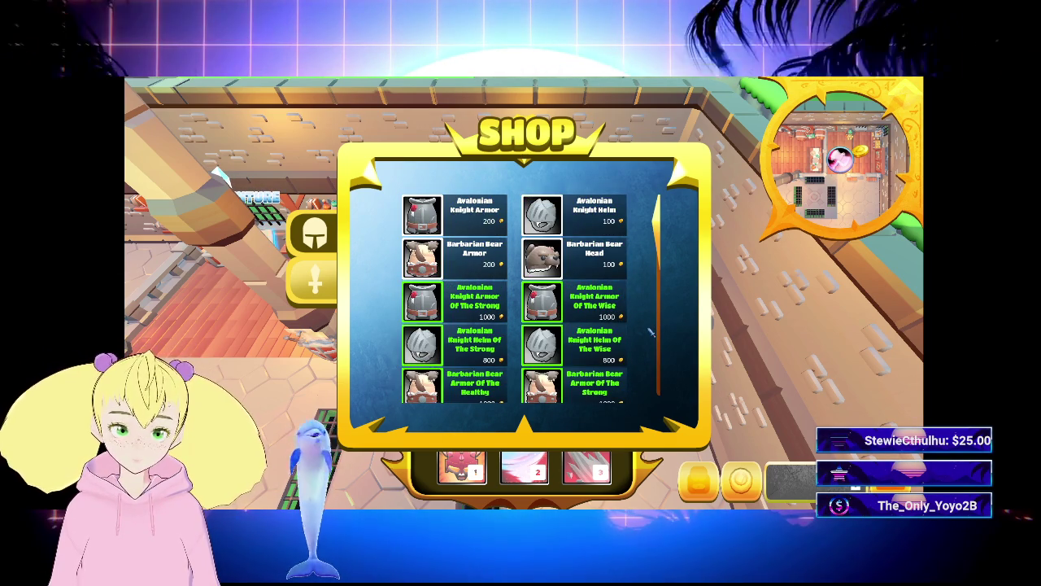
scroll(651, 332, "down", 2)
scroll(651, 331, "up", 2)
scroll(651, 332, "down", 2)
scroll(650, 332, "up", 2)
scroll(651, 332, "down", 3)
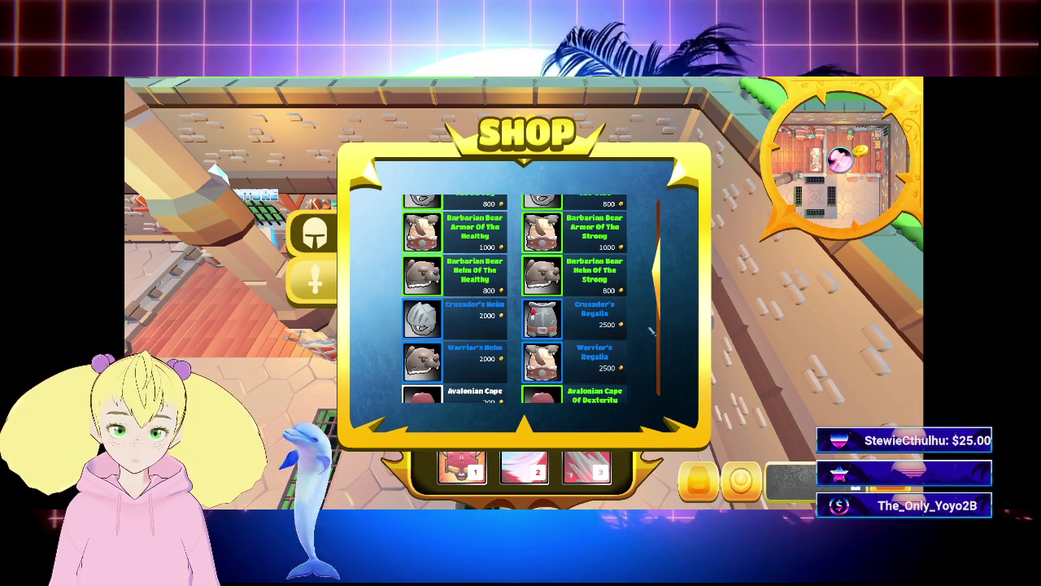
scroll(651, 331, "down", 3)
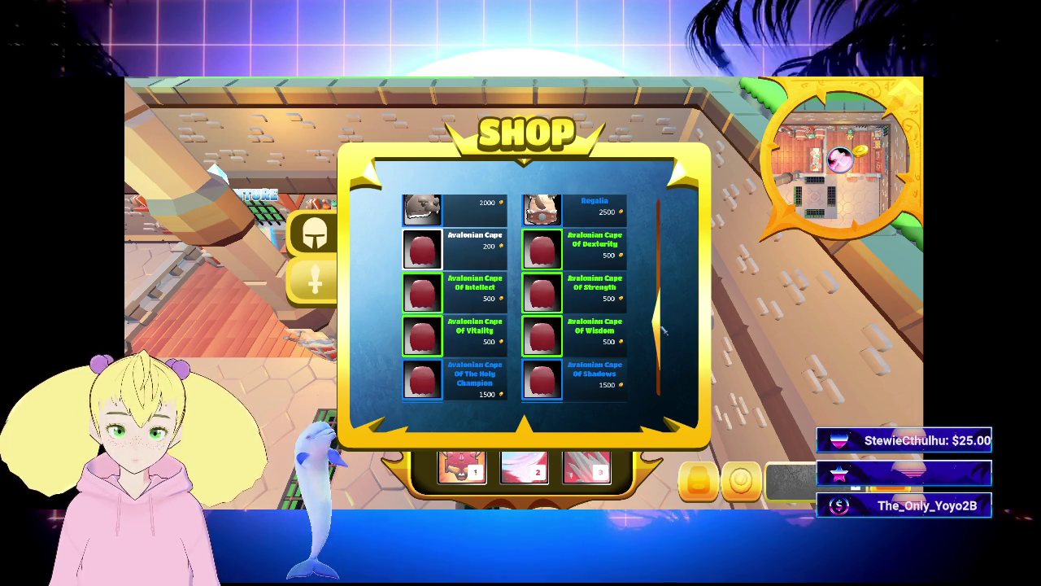
scroll(665, 324, "up", 5)
scroll(655, 327, "down", 4)
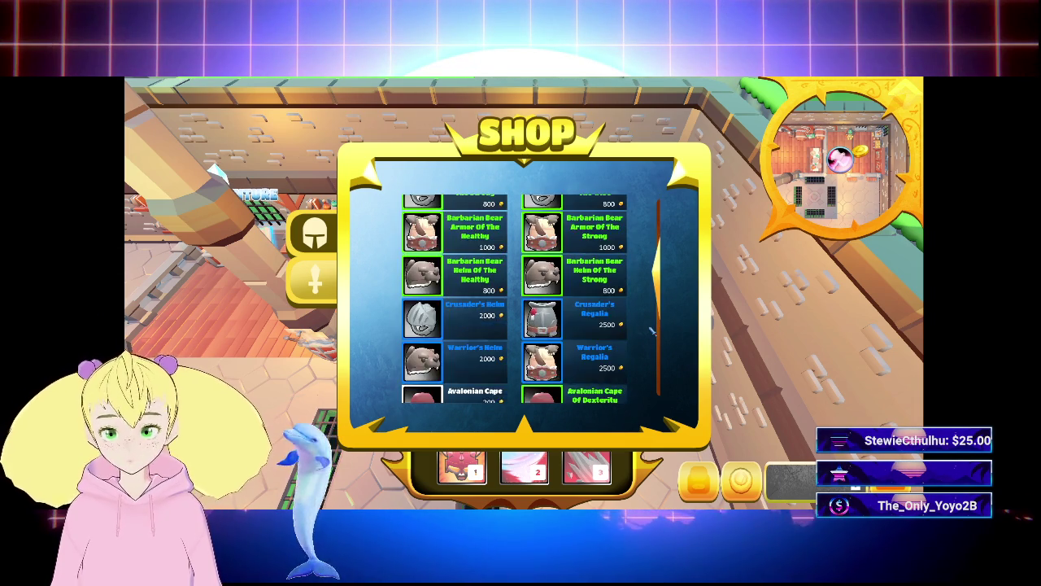
scroll(654, 333, "down", 2)
scroll(660, 361, "down", 1)
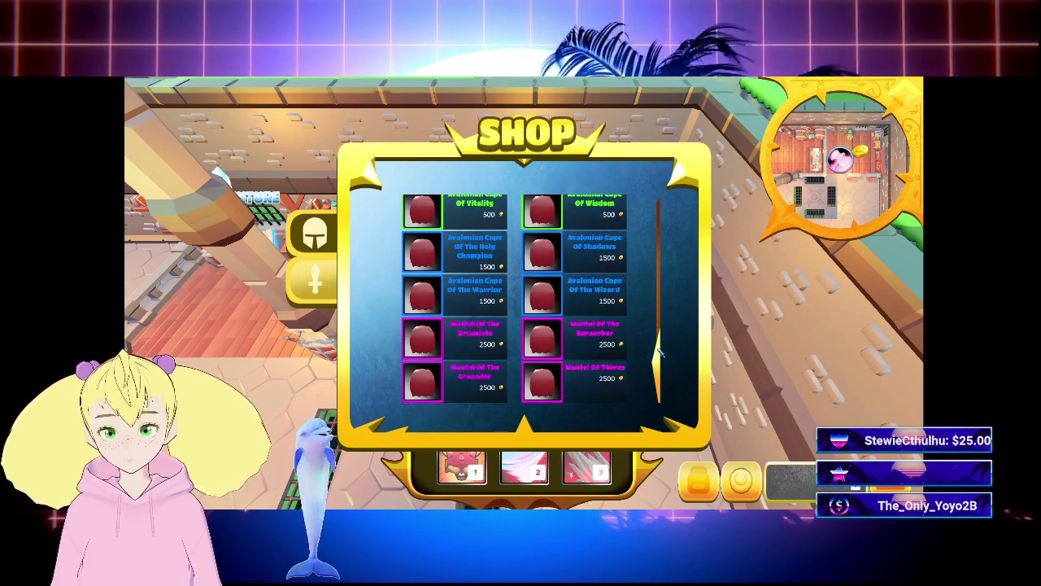
scroll(661, 358, "up", 6)
scroll(661, 352, "down", 1)
scroll(661, 352, "down", 4)
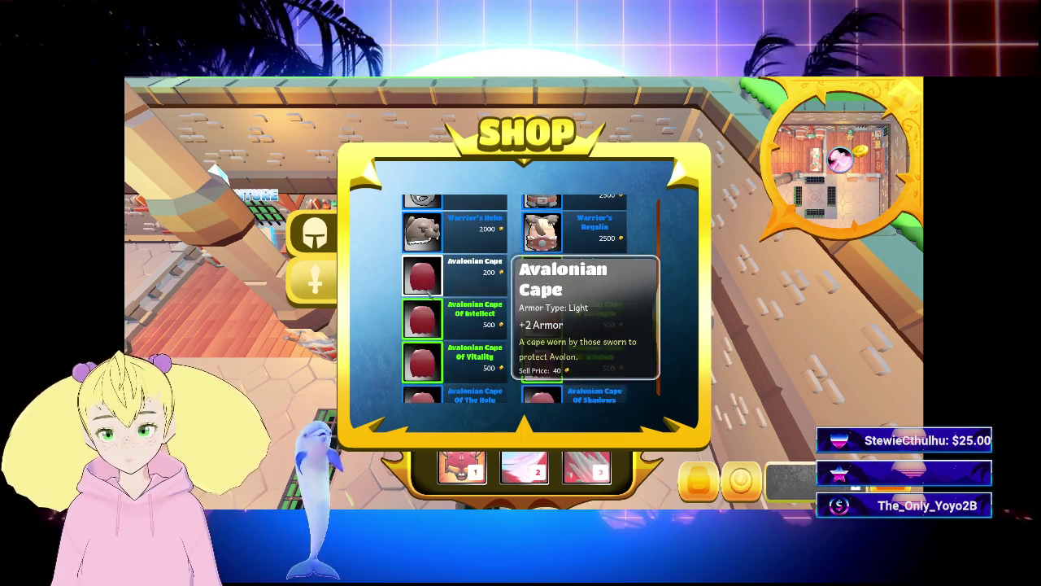
left_click(316, 279)
left_click(315, 233)
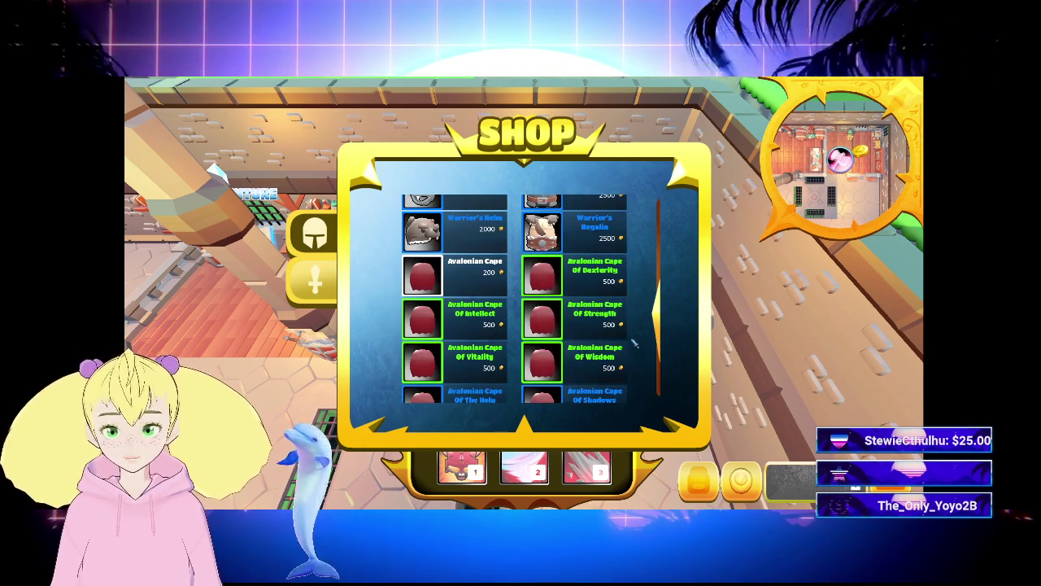
scroll(639, 343, "down", 1)
scroll(639, 344, "up", 6)
scroll(639, 344, "down", 6)
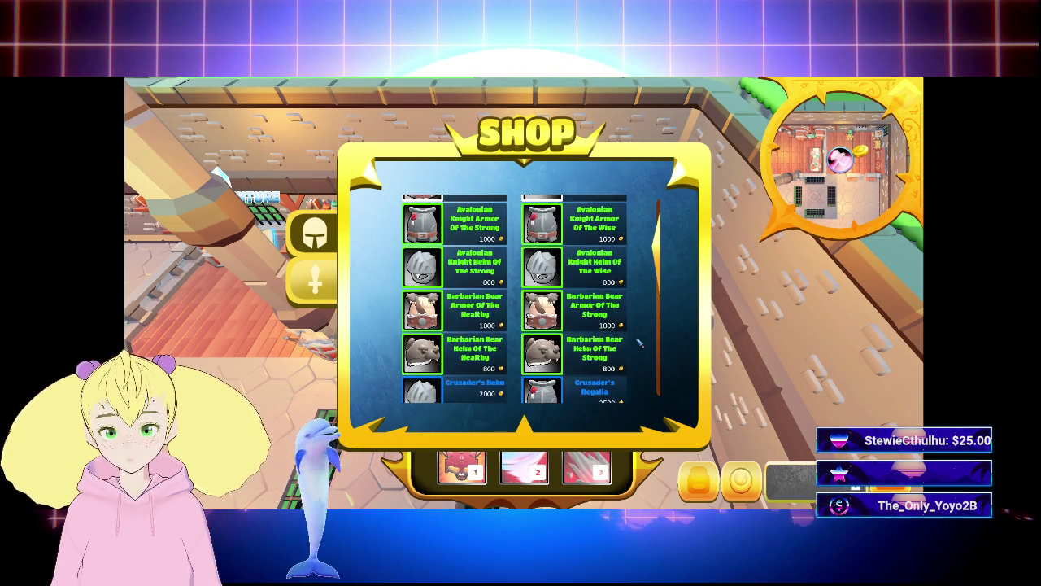
scroll(639, 343, "up", 6)
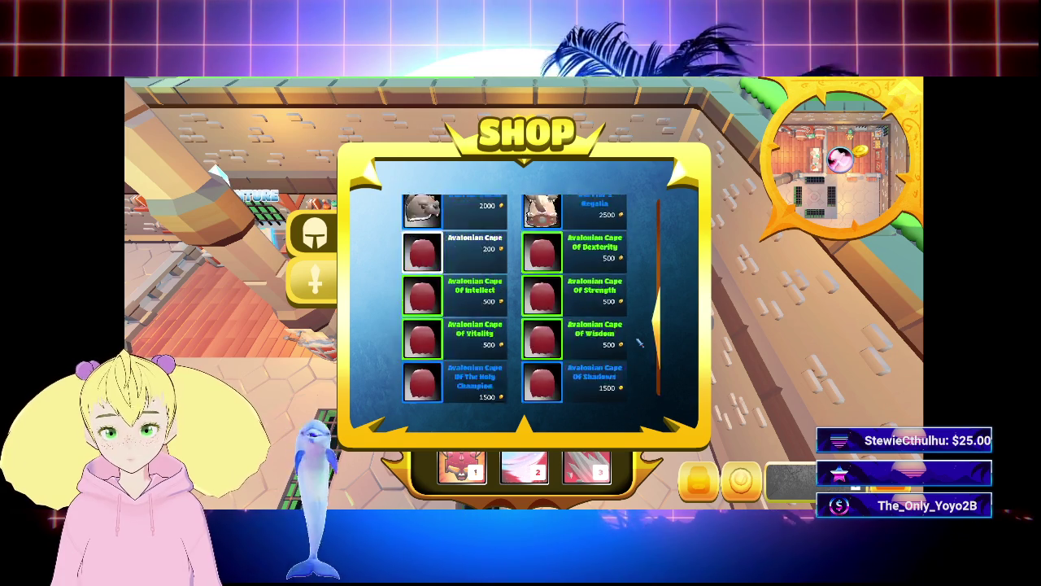
scroll(639, 343, "down", 6)
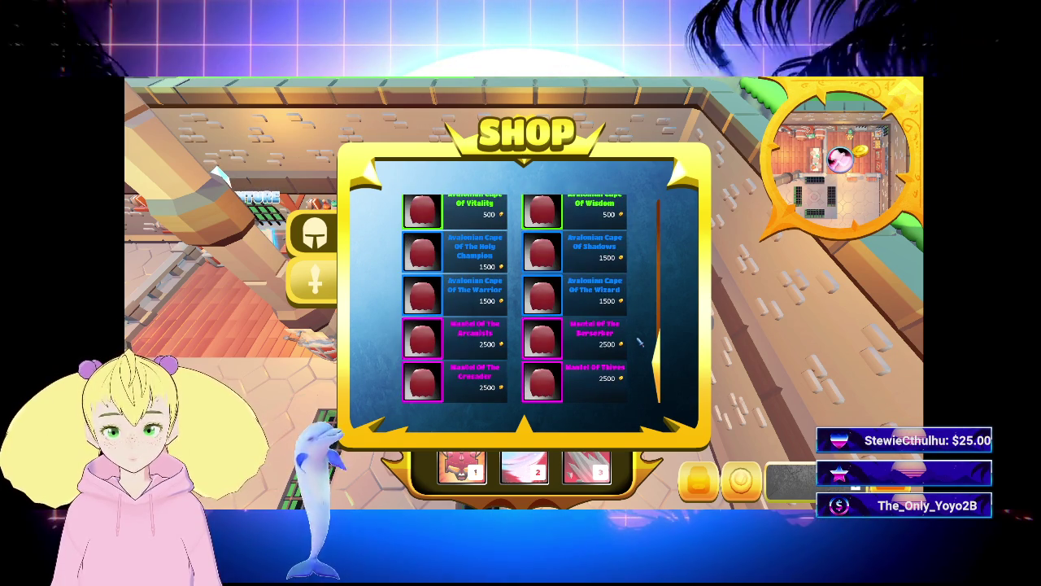
scroll(643, 338, "up", 3)
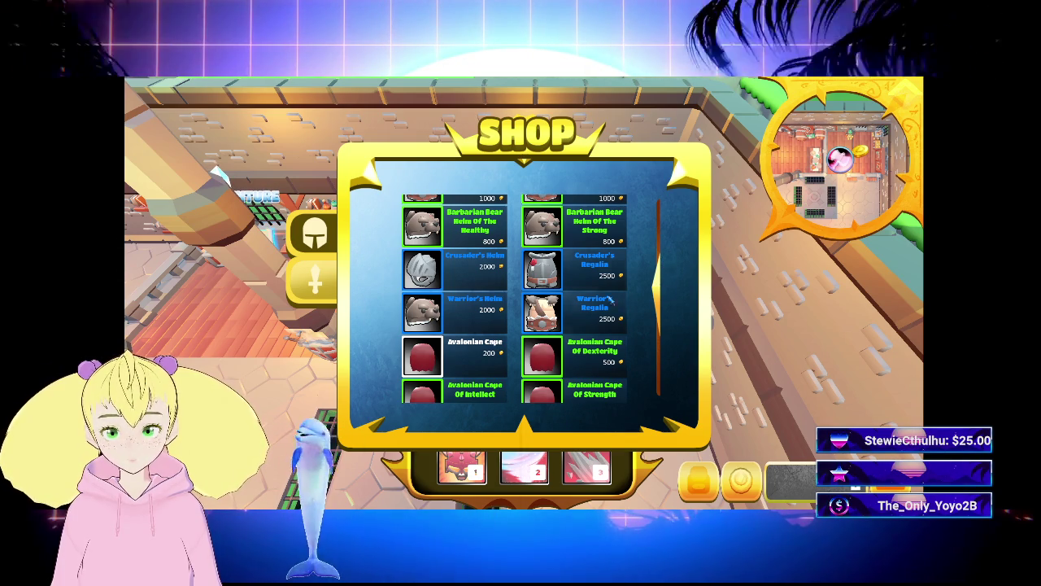
scroll(633, 317, "down", 2)
scroll(642, 326, "down", 3)
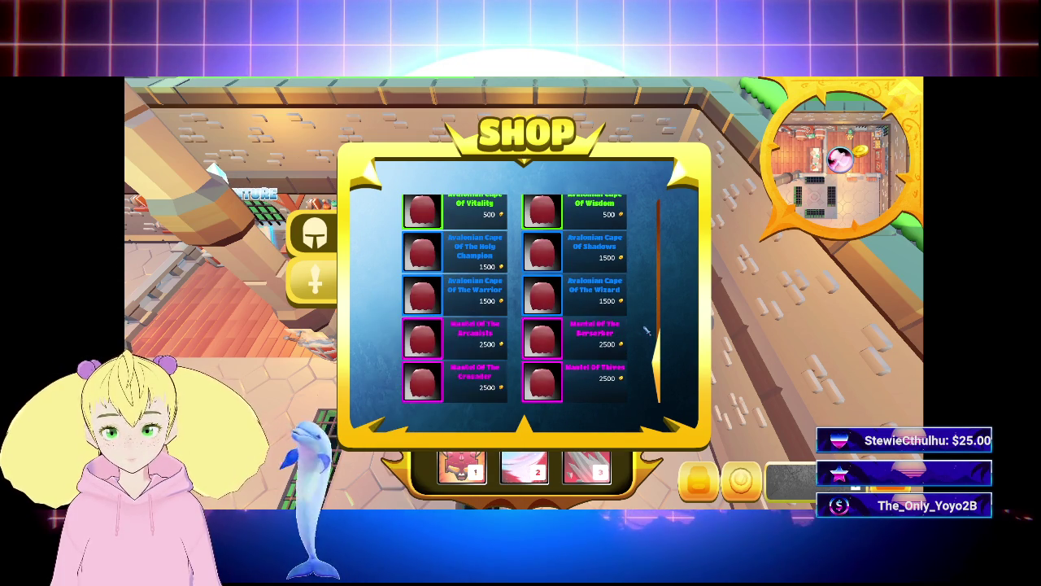
Scroll the shop list once more, then leave the game for the Godot editor
mouse_move(548, 325)
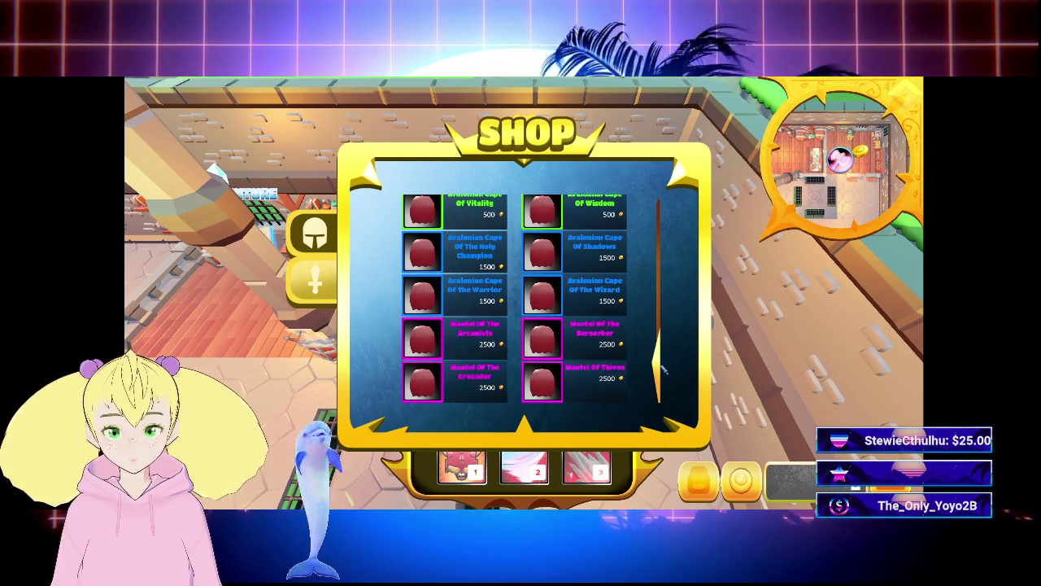
scroll(643, 325, "up", 5)
scroll(643, 325, "down", 5)
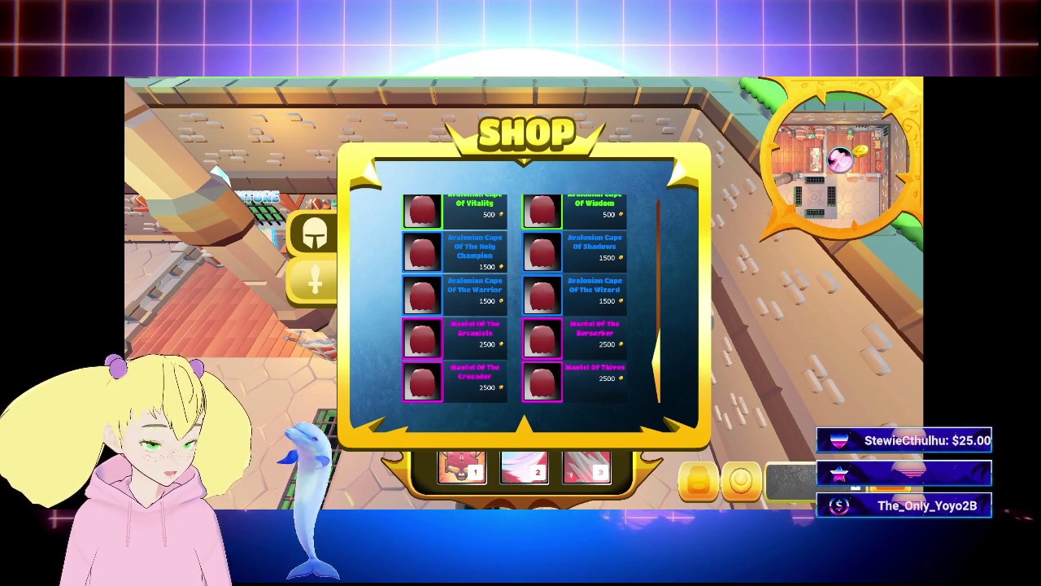
key("alt+Tab")
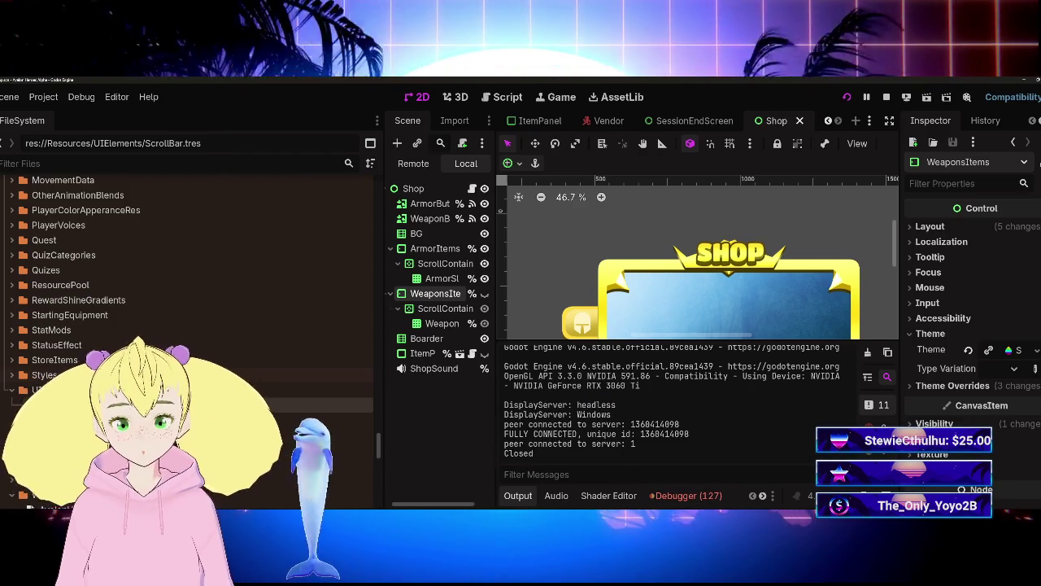
Open ScrollBar.tres in the theme editor and widen the scene tree panel
double_click(49, 404)
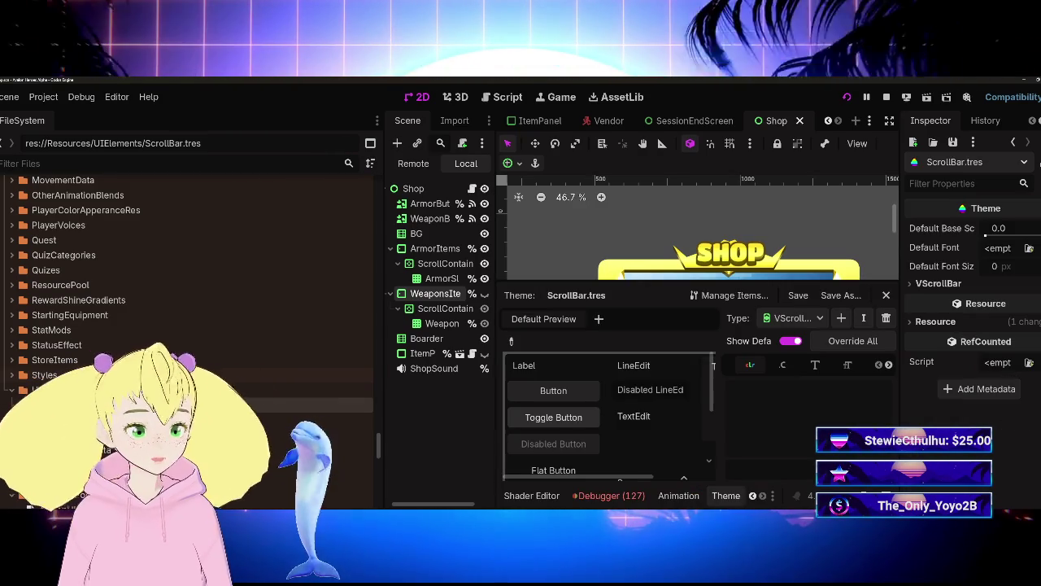
mouse_move(379, 445)
left_mouse_down()
mouse_move(249, 382)
mouse_move(171, 318)
left_mouse_up()
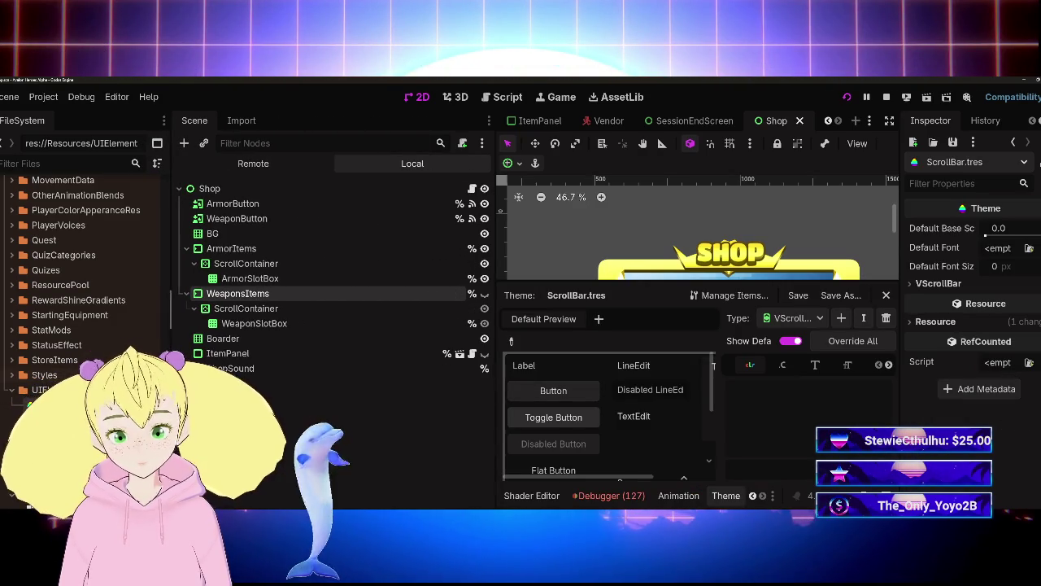
left_click_drag(495, 394, 244, 395)
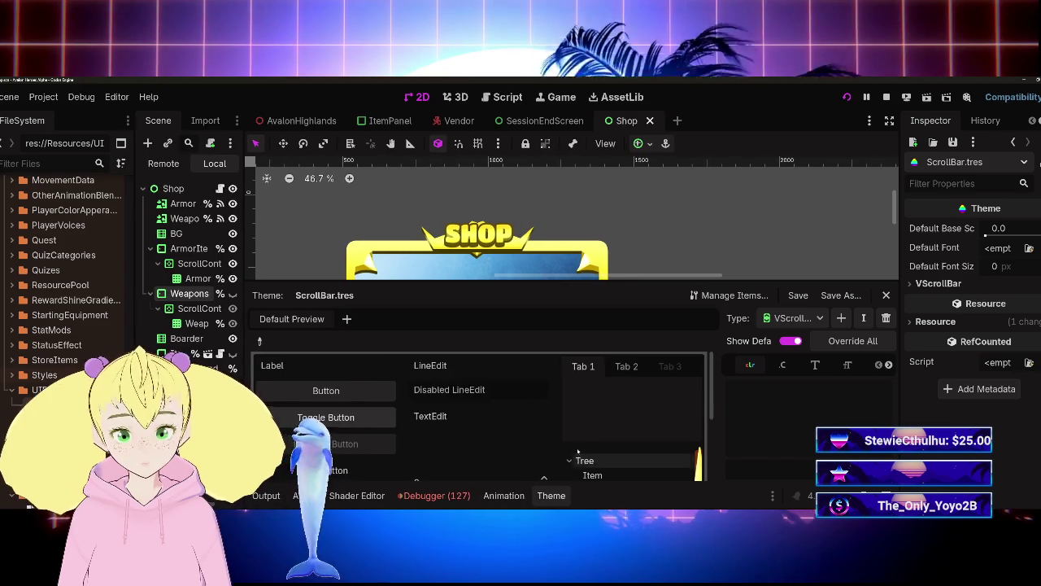
scroll(590, 416, "down", 3)
scroll(590, 416, "down", 1)
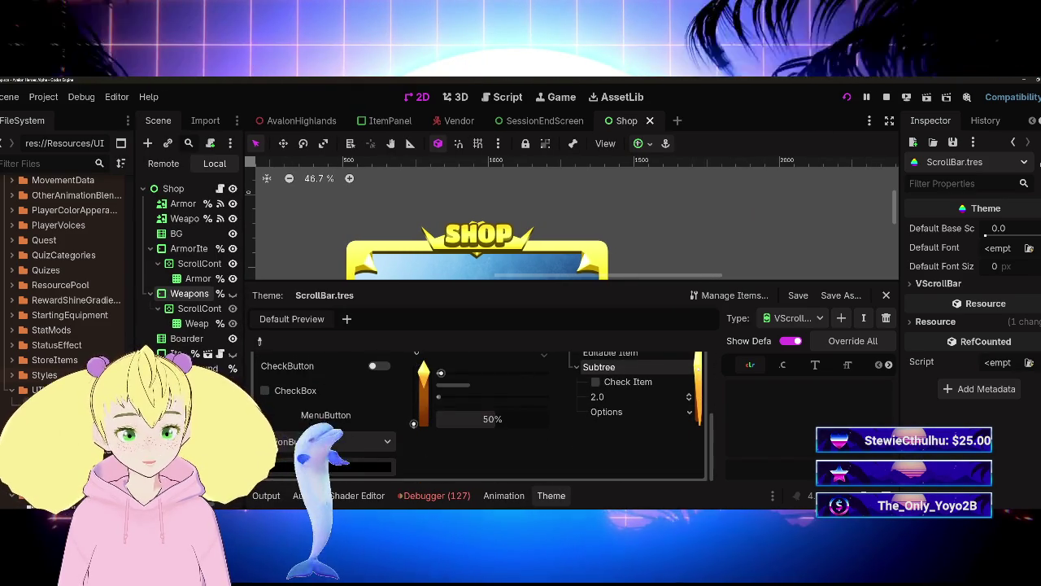
scroll(682, 450, "up", 2)
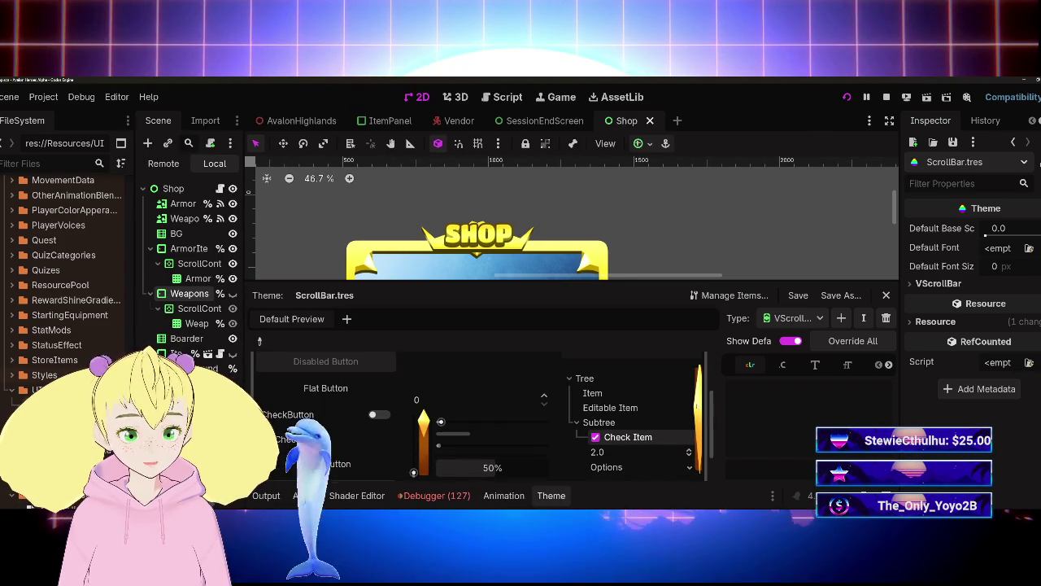
scroll(693, 398, "down", 2)
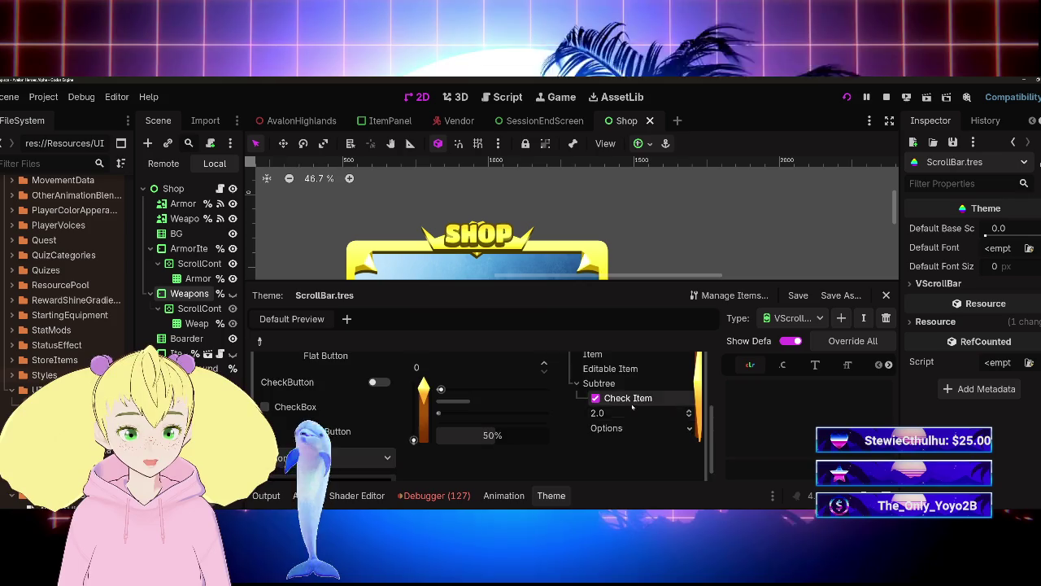
scroll(654, 395, "up", 2)
scroll(654, 395, "down", 2)
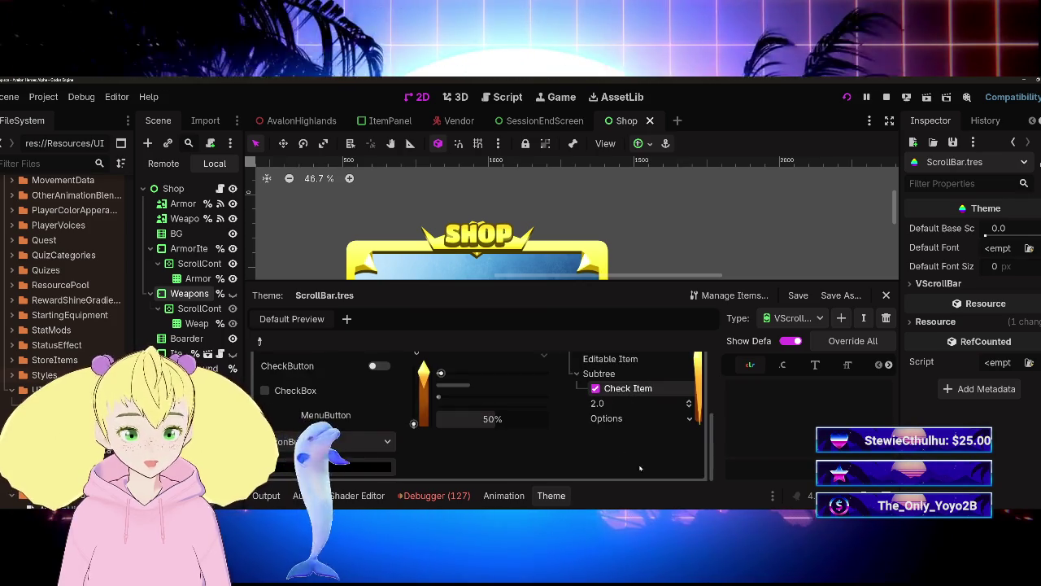
Enlarge the theme editor preview and expand its Tree sample
mouse_move(635, 280)
left_mouse_down()
mouse_move(683, 181)
mouse_move(683, 114)
left_mouse_up()
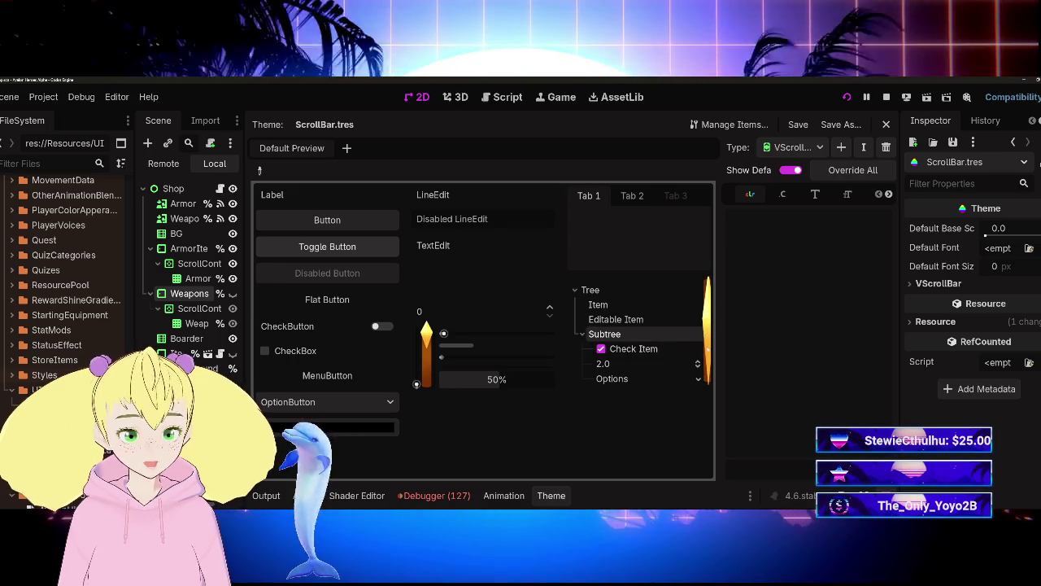
scroll(700, 342, "down", 1)
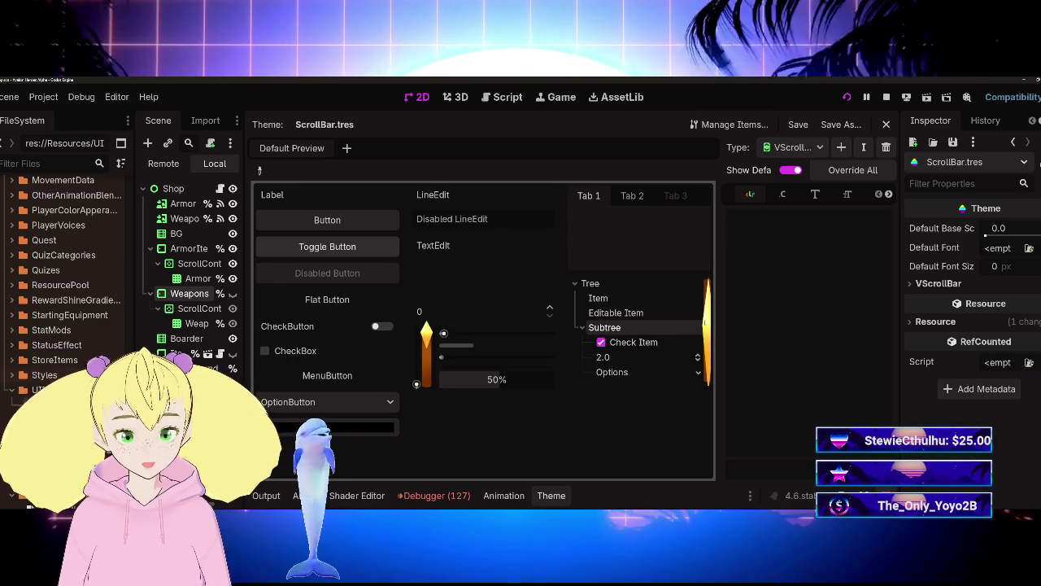
scroll(705, 309, "up", 1)
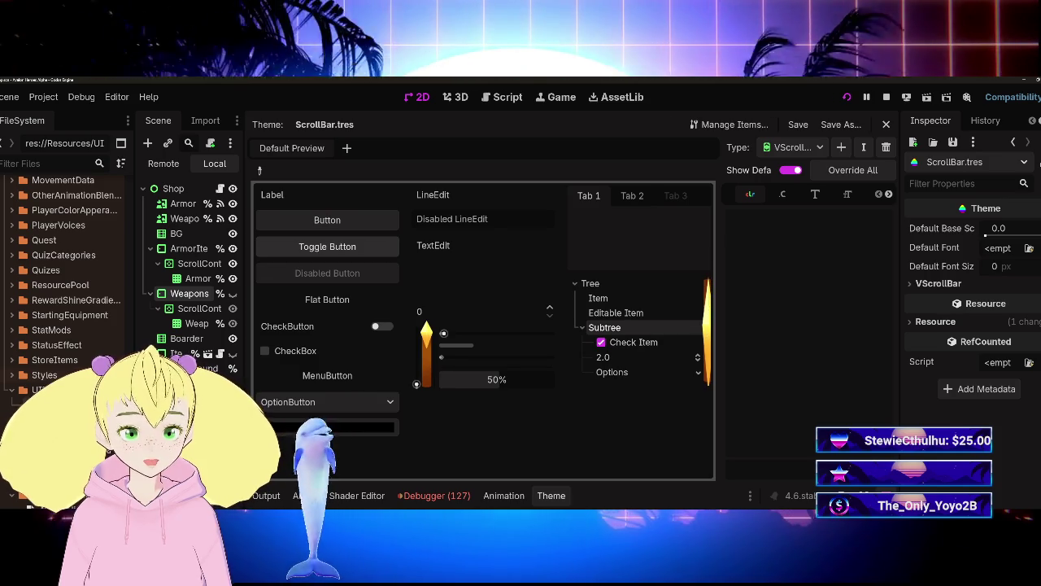
scroll(642, 334, "down", 1)
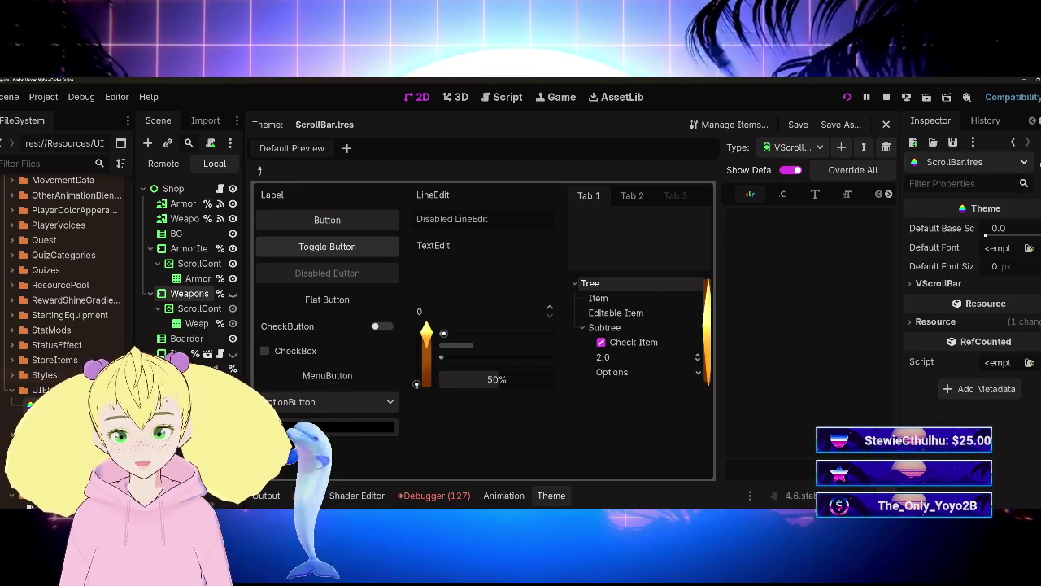
left_click(574, 289)
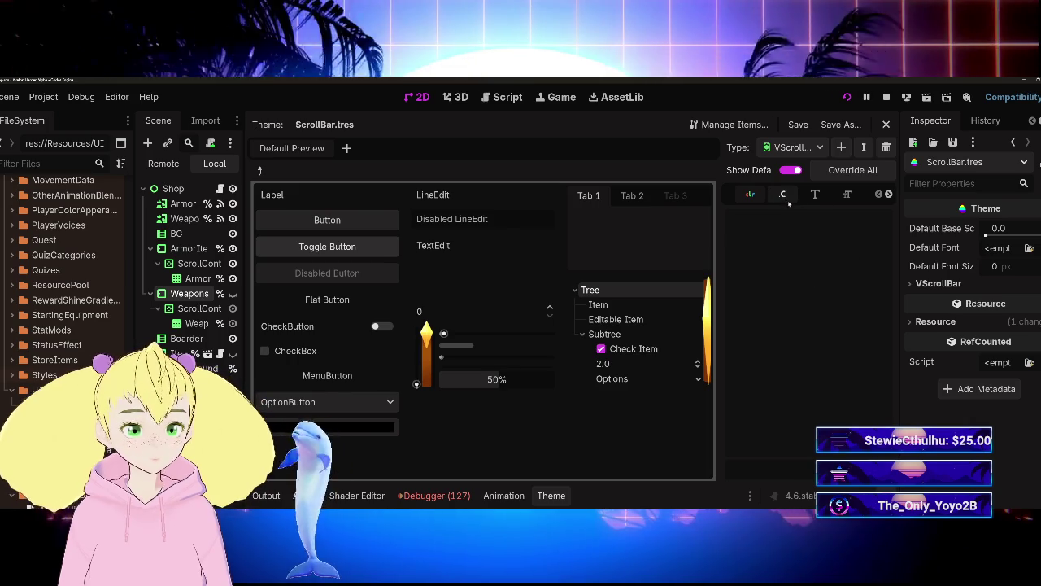
Check VScrollBar's font size, type variation, StyleBox and icon entries, ending on its constants
left_click(847, 194)
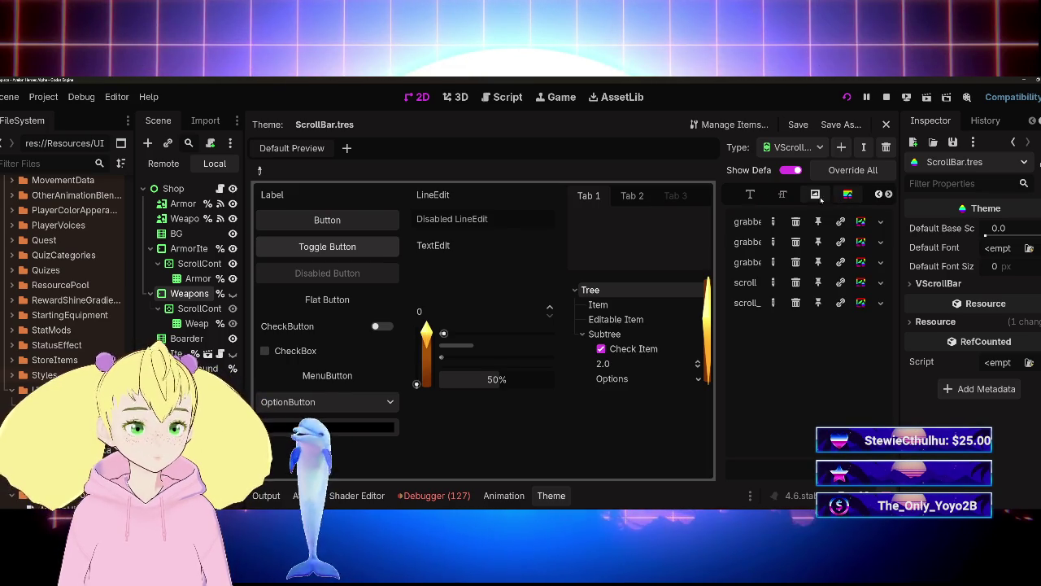
left_click_drag(720, 342, 497, 341)
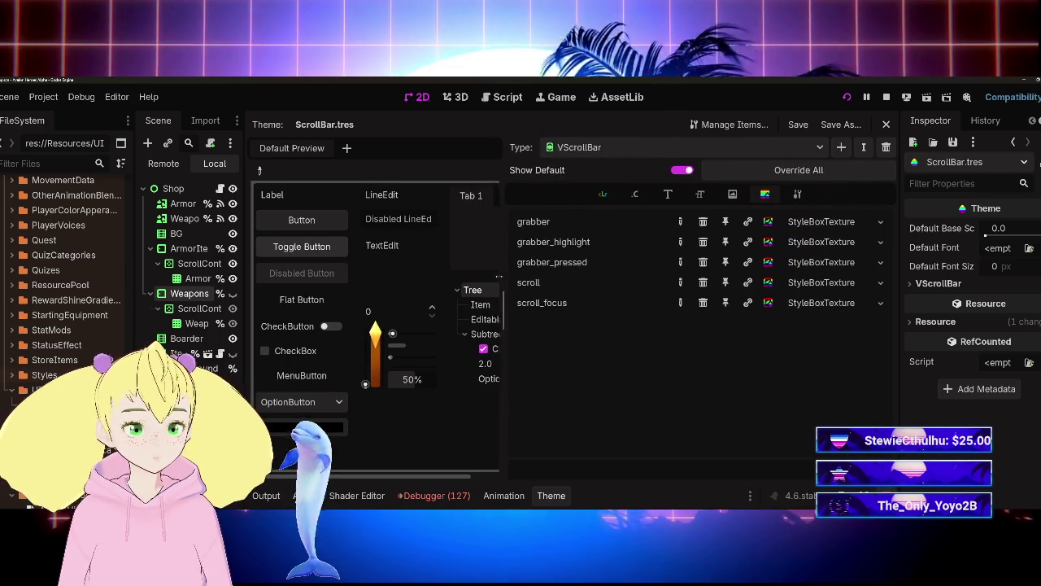
left_click(796, 194)
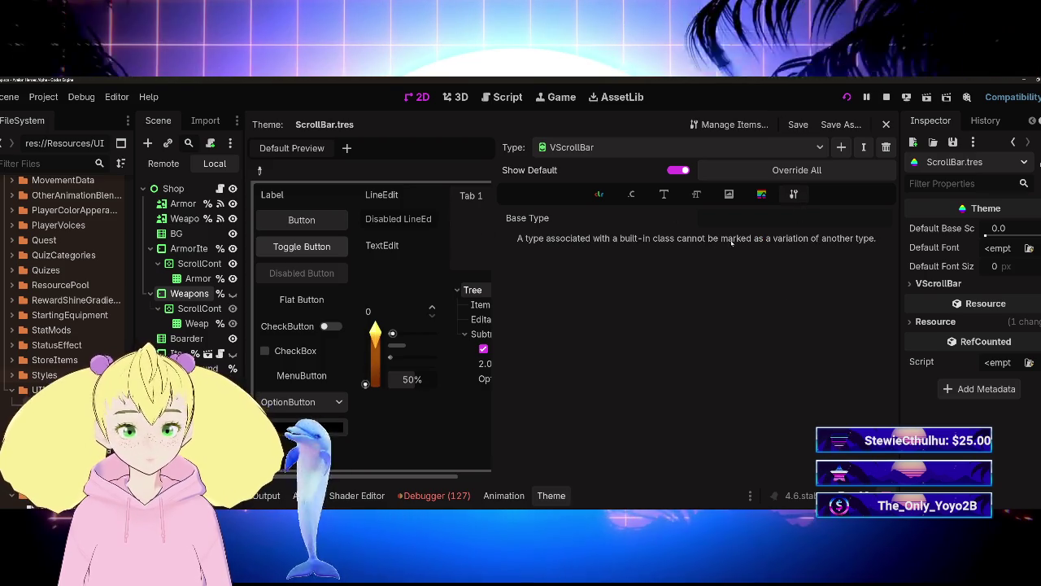
left_click(762, 194)
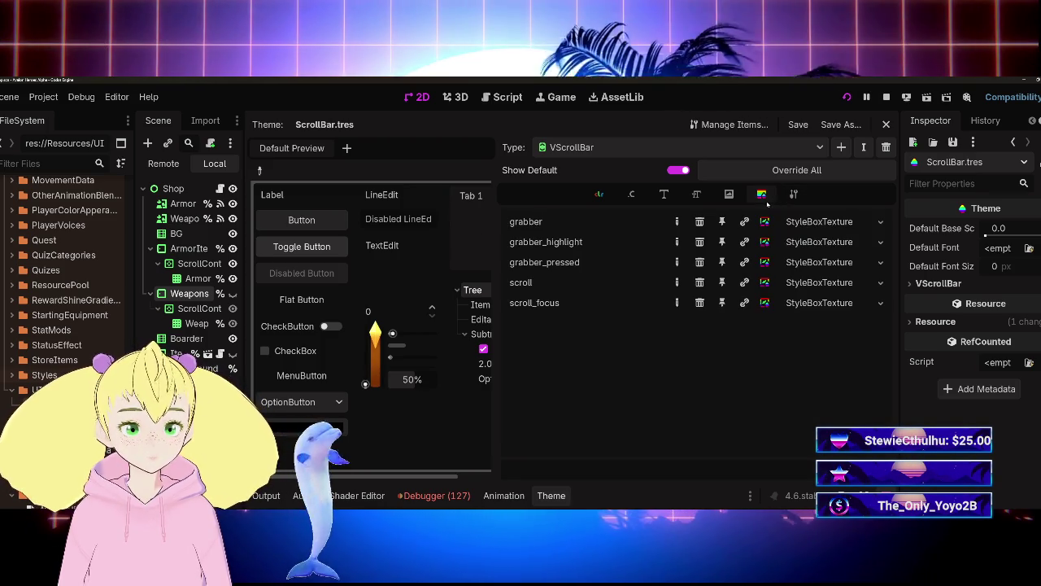
left_click(728, 194)
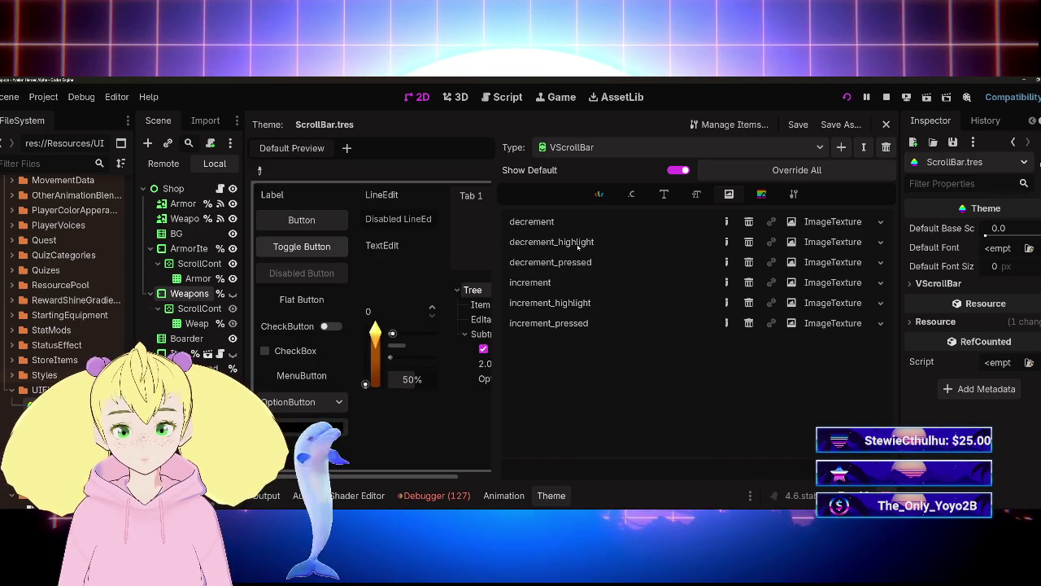
mouse_move(577, 246)
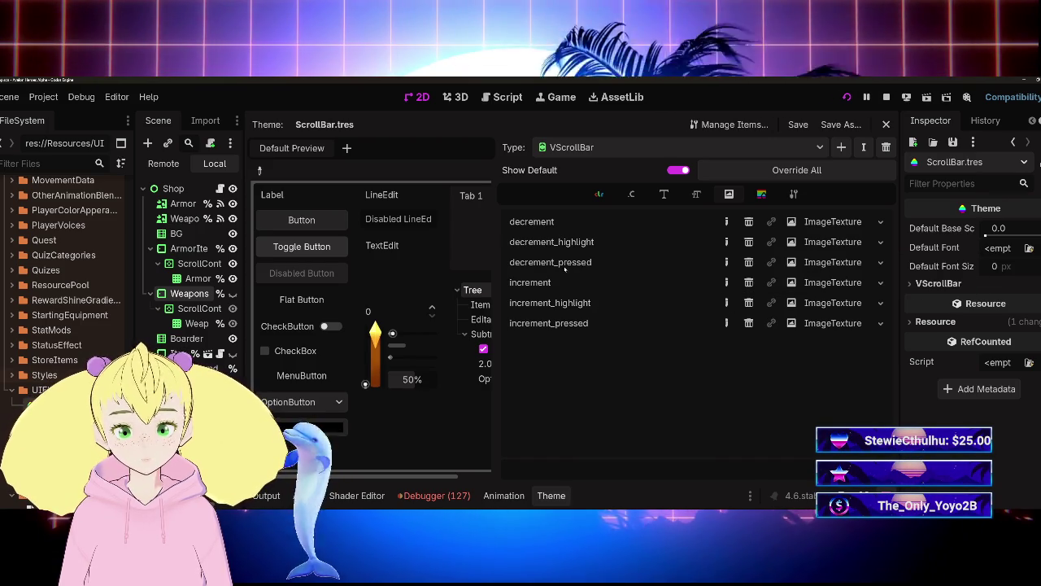
left_click(631, 195)
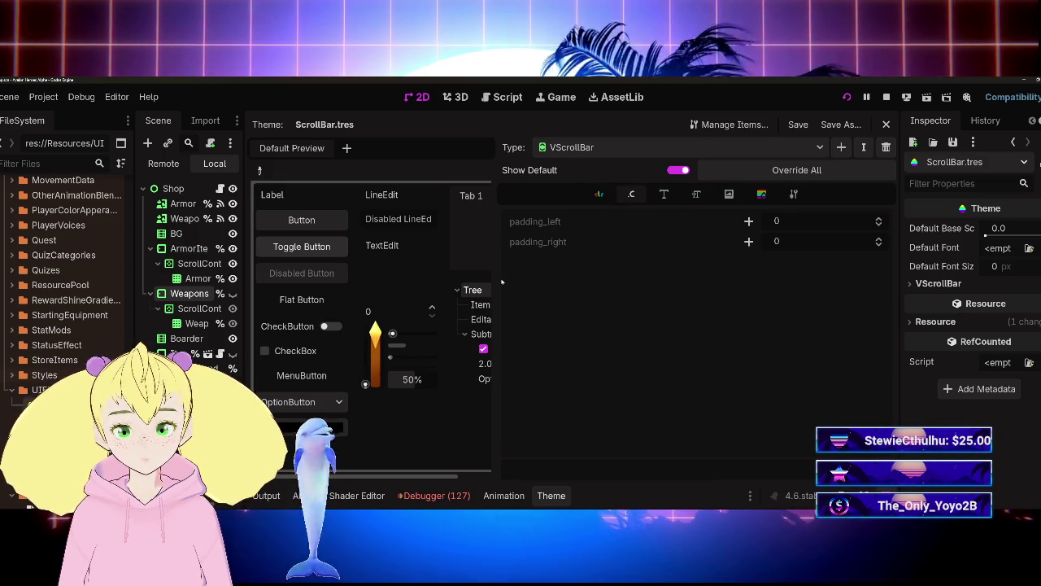
left_click_drag(501, 281, 639, 281)
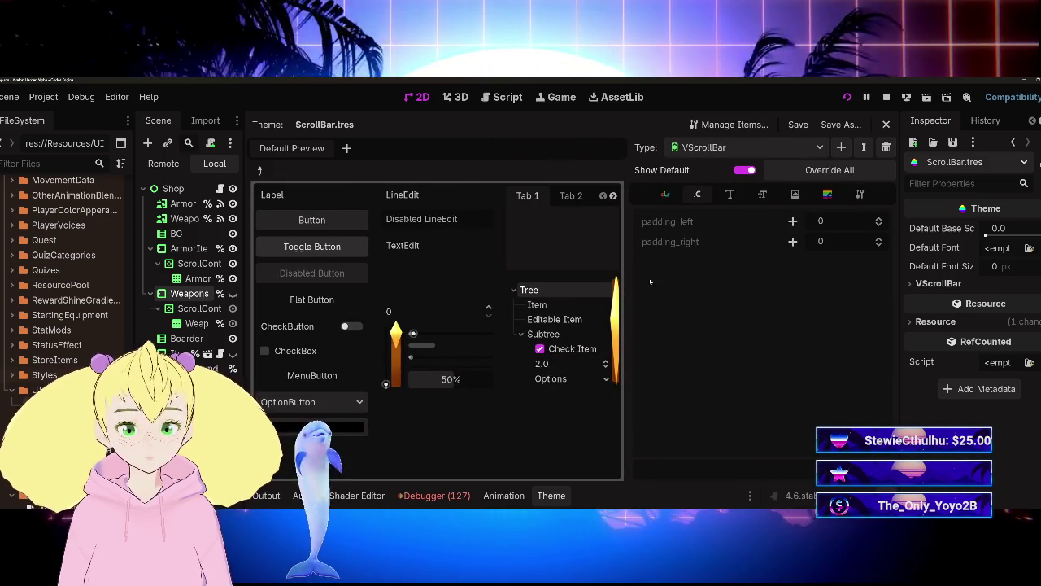
Override VScrollBar's padding_left and padding_right, trying values 0, 20 and 10
left_click(794, 222)
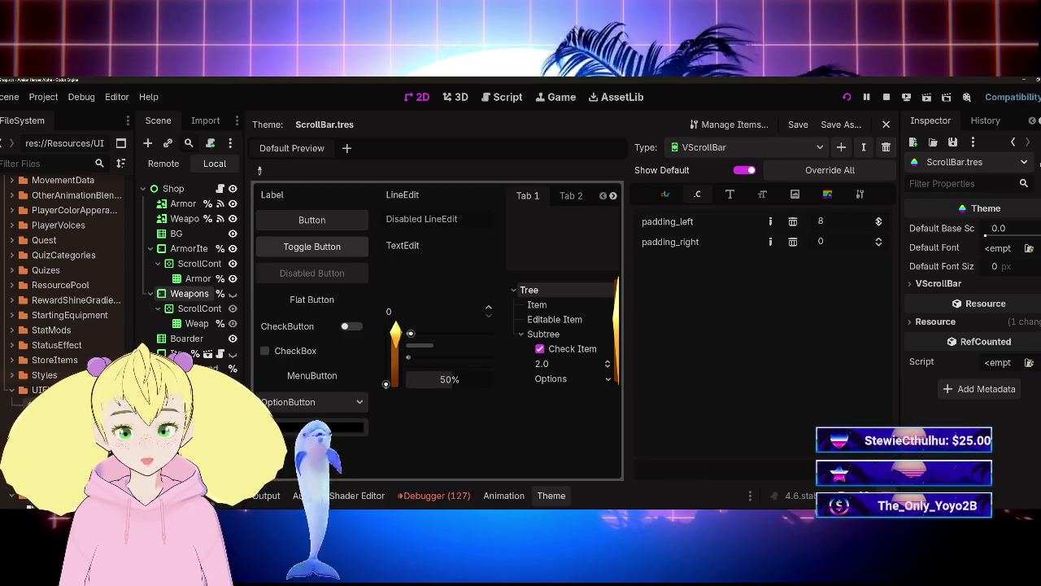
scroll(879, 223, "down", 6)
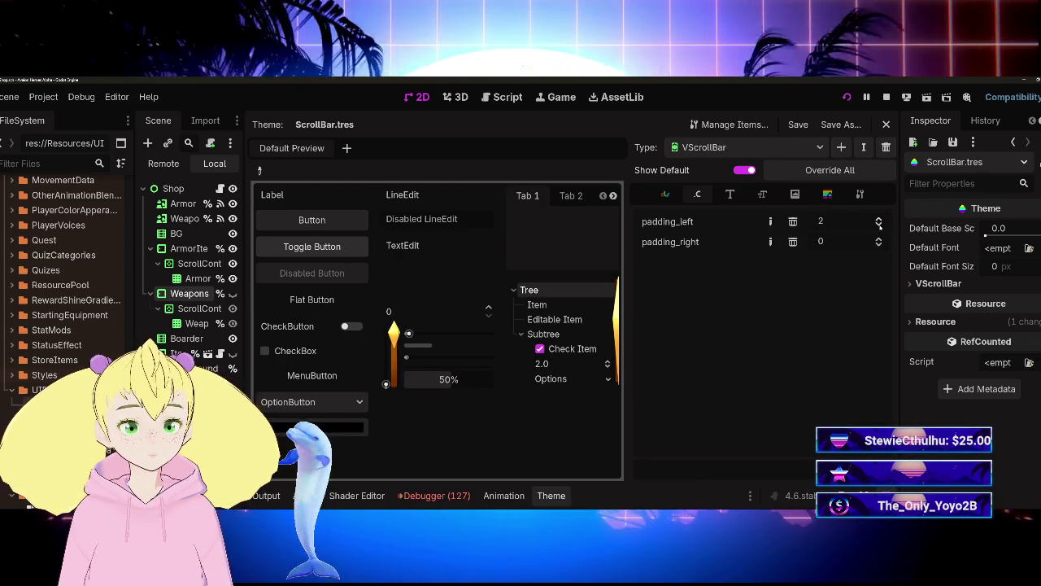
type("0")
key("Return")
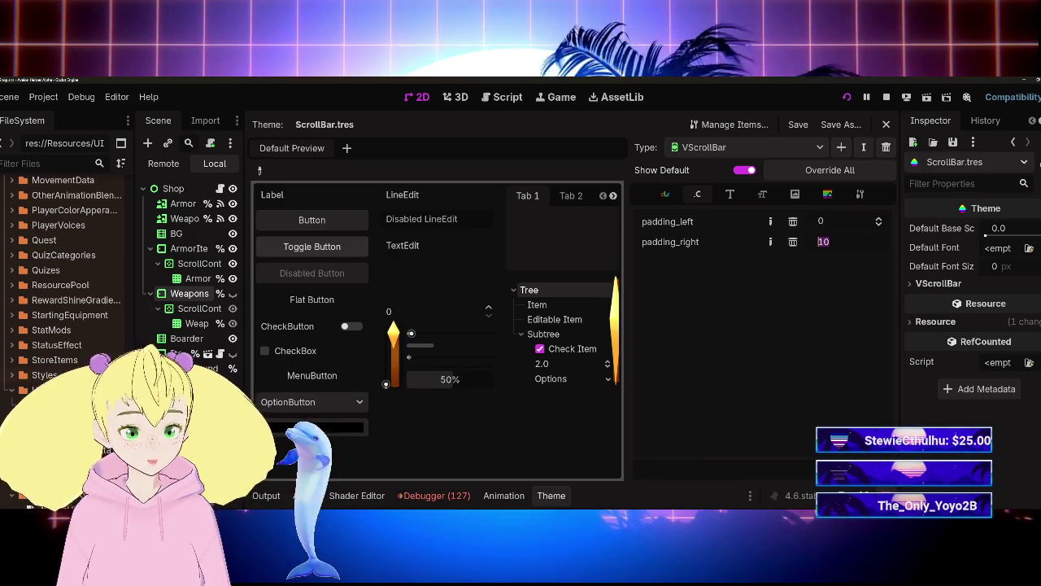
scroll(847, 243, "up", 10)
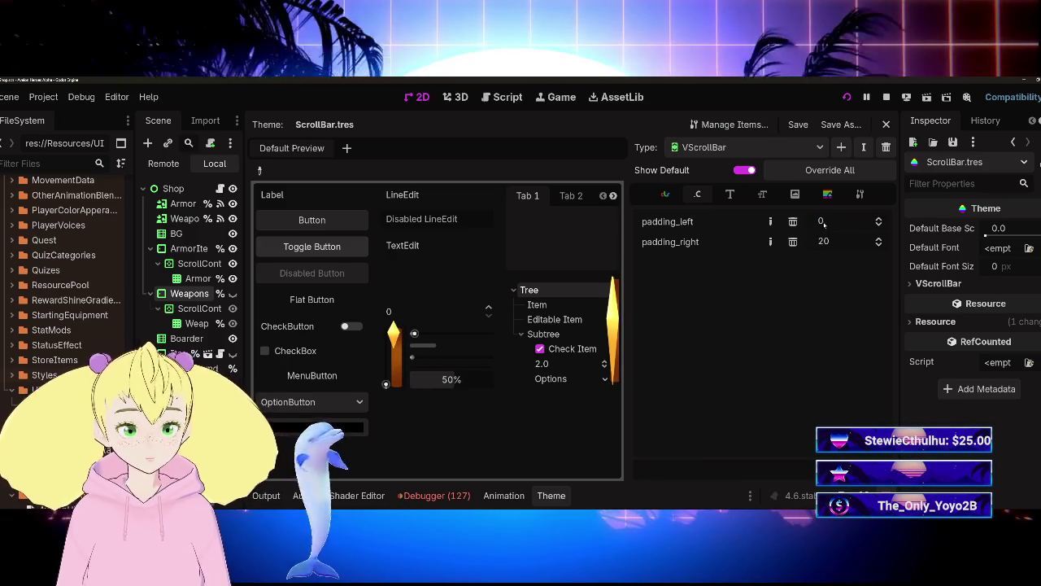
left_click(820, 221)
type("20")
key("Return")
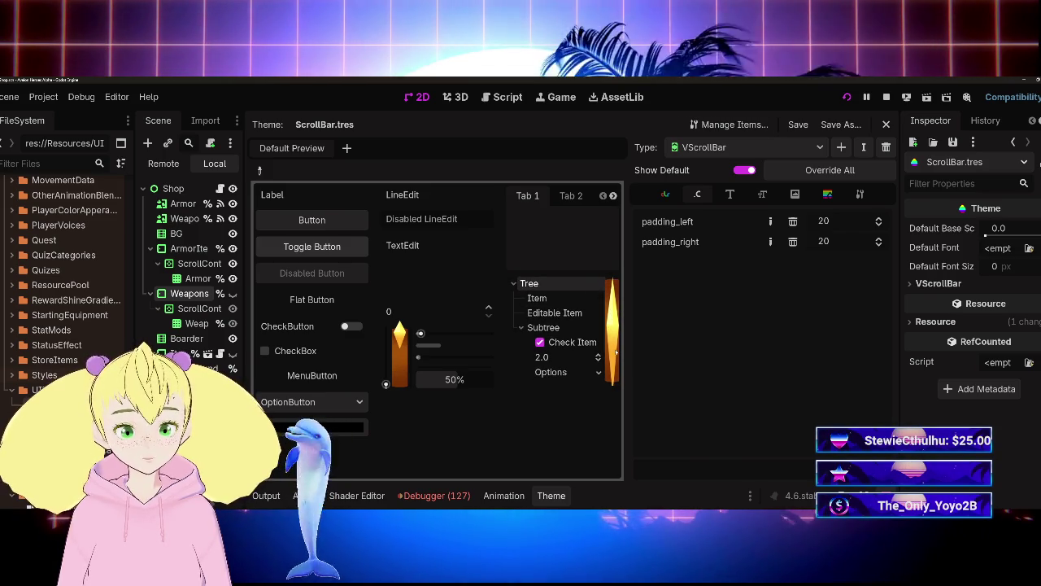
scroll(562, 329, "up", 1)
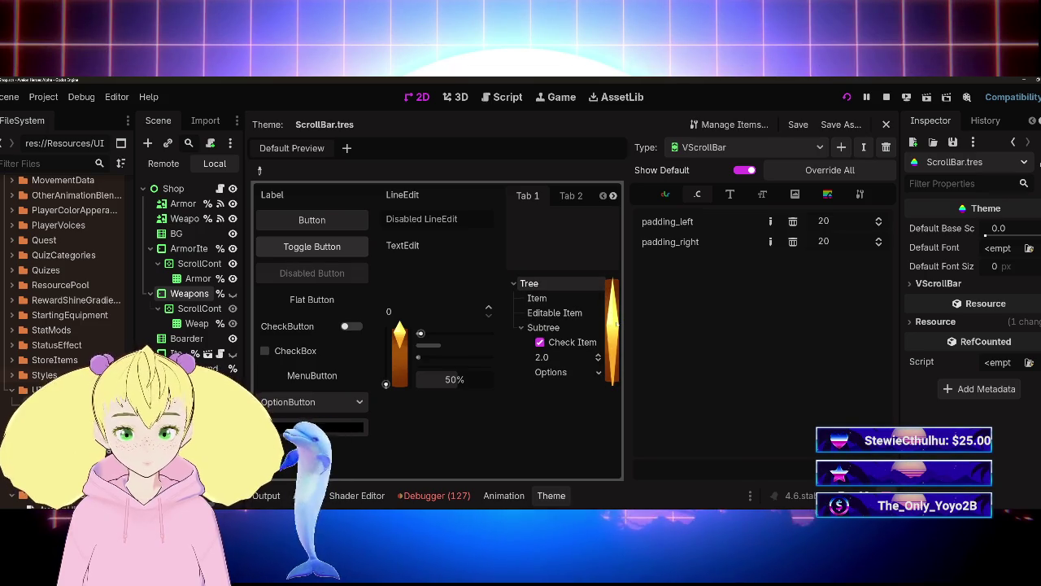
type("10")
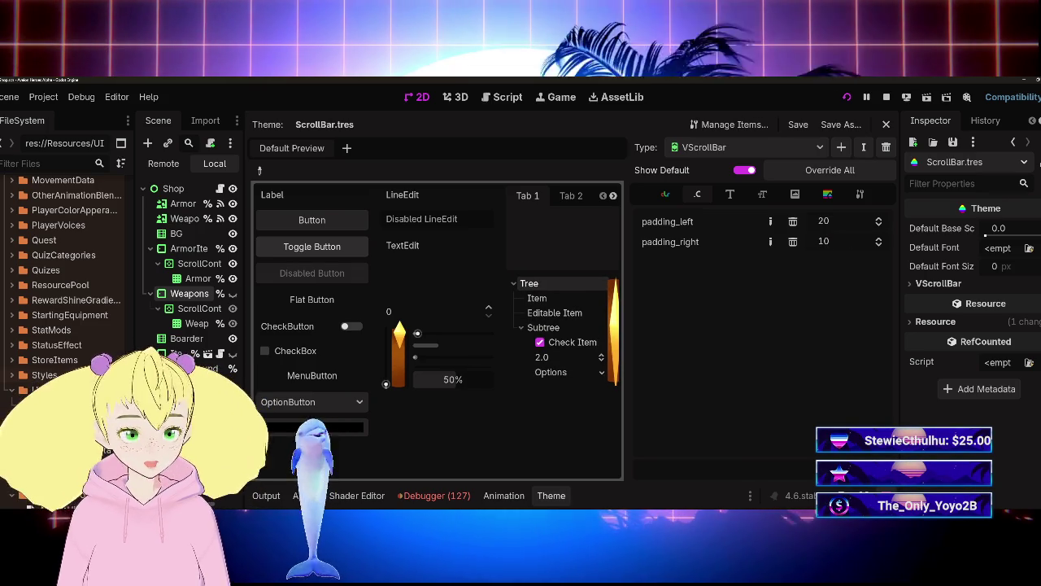
key("shift+Tab")
type("10")
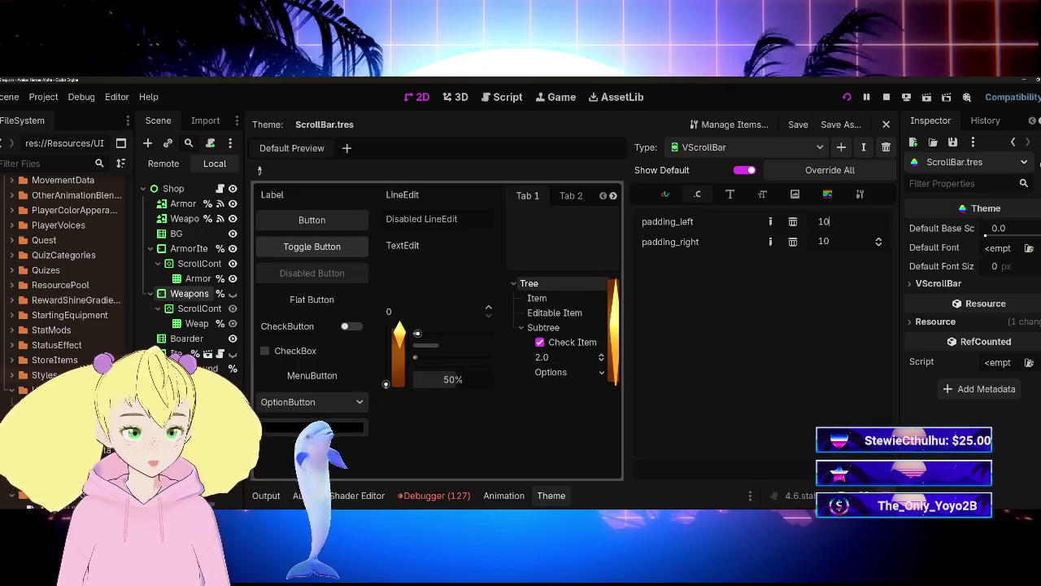
key("Return")
Set padding_left and padding_right both to 25 and save ScrollBar.tres
left_click(824, 222)
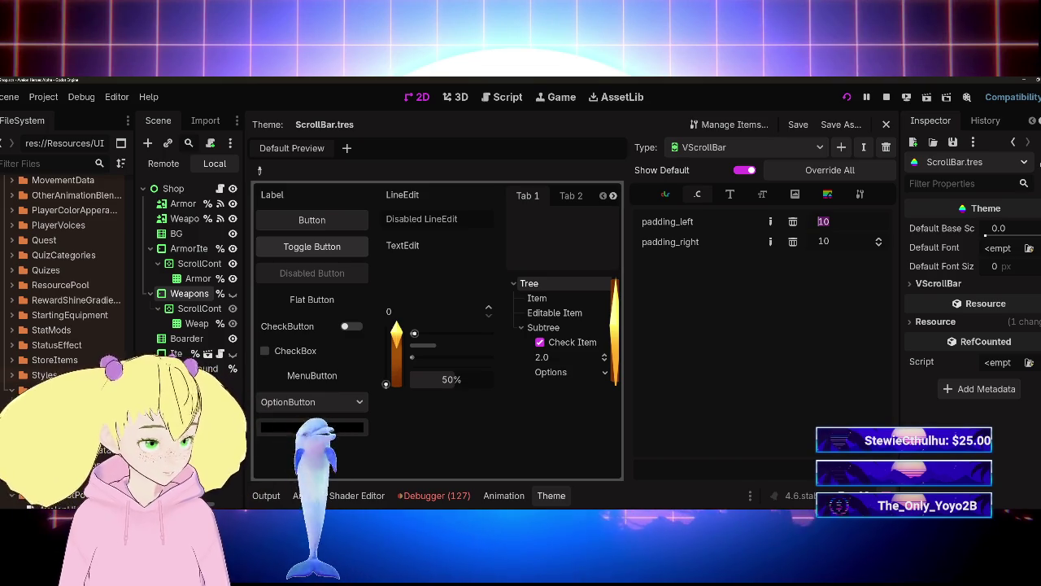
type("25")
key("Tab")
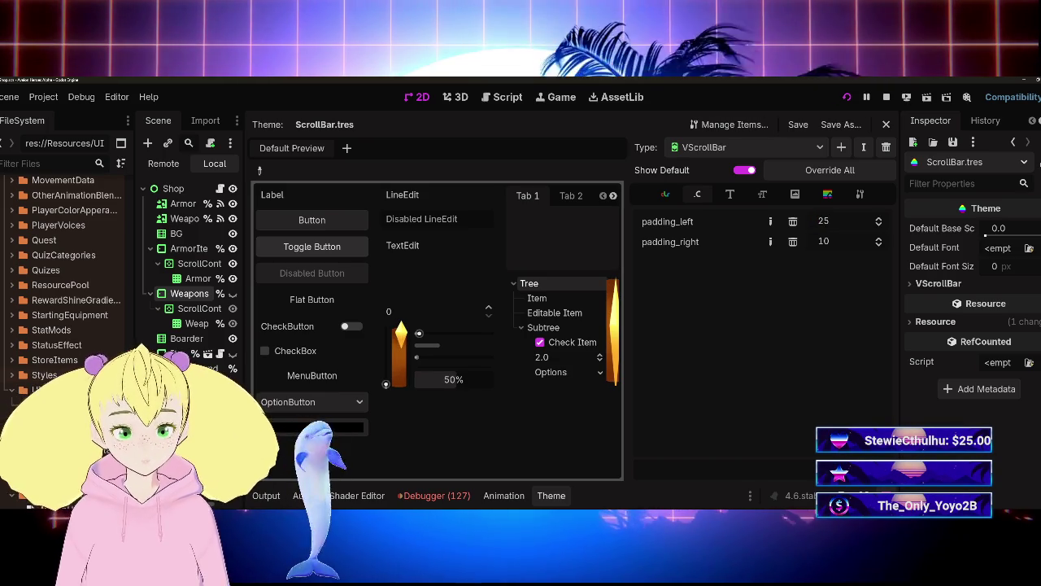
type("25")
key("Return")
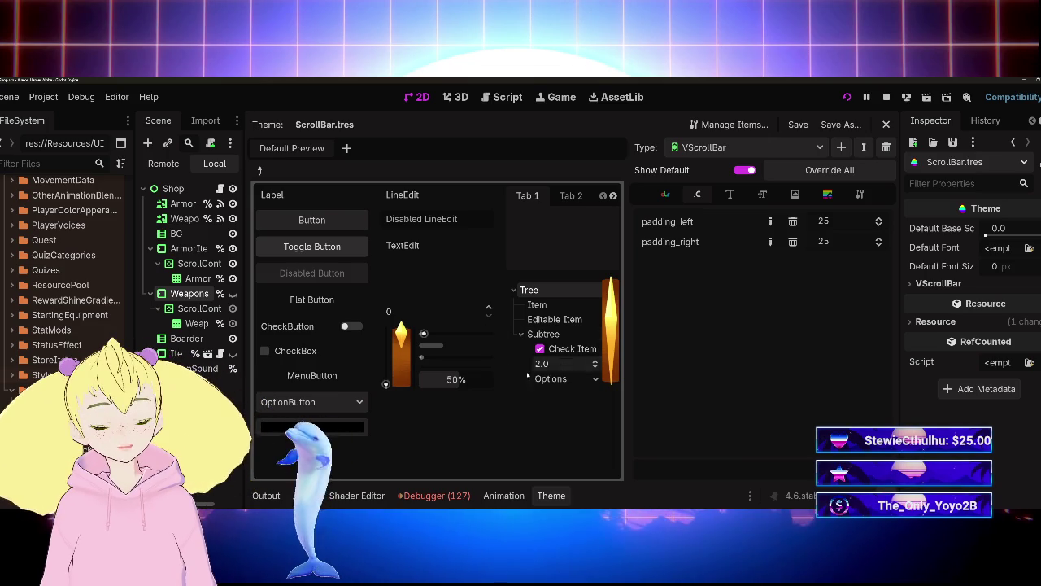
scroll(561, 334, "down", 1)
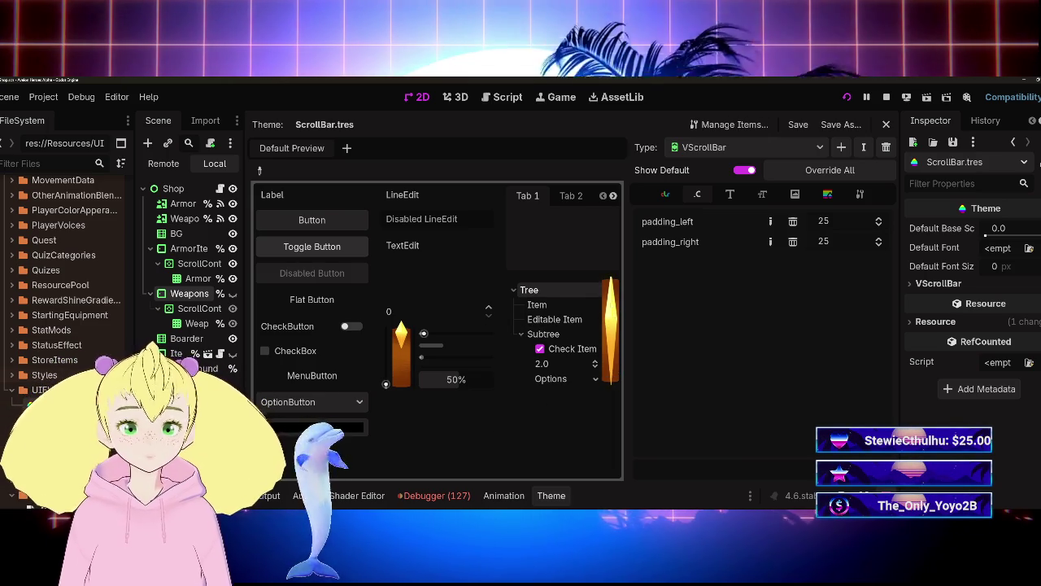
scroll(561, 333, "up", 1)
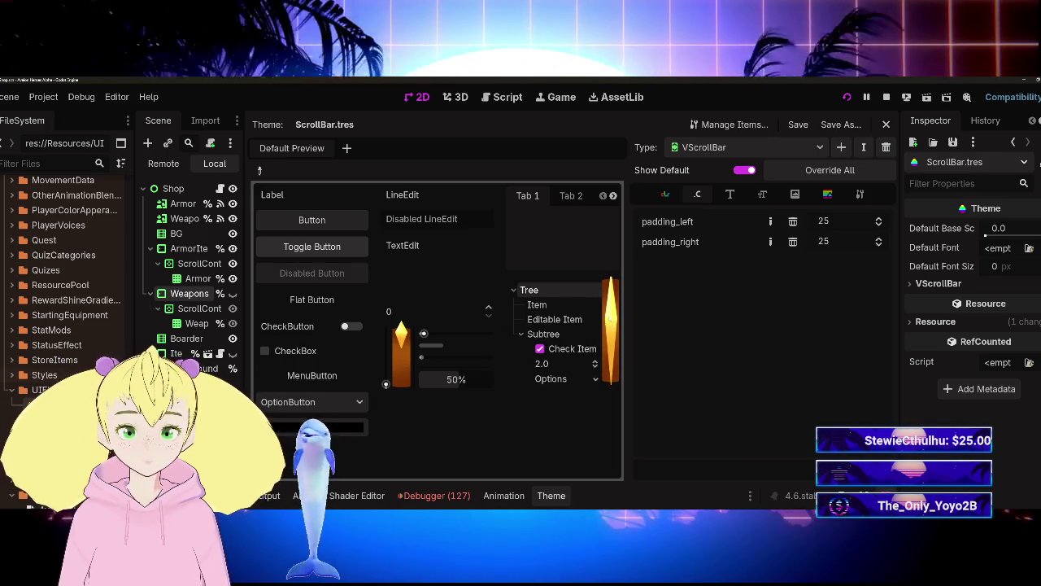
scroll(561, 333, "up", 1)
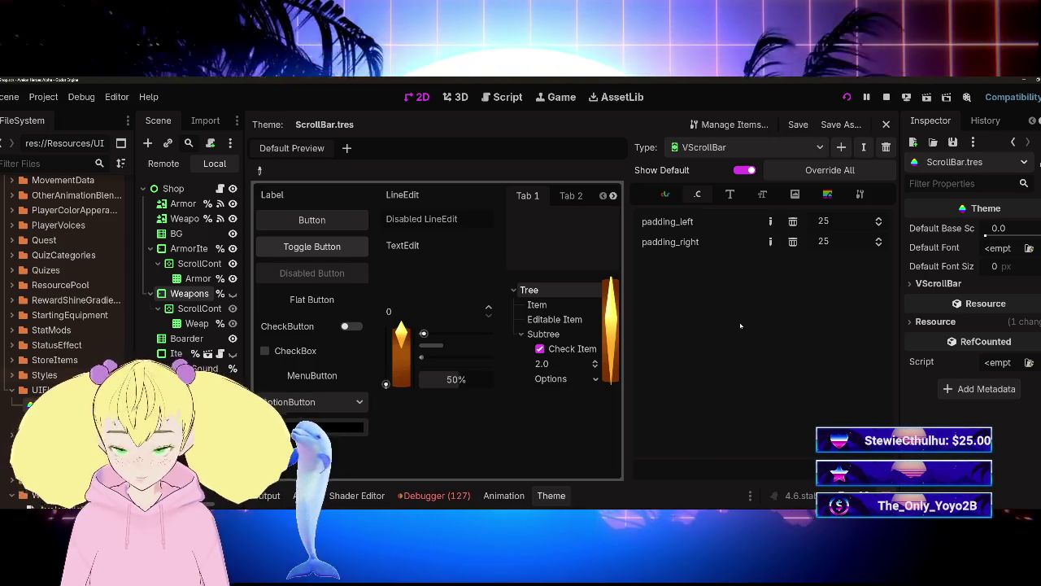
key("ctrl+s")
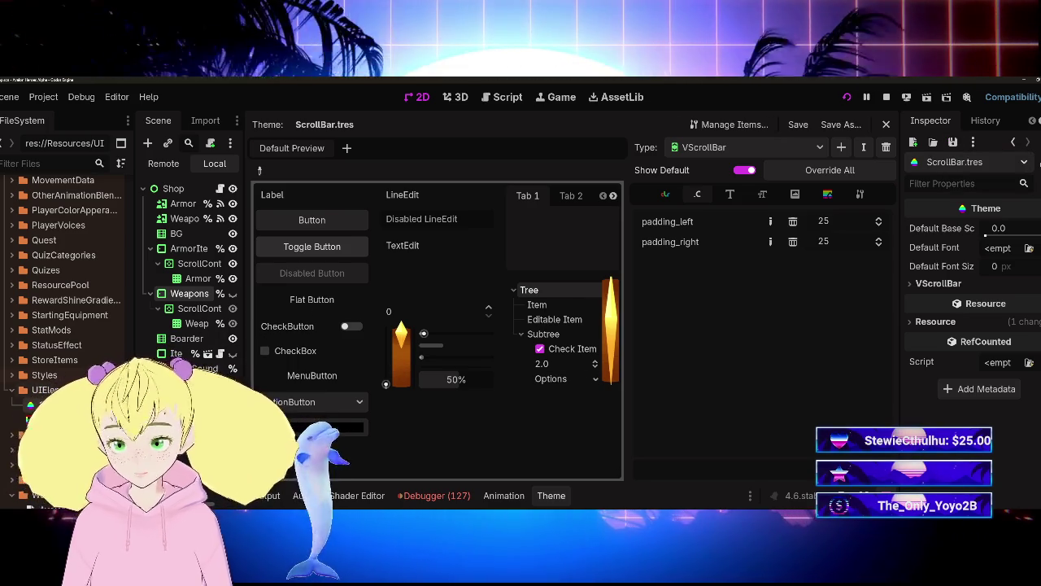
Open mantel_of_the_arcanists_epic.tres and replace its description with a new arcanist-themed text
scroll(65, 325, "down", 15)
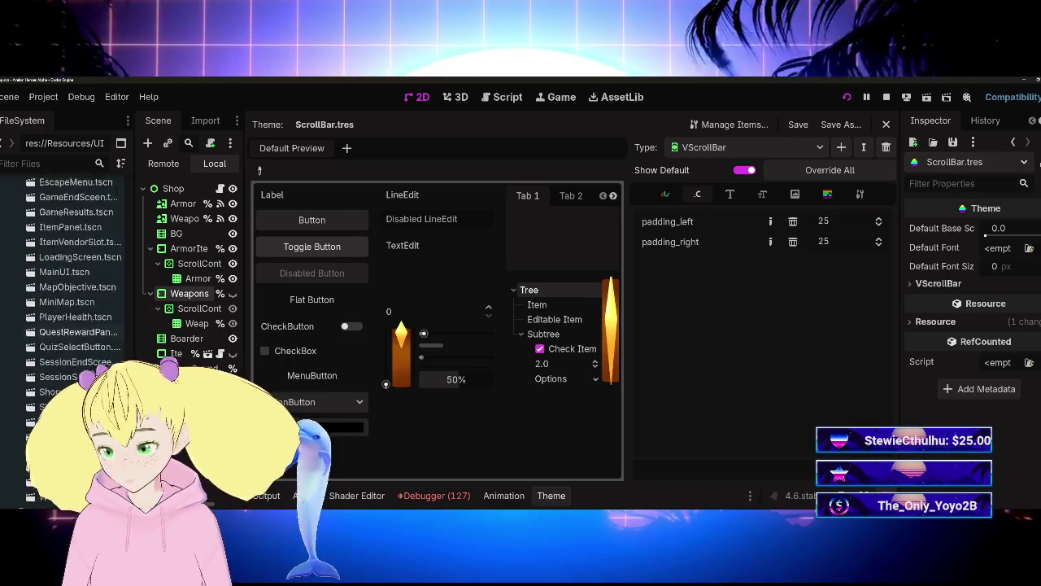
scroll(65, 326, "down", 5)
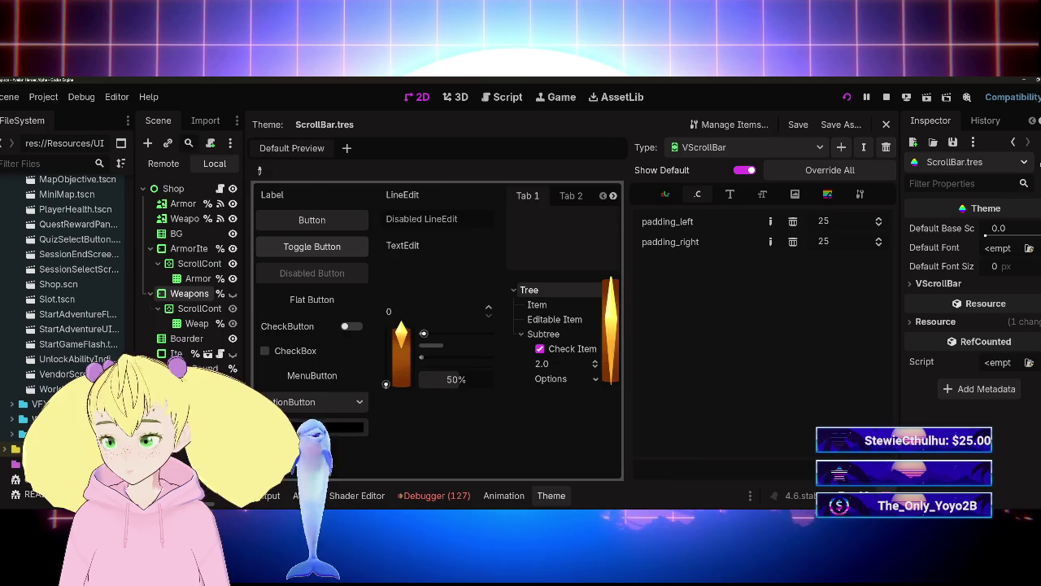
left_click_drag(135, 244, 272, 244)
scroll(131, 260, "up", 10)
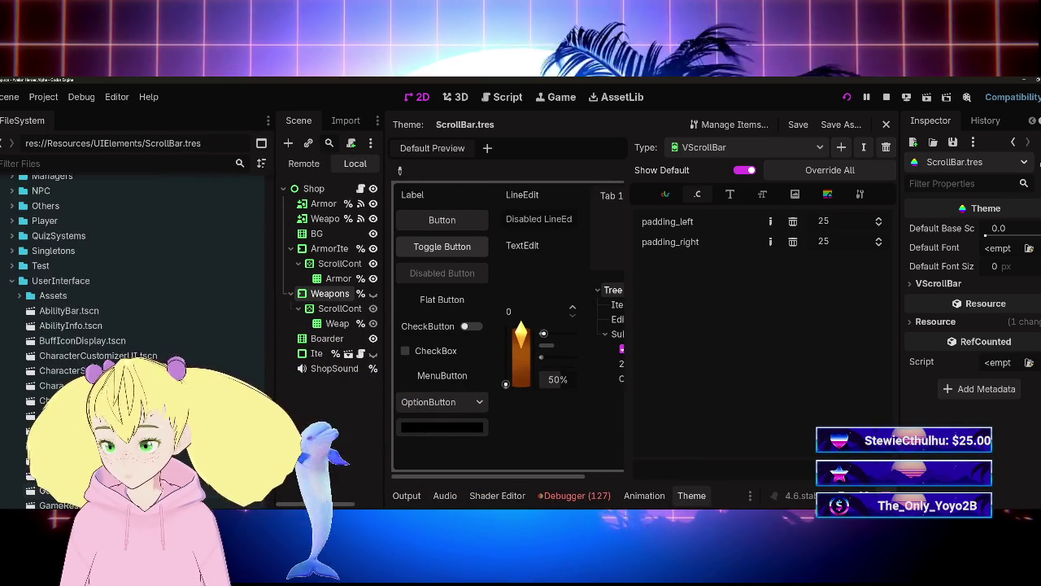
scroll(131, 326, "up", 15)
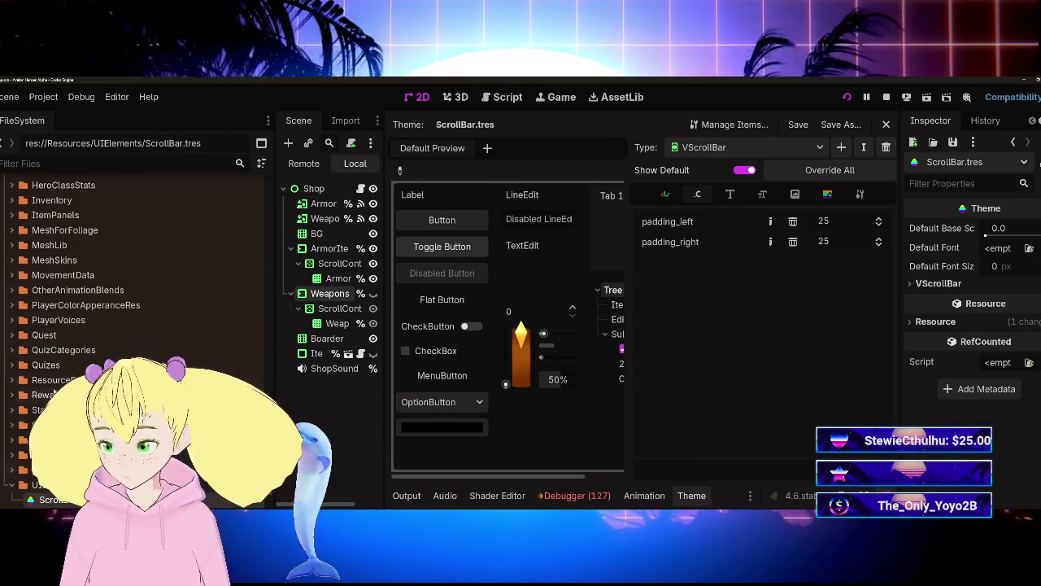
scroll(130, 325, "up", 15)
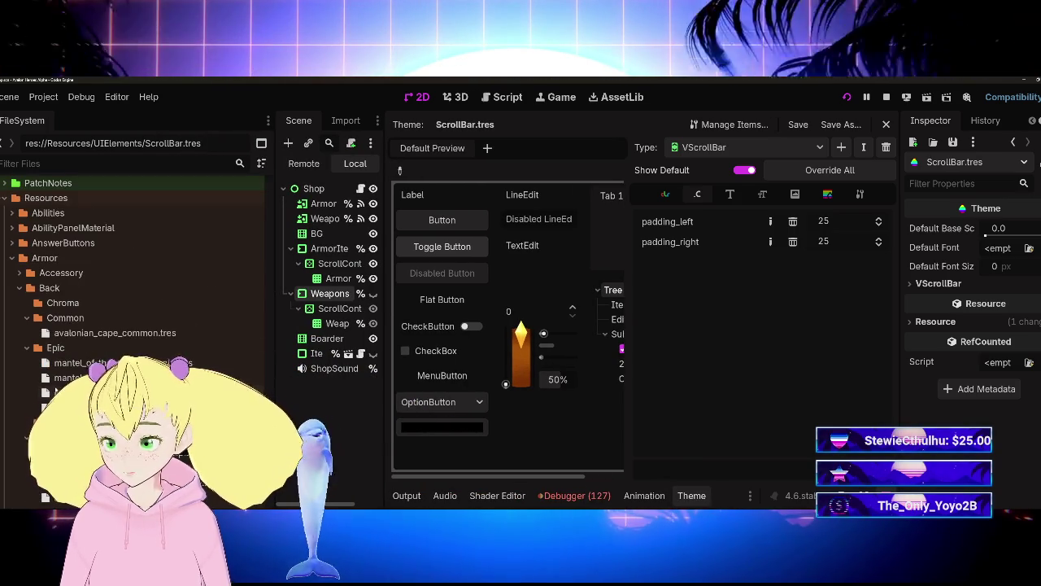
scroll(131, 325, "down", 2)
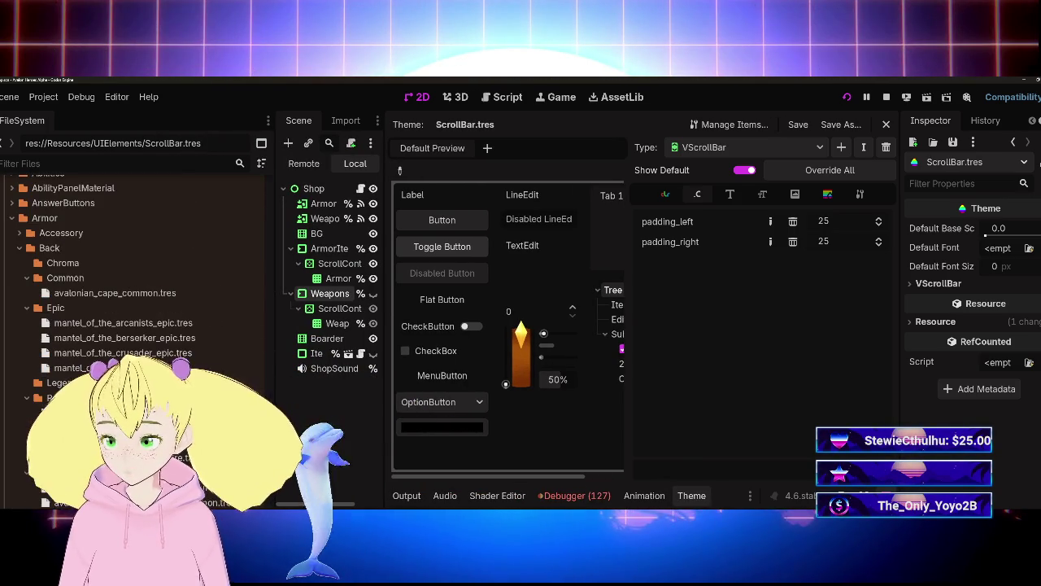
left_click(143, 325)
scroll(919, 388, "up", 10)
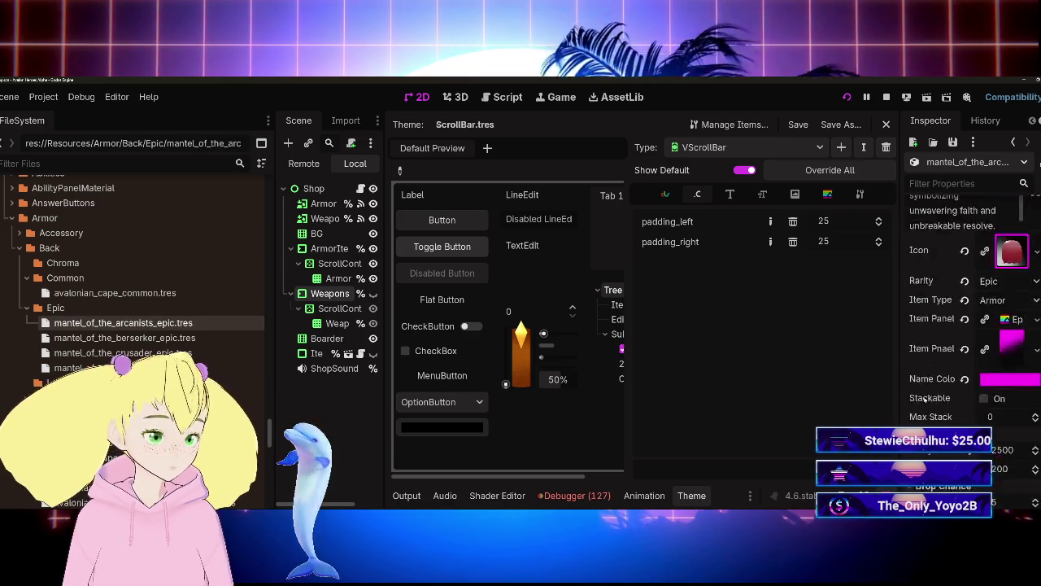
left_click_drag(901, 313, 724, 314)
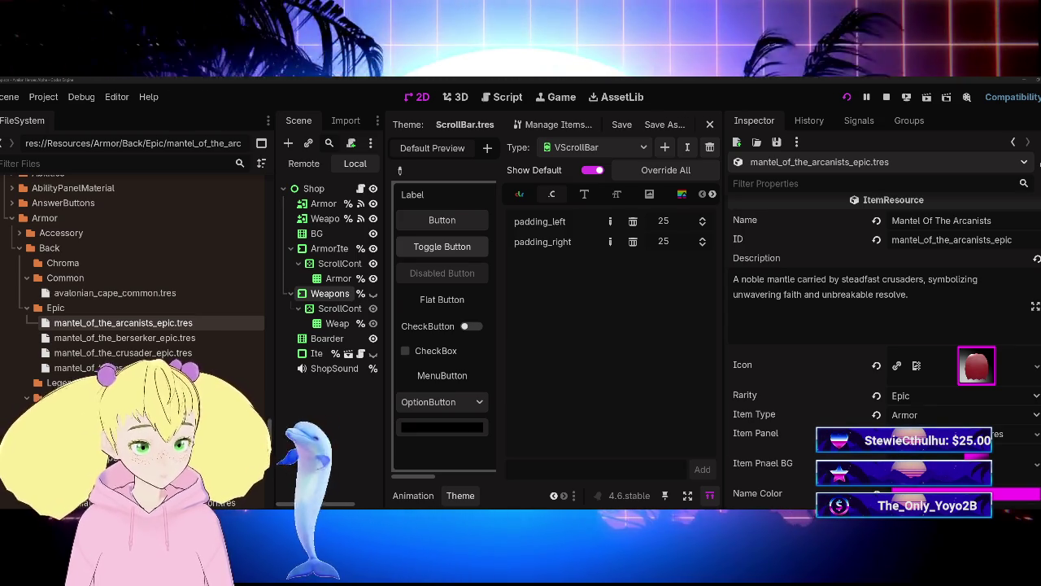
left_click_drag(734, 279, 909, 295)
type("A finely woven mantle infused with ancient arcane energy, treasured by master arcanists of Avalon.")
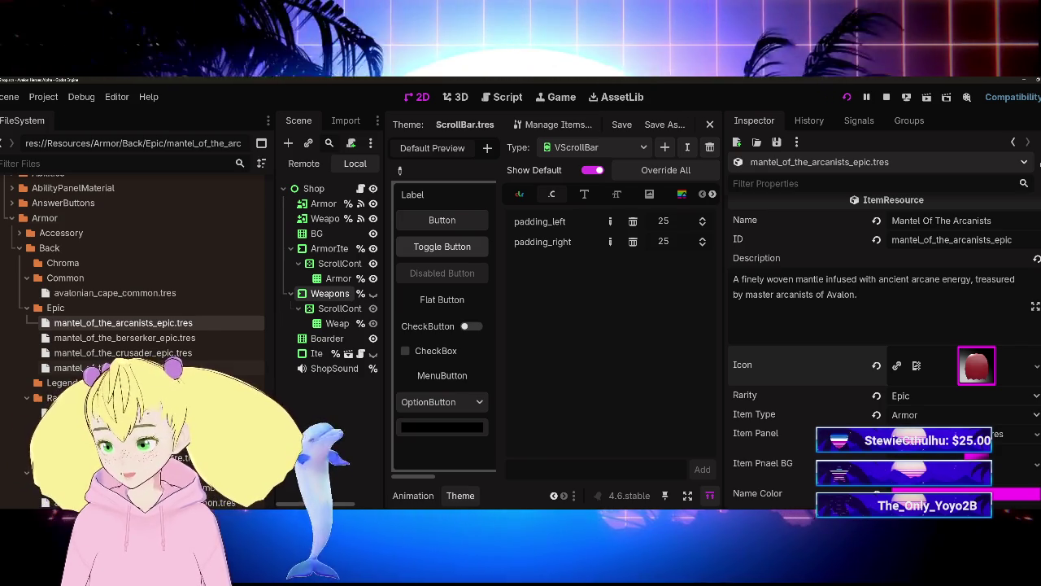
Give mantel_of_thieves_epic the 'quick hands and quicker escapes' description, save, and run the game
left_click(77, 367)
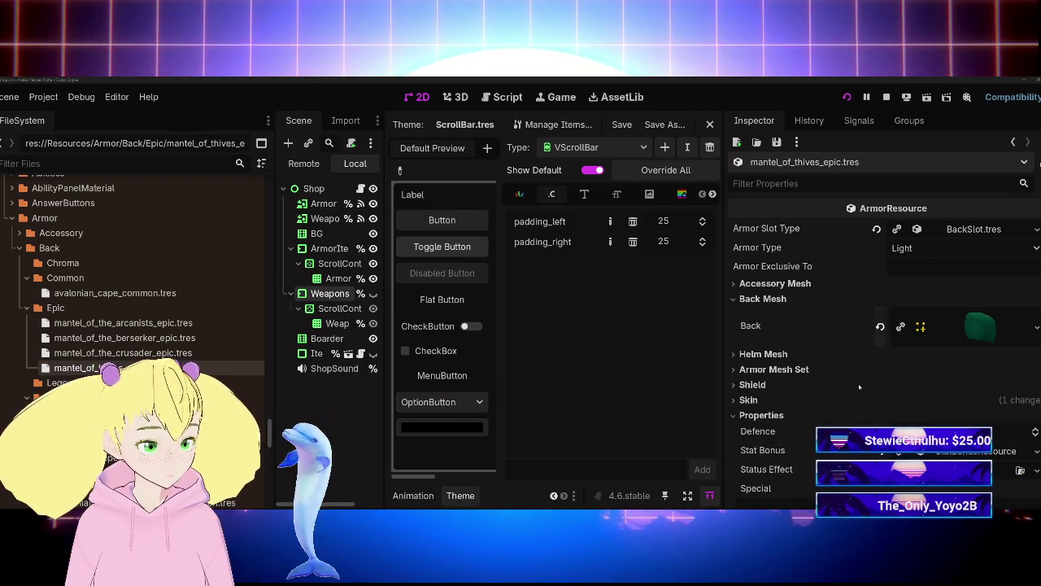
scroll(864, 371, "down", 5)
scroll(840, 355, "down", 7)
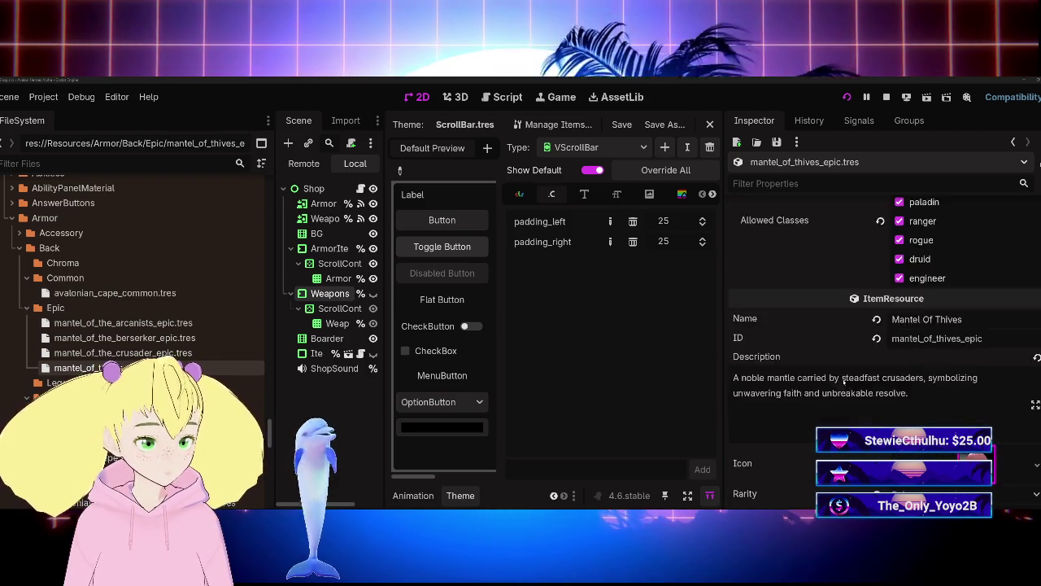
left_click(840, 355)
key("ctrl+a")
type("A lightweight mantle tailored for quick hands and quicker escapes, prized among Avalon's cunning thieves.")
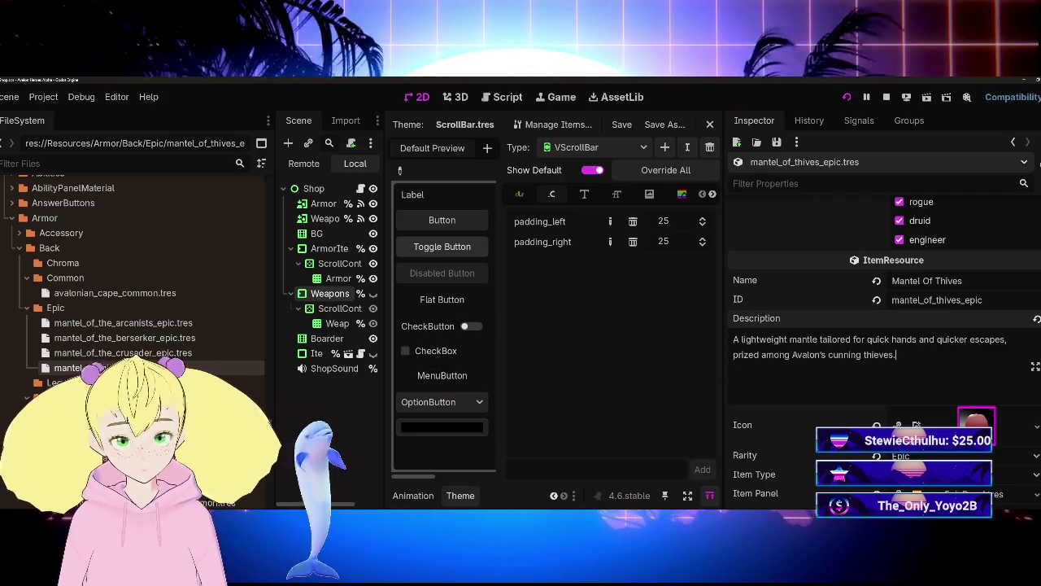
key("ctrl+s")
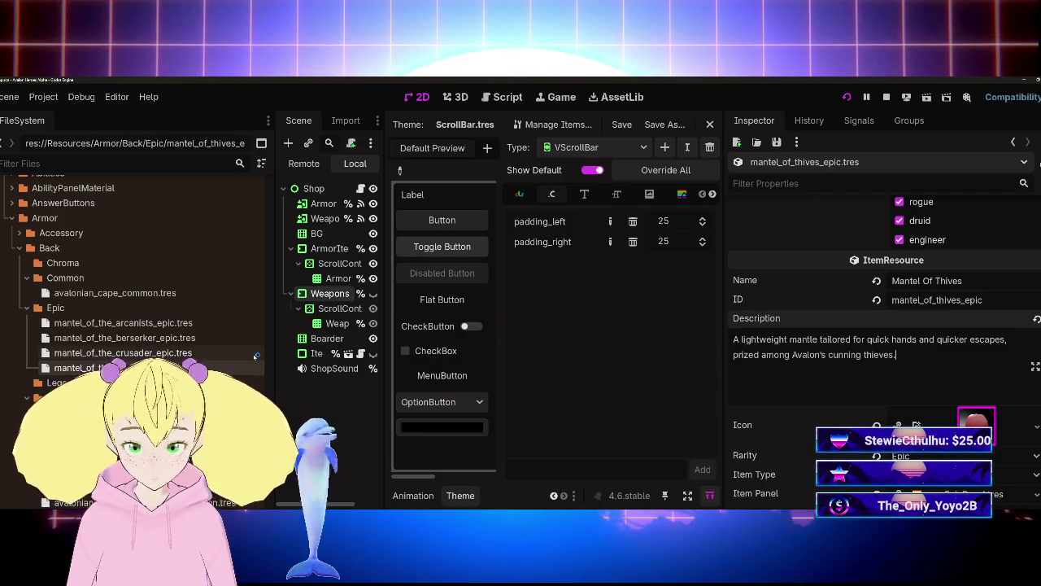
key("F5")
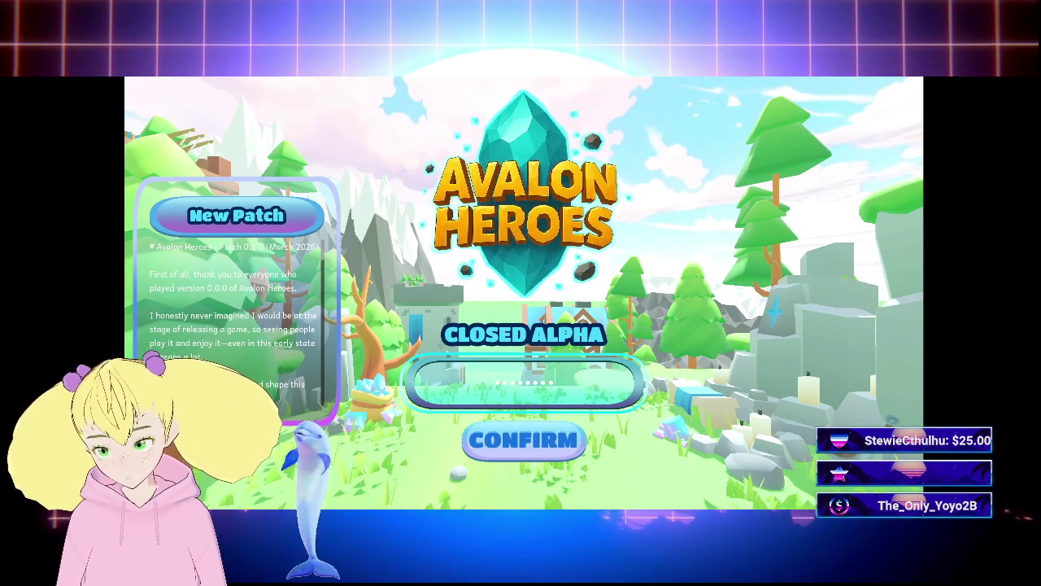
Enter as a guest, confirm the Warrior class and its look, and start as Test
key("Return")
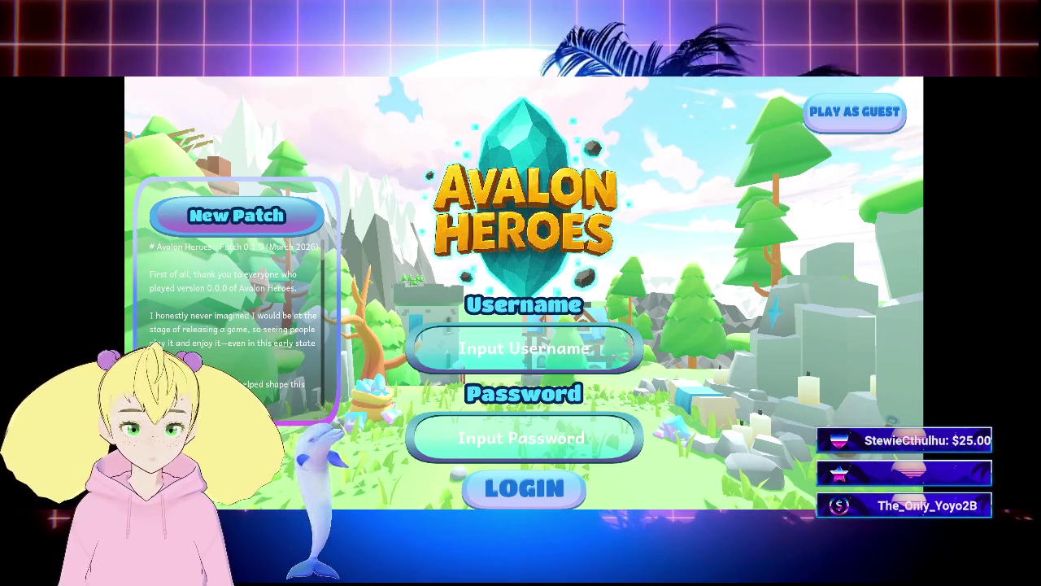
left_click(854, 112)
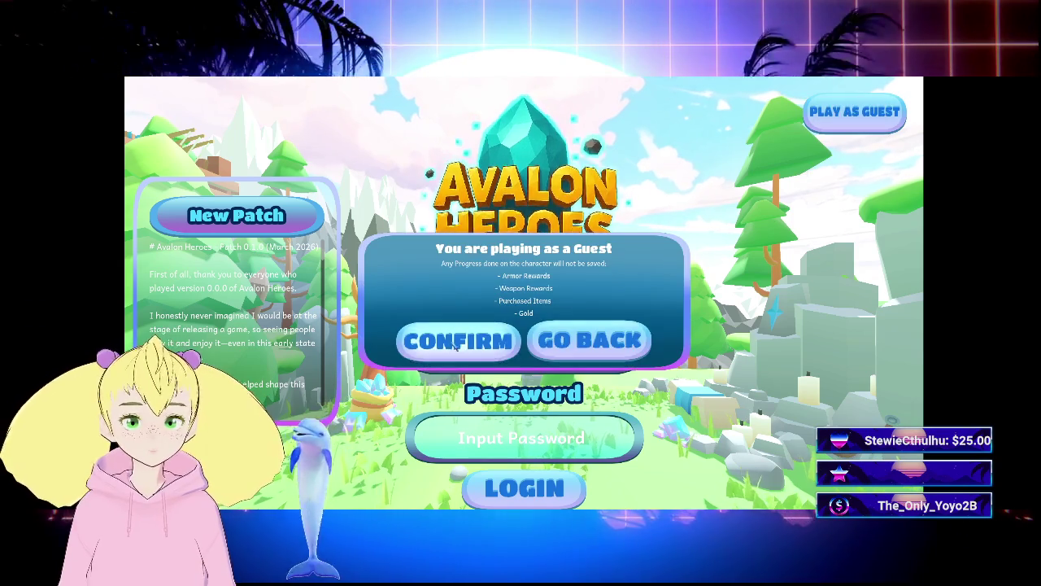
left_click(458, 340)
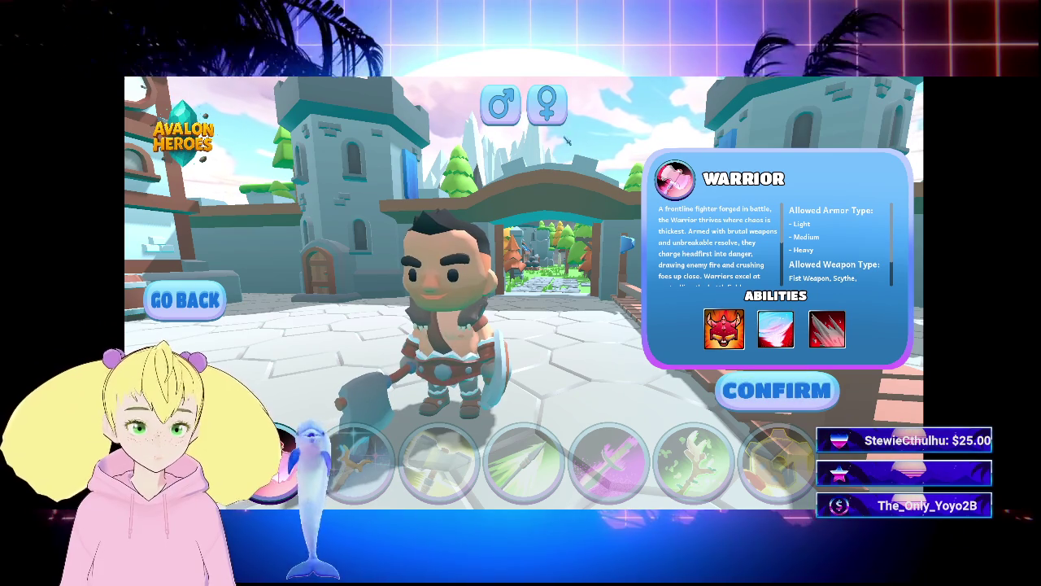
left_click(781, 402)
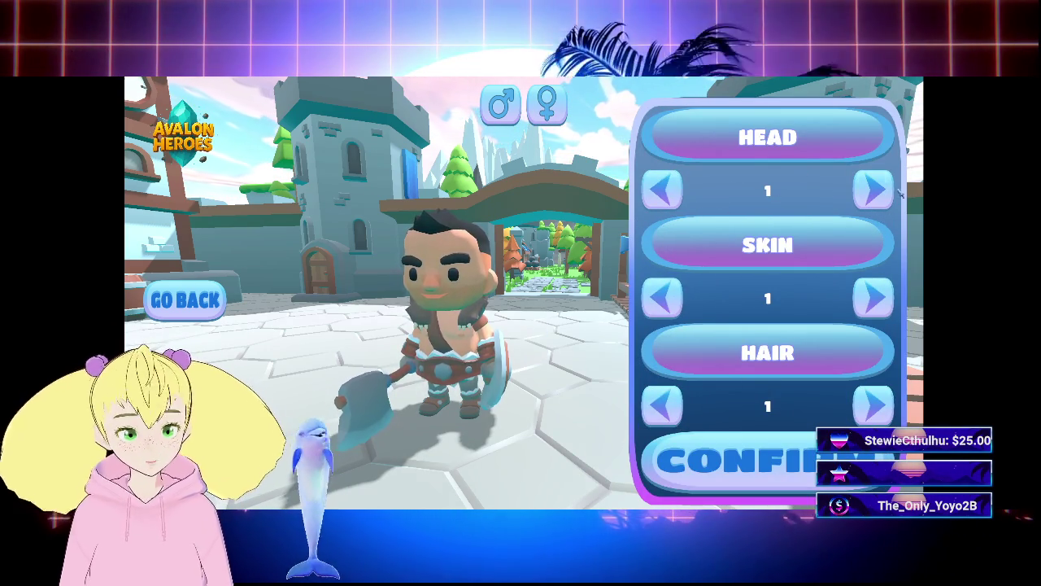
left_click(732, 461)
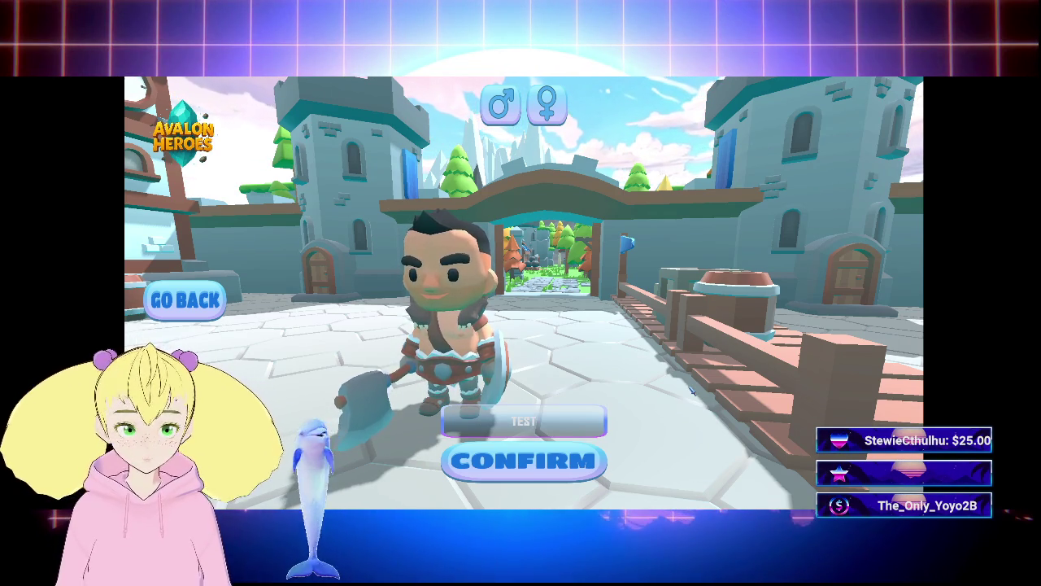
key("Return")
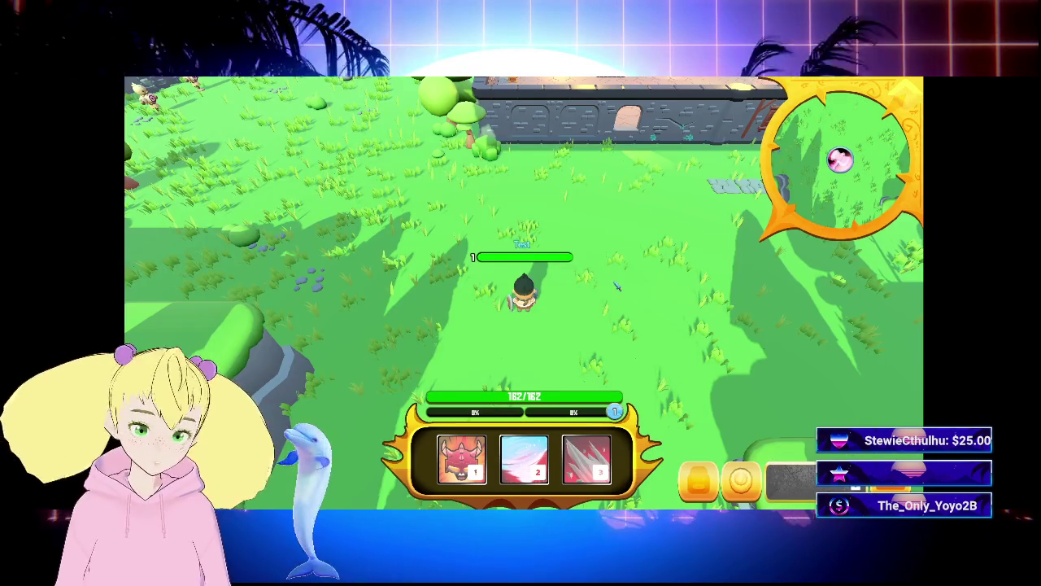
Walk the hero to the merchant, open the shop with F, and scroll its item list
right_click(616, 285)
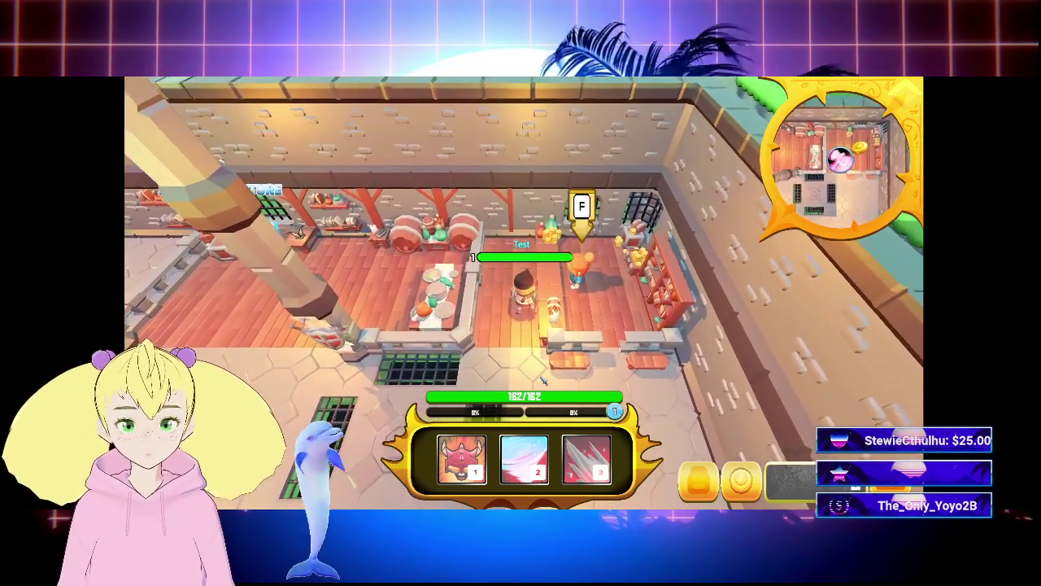
key("f")
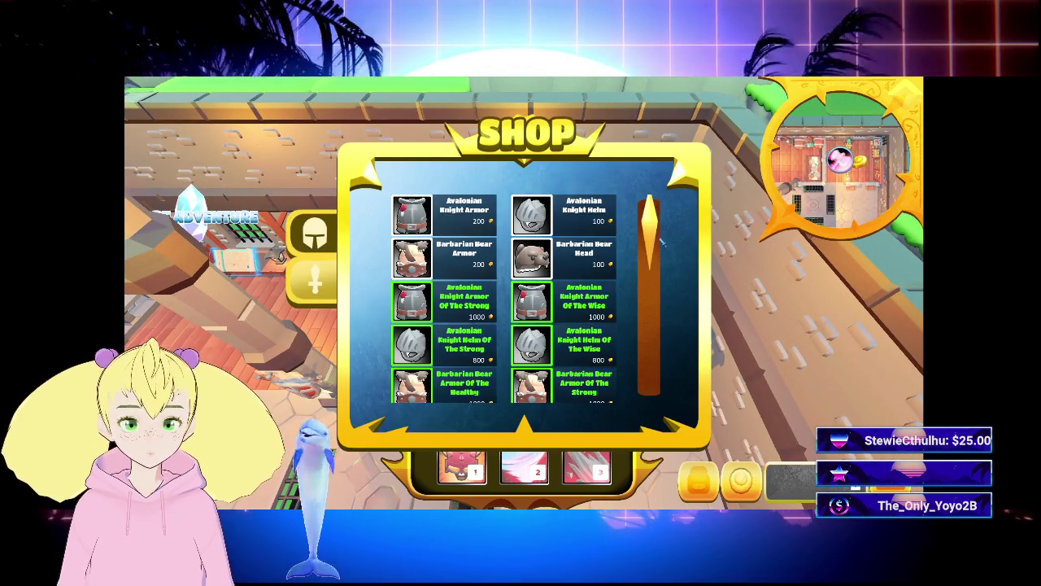
scroll(655, 261, "down", 2)
scroll(651, 358, "down", 2)
scroll(654, 346, "up", 3)
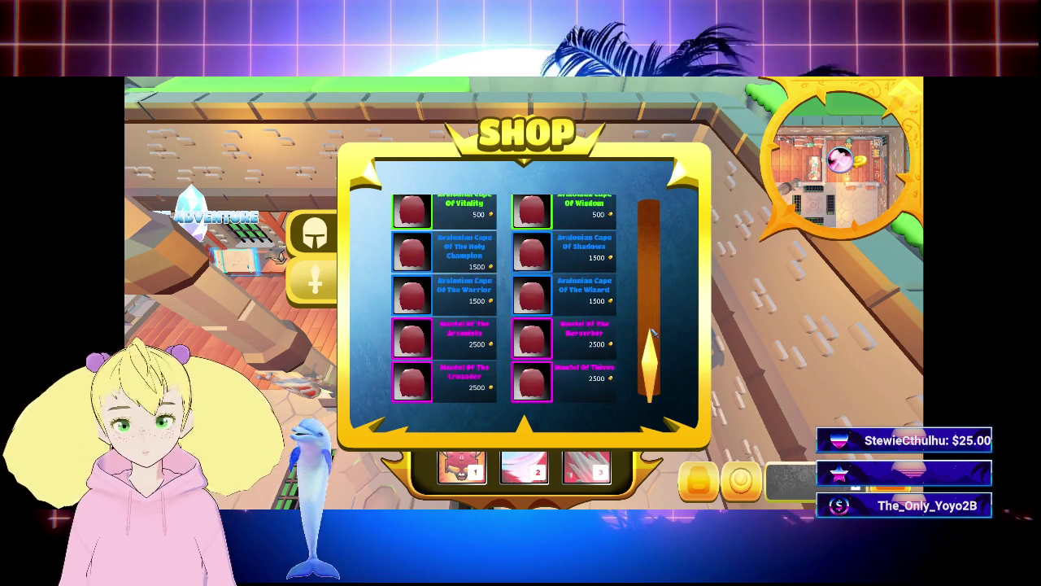
scroll(651, 332, "up", 4)
scroll(652, 358, "down", 4)
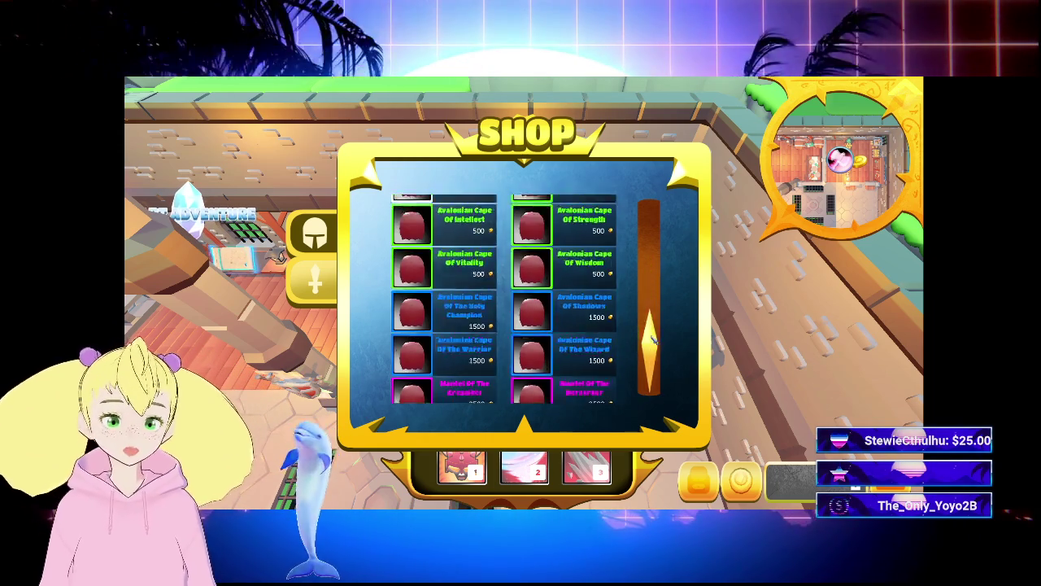
left_click_drag(652, 363, 663, 258)
scroll(671, 325, "down", 5)
scroll(672, 341, "up", 2)
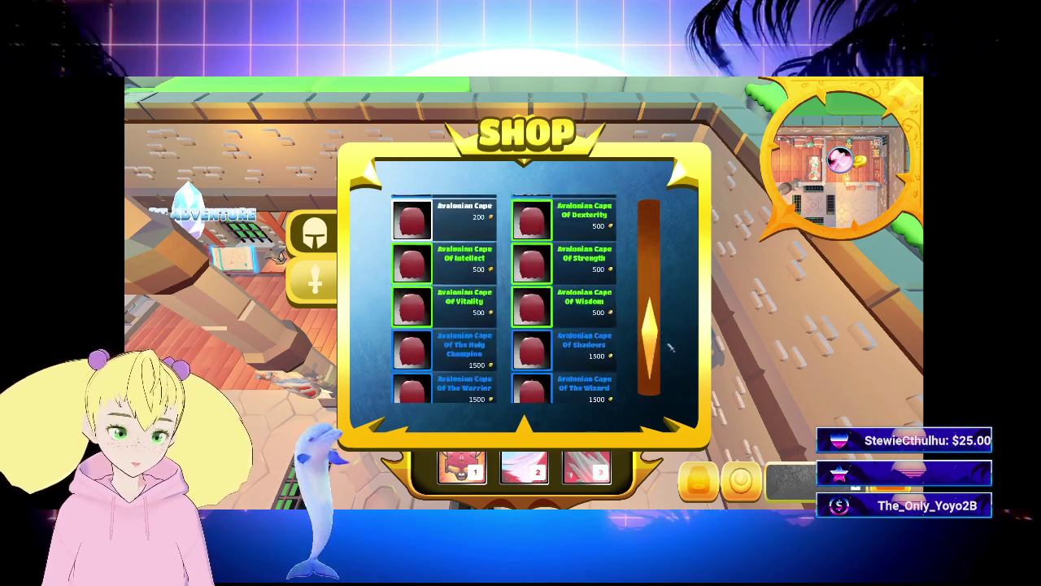
scroll(674, 358, "down", 2)
scroll(674, 367, "up", 3)
scroll(650, 370, "down", 4)
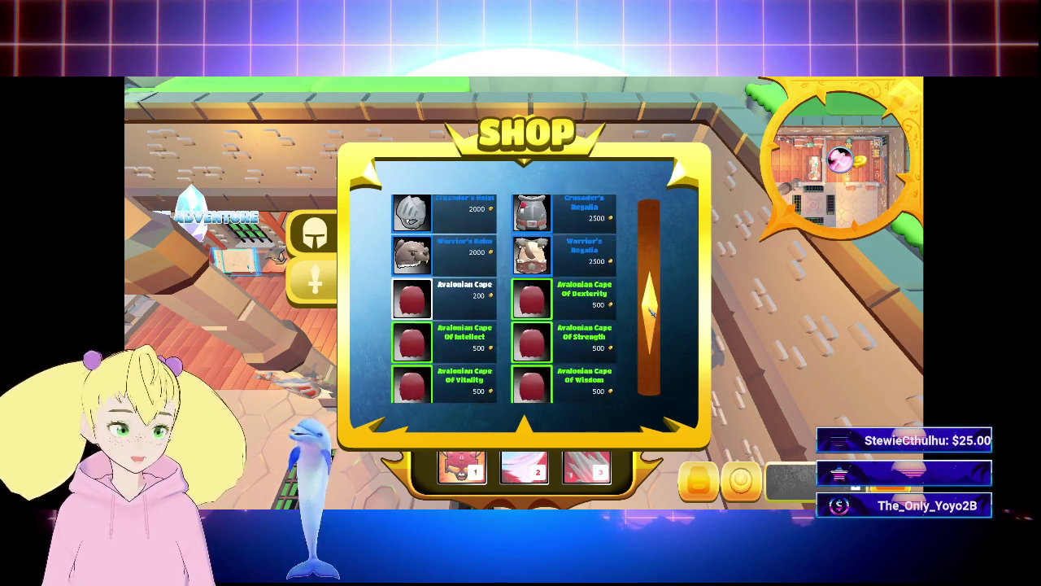
scroll(647, 370, "up", 3)
scroll(647, 370, "down", 3)
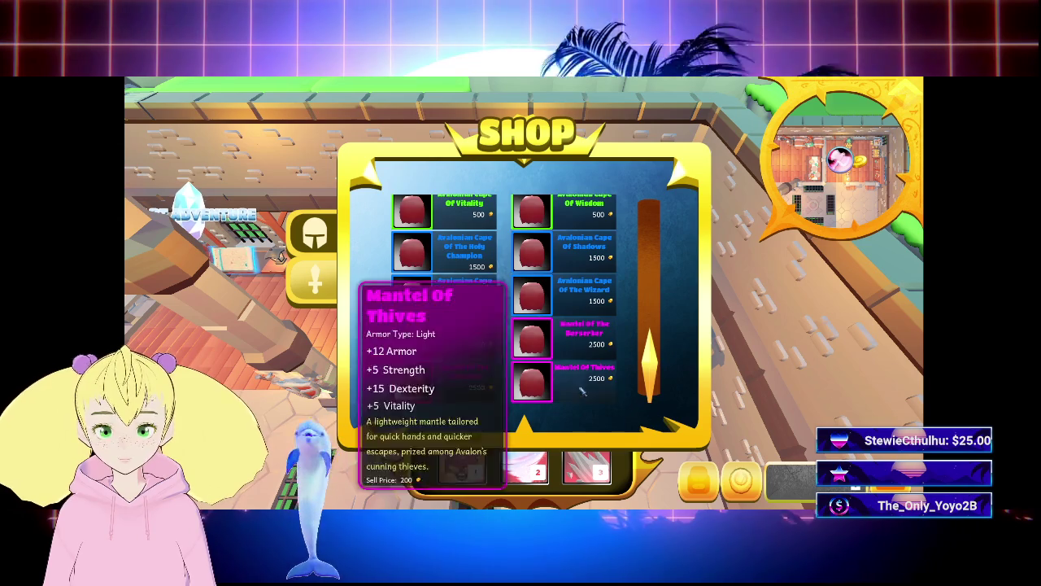
scroll(594, 320, "down", 1)
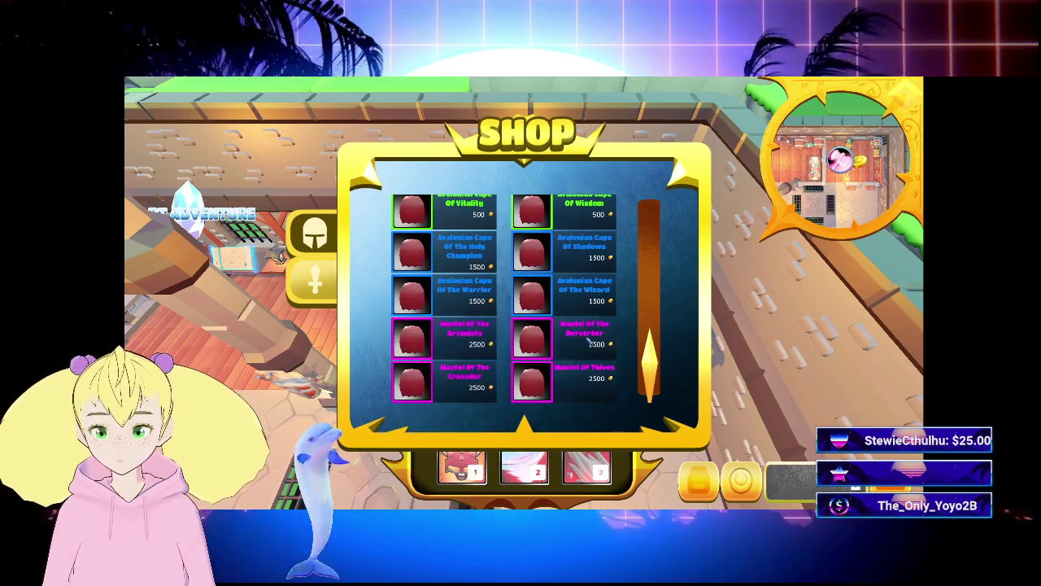
Read the stat tooltips of several armor, cape and mantel items, then return to Godot
mouse_move(570, 343)
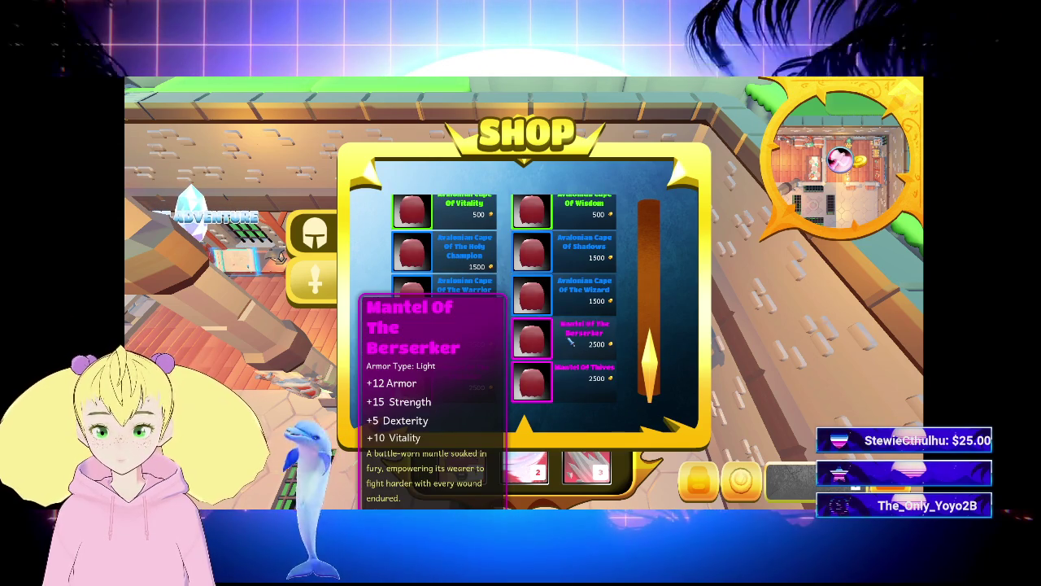
mouse_move(598, 388)
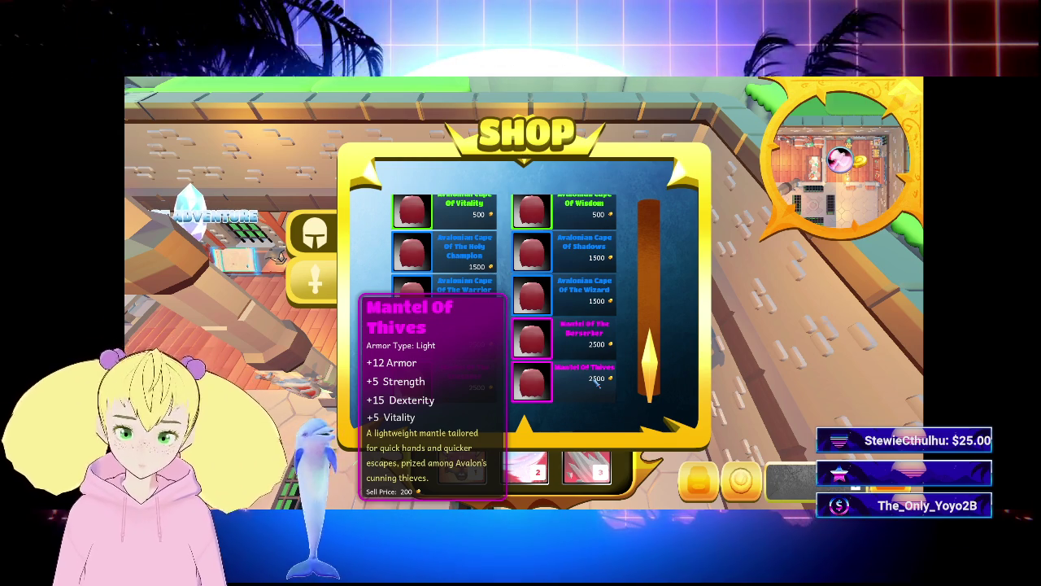
mouse_move(449, 398)
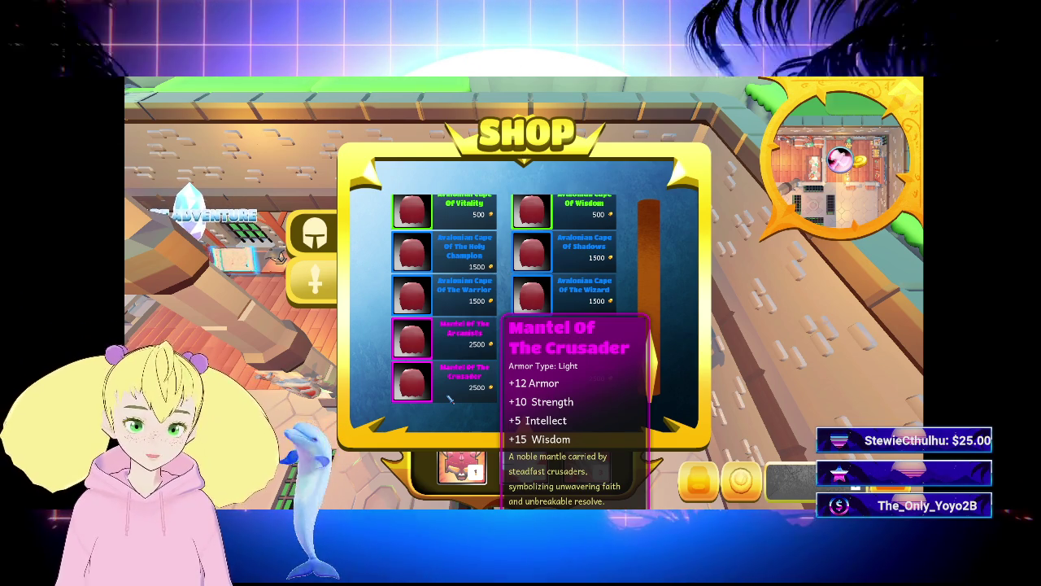
mouse_move(453, 345)
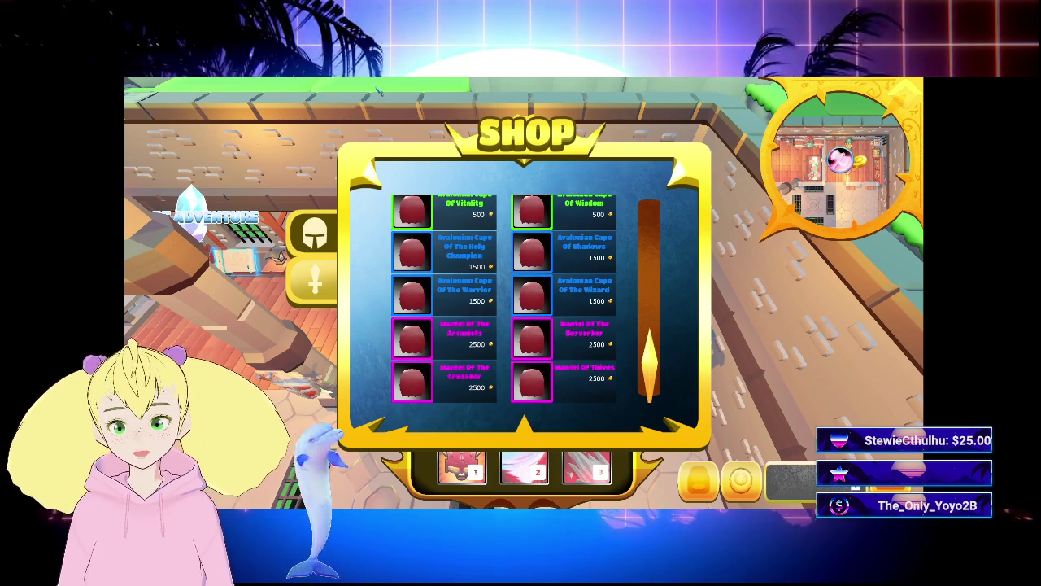
mouse_move(655, 376)
left_mouse_down()
mouse_move(660, 240)
mouse_move(661, 277)
mouse_move(663, 266)
mouse_move(653, 203)
mouse_move(661, 346)
mouse_move(660, 253)
mouse_move(665, 288)
mouse_move(651, 354)
mouse_move(660, 213)
left_mouse_up()
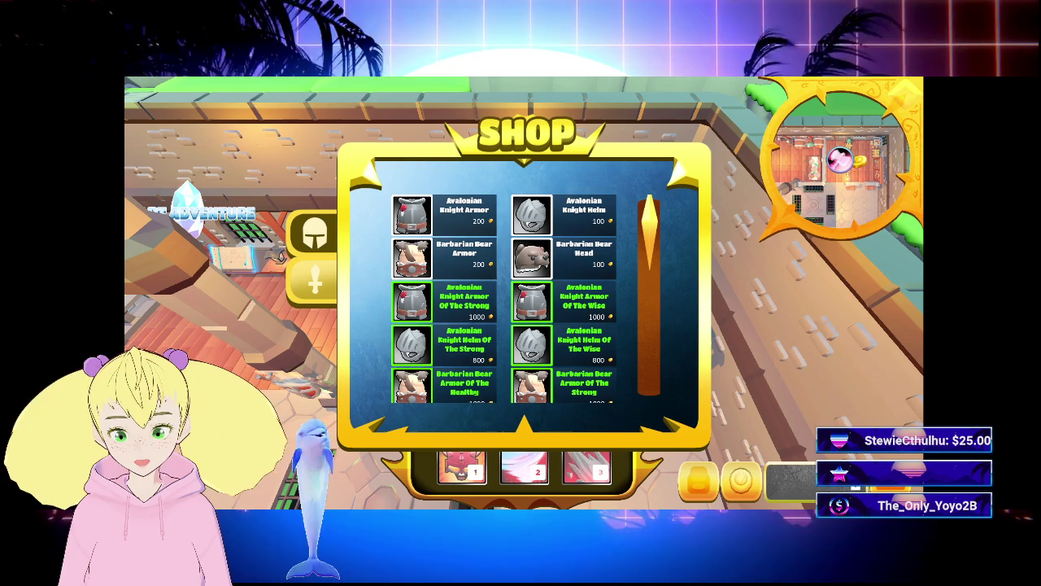
key("alt+Tab")
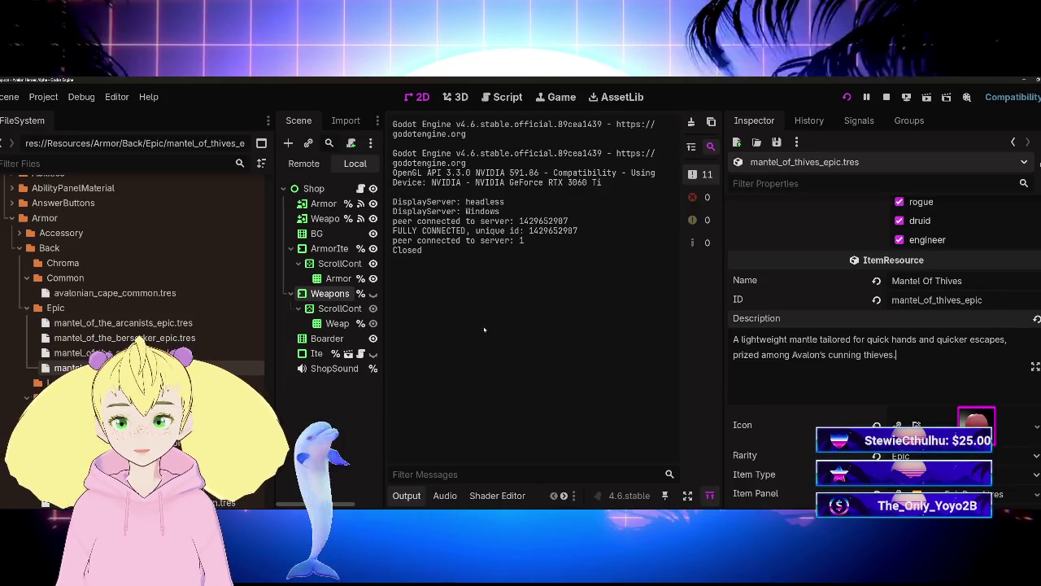
Collapse the Output log, inspect the Weapons panel's Layout properties, and select its ScrollContainer
left_click(710, 496)
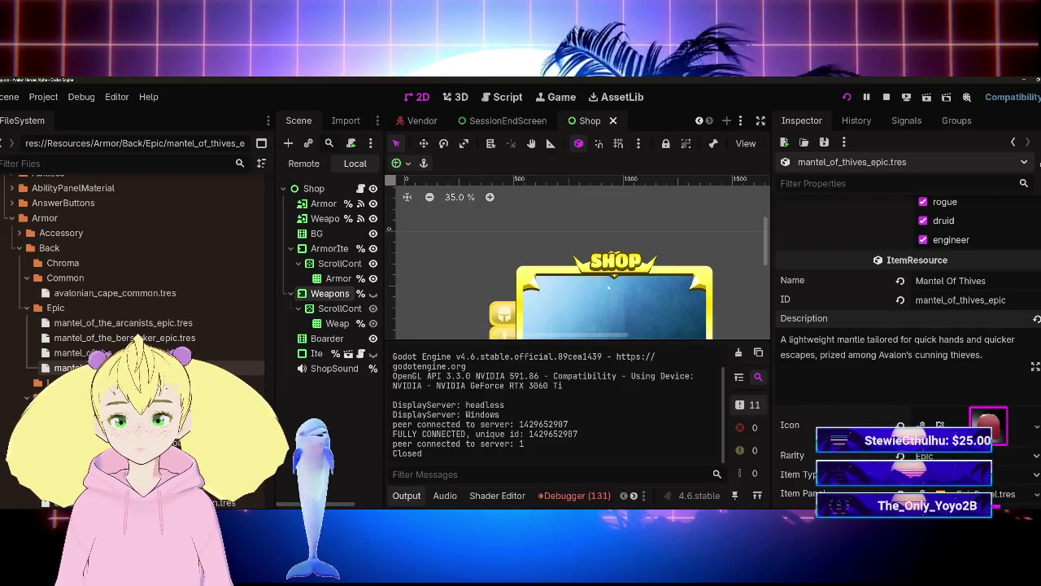
scroll(423, 284, "down", 2)
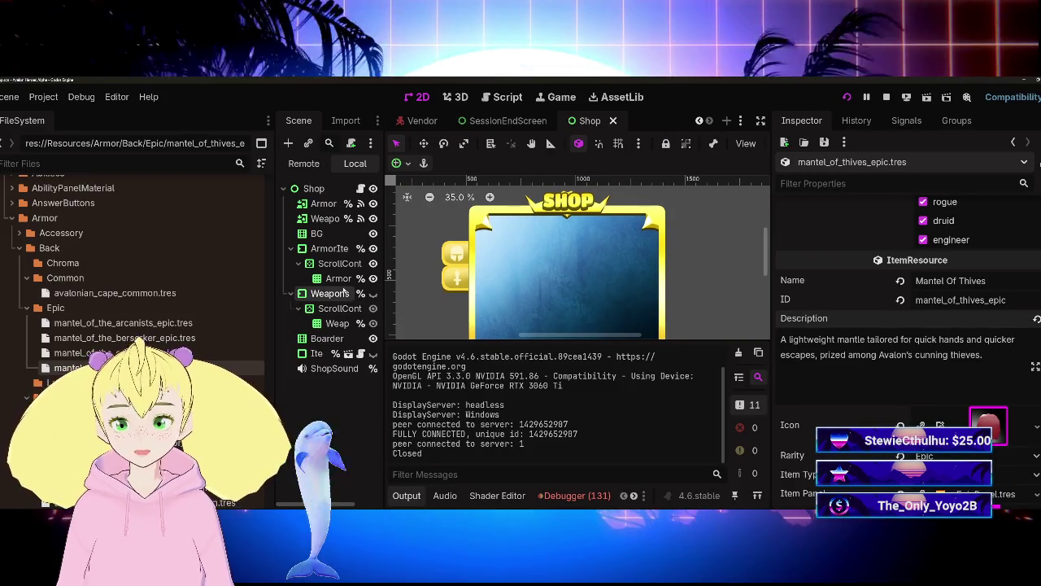
scroll(875, 461, "up", 4)
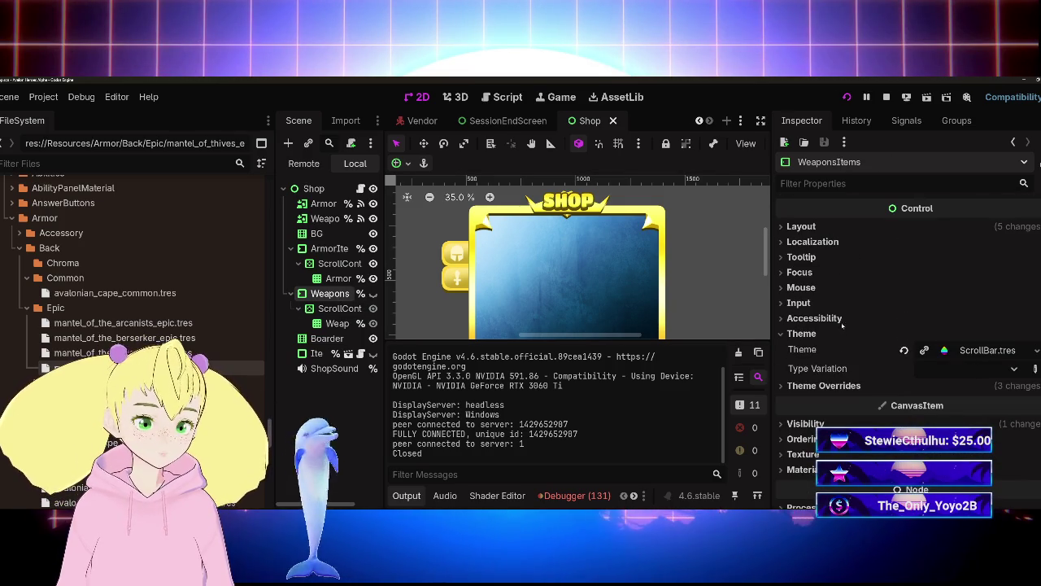
left_click(832, 229)
left_click(832, 230)
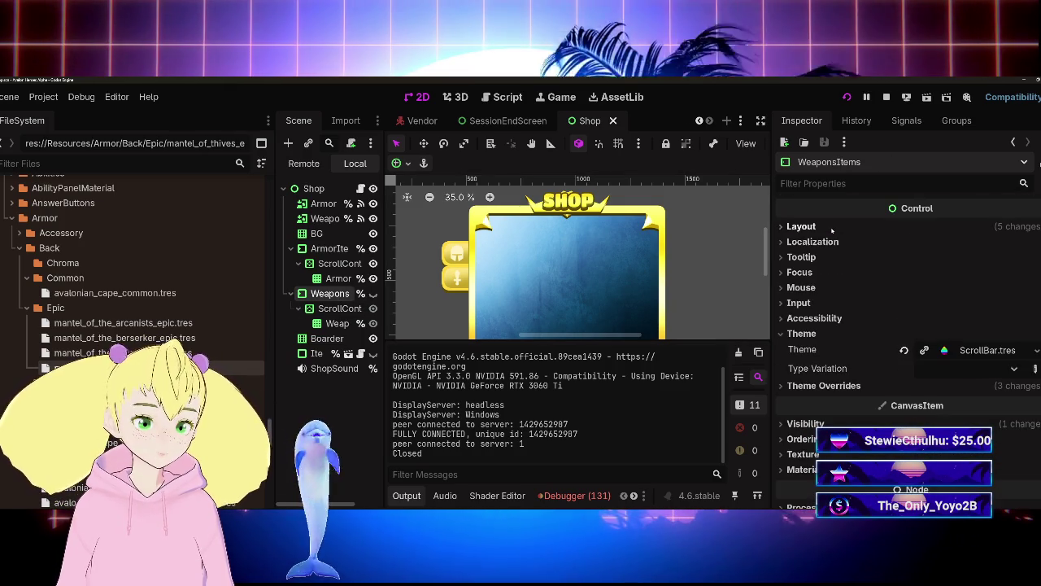
left_click(832, 229)
left_click(834, 229)
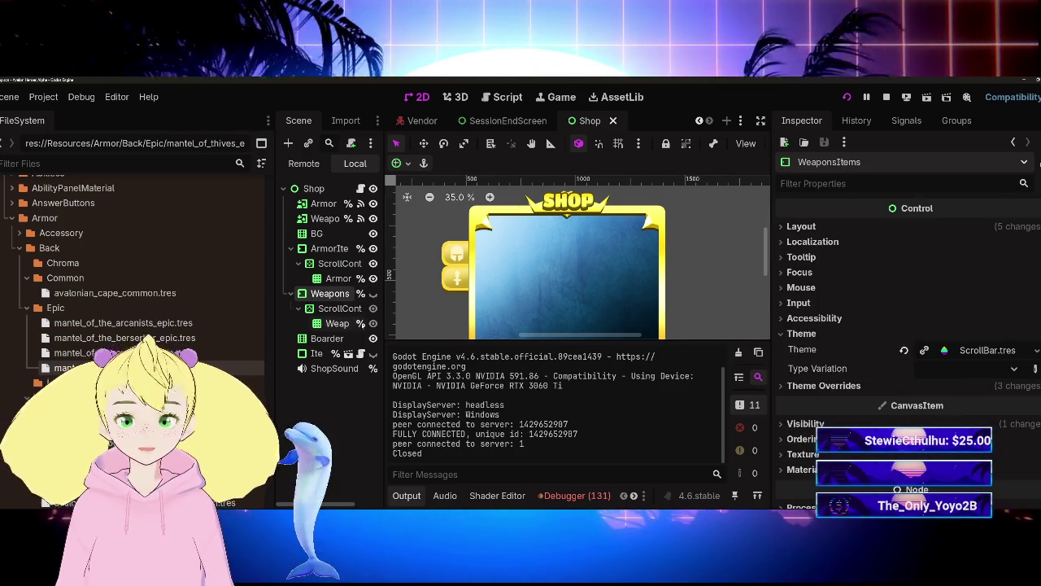
key("Down")
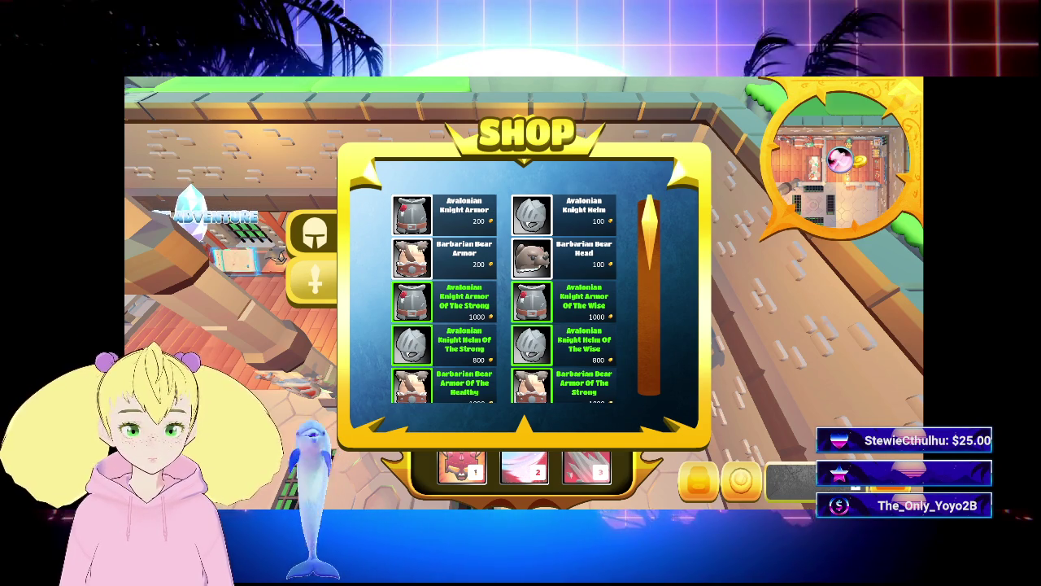
Scroll the shop's armor list from knight and barbarian gear down to the capes and back
scroll(569, 382, "down", 2)
scroll(628, 350, "up", 2)
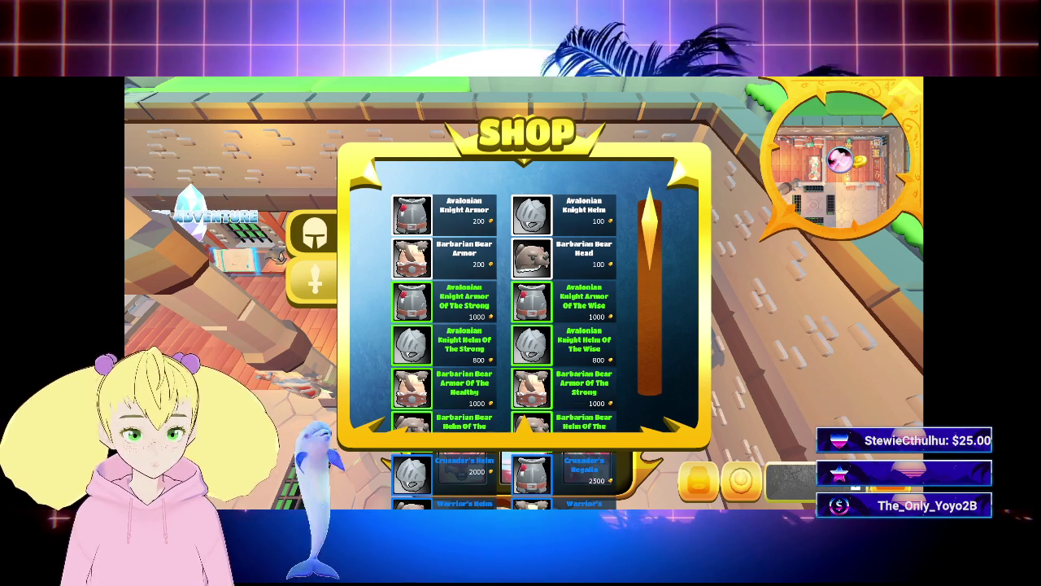
mouse_move(577, 364)
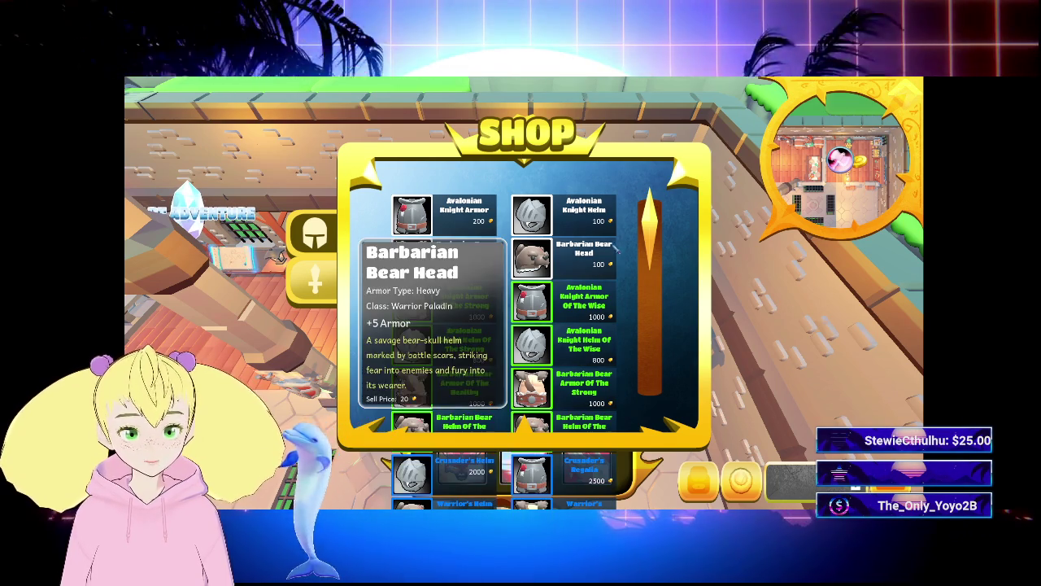
scroll(581, 358, "down", 10)
scroll(633, 279, "up", 8)
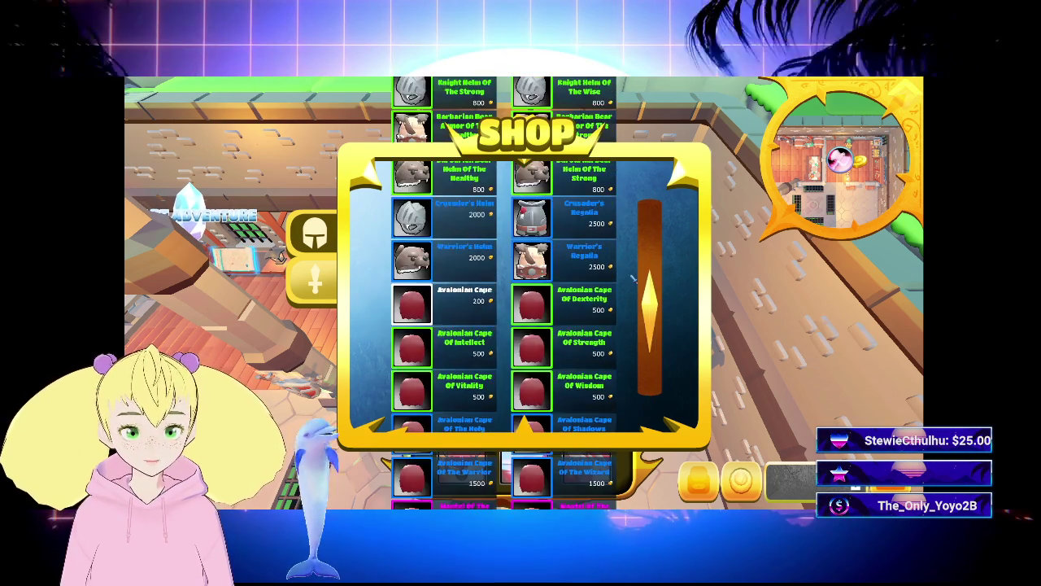
scroll(633, 279, "down", 5)
scroll(633, 279, "up", 8)
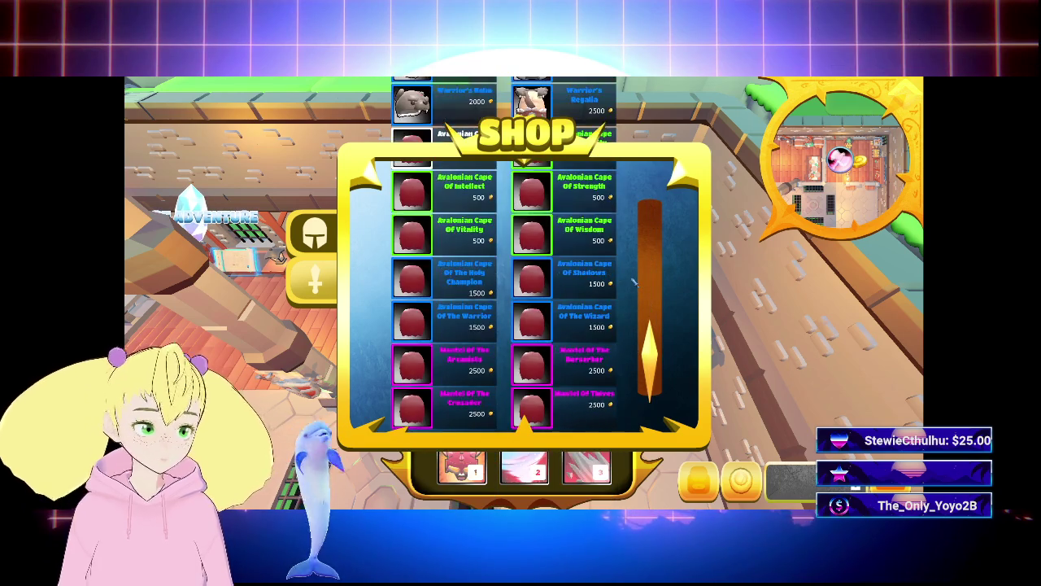
scroll(631, 278, "down", 5)
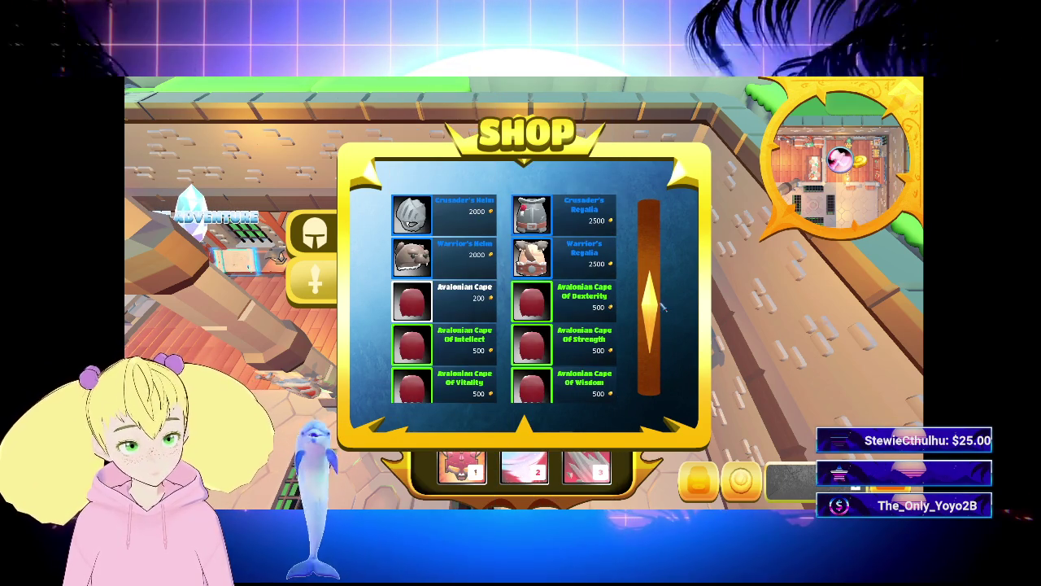
scroll(619, 329, "down", 5)
scroll(643, 350, "up", 10)
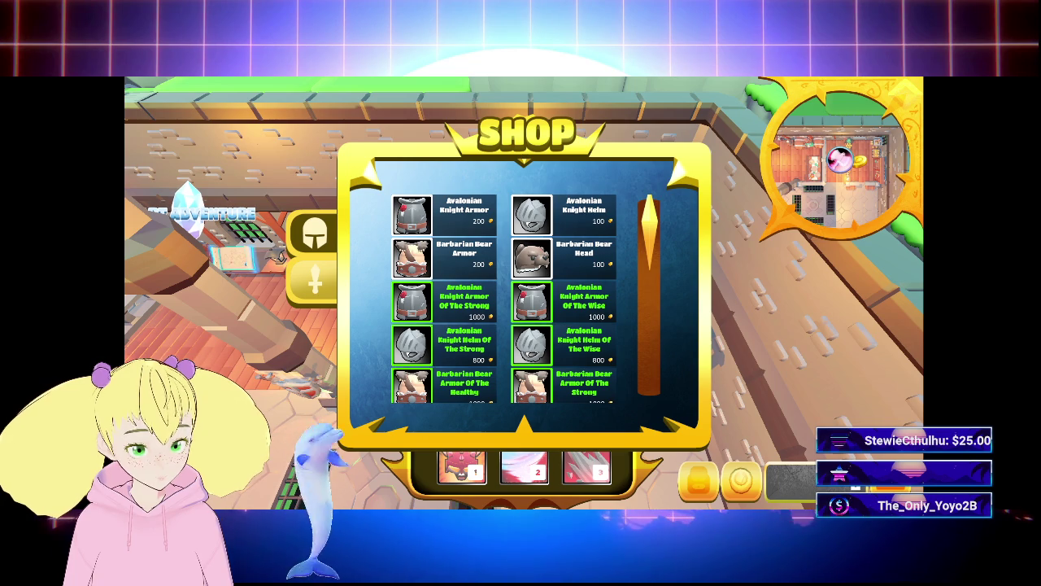
scroll(653, 348, "down", 10)
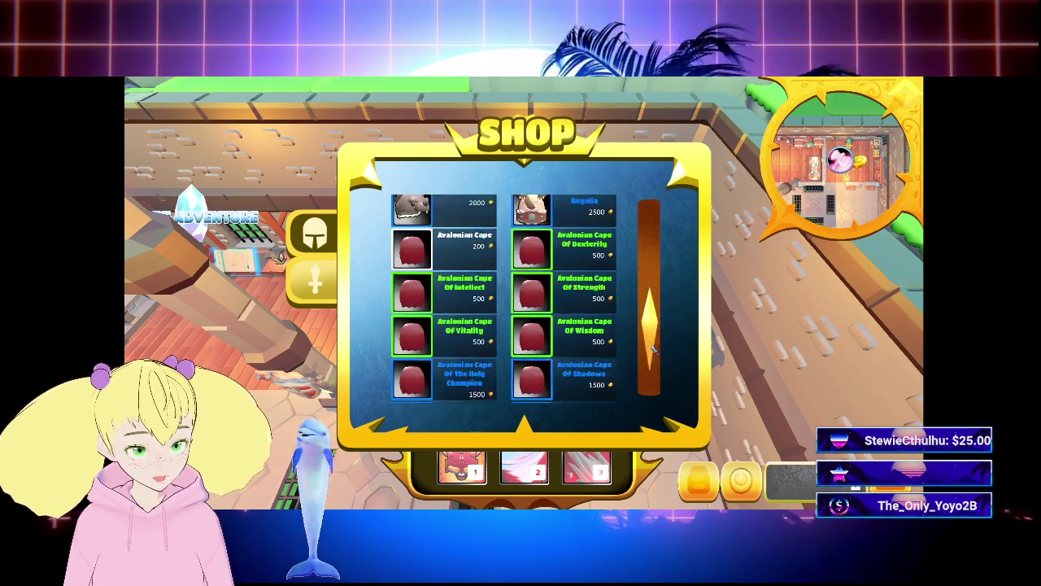
scroll(658, 356, "up", 9)
scroll(658, 355, "up", 3)
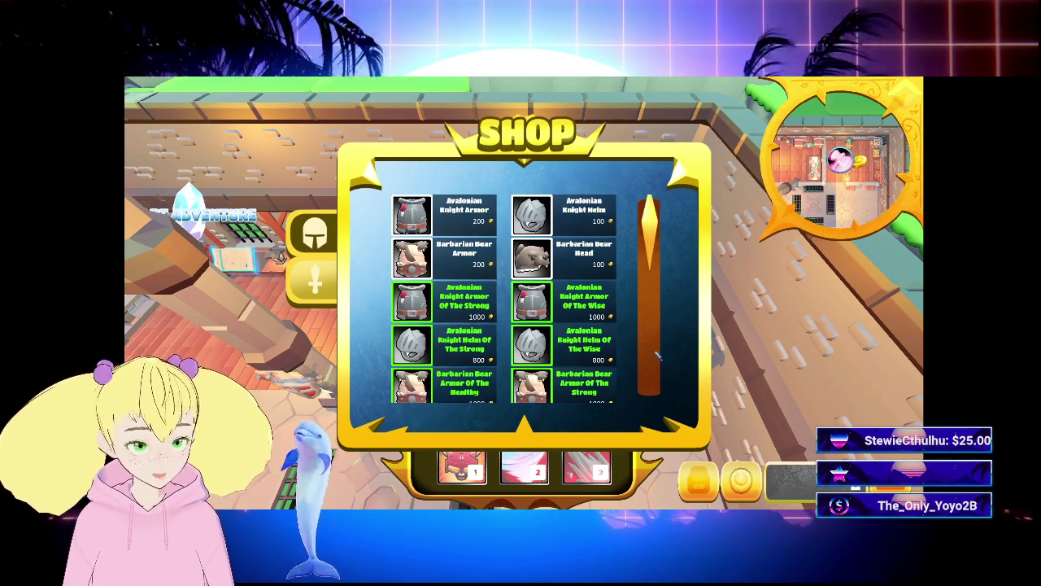
scroll(654, 285, "down", 10)
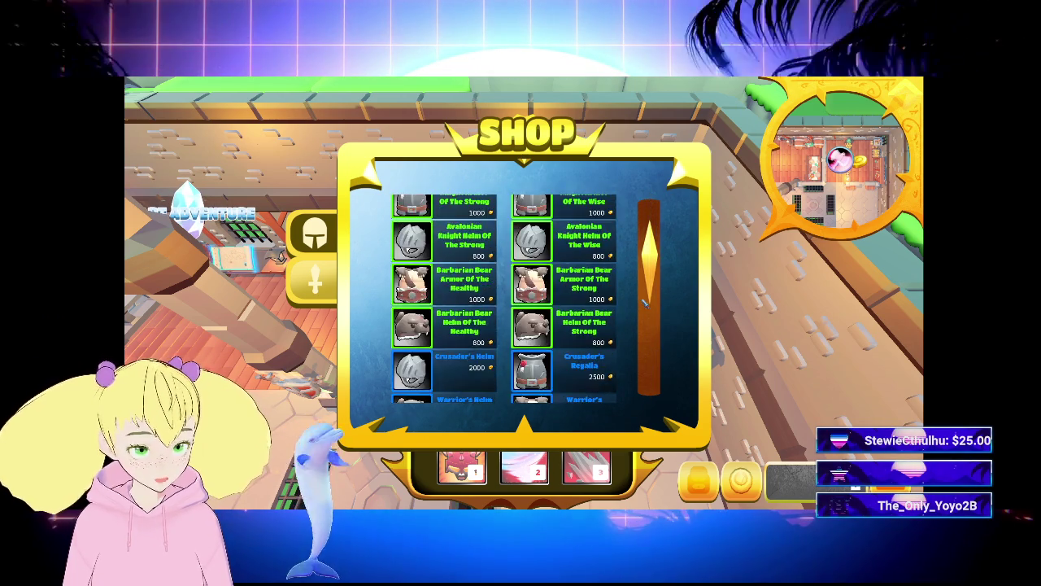
scroll(643, 313, "up", 10)
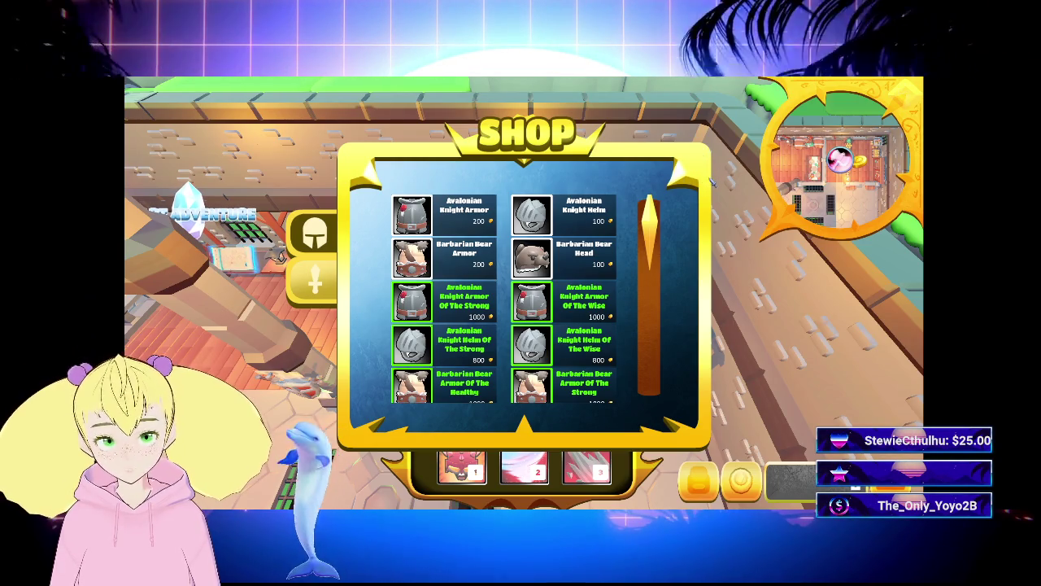
Scroll up and down through the shop's armor listings
mouse_move(648, 228)
left_mouse_down()
mouse_move(657, 348)
mouse_move(679, 168)
left_mouse_up()
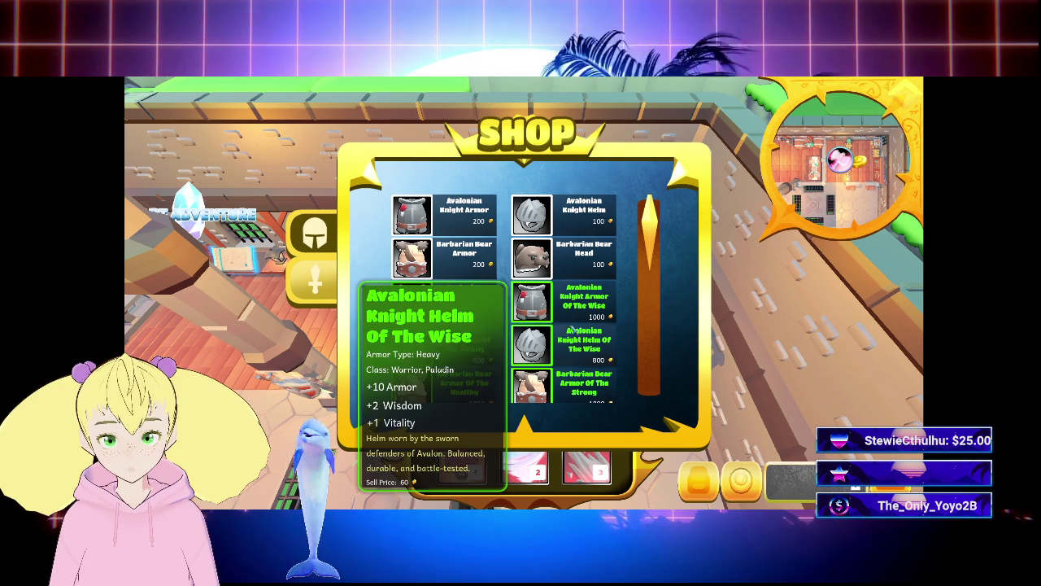
scroll(583, 331, "down", 5)
scroll(584, 333, "down", 4)
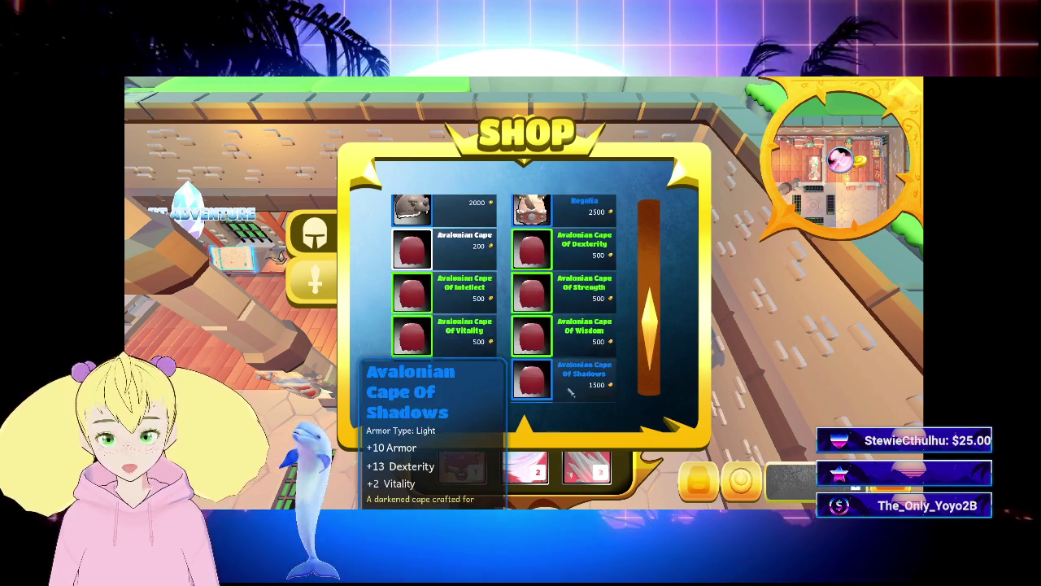
scroll(585, 317, "up", 4)
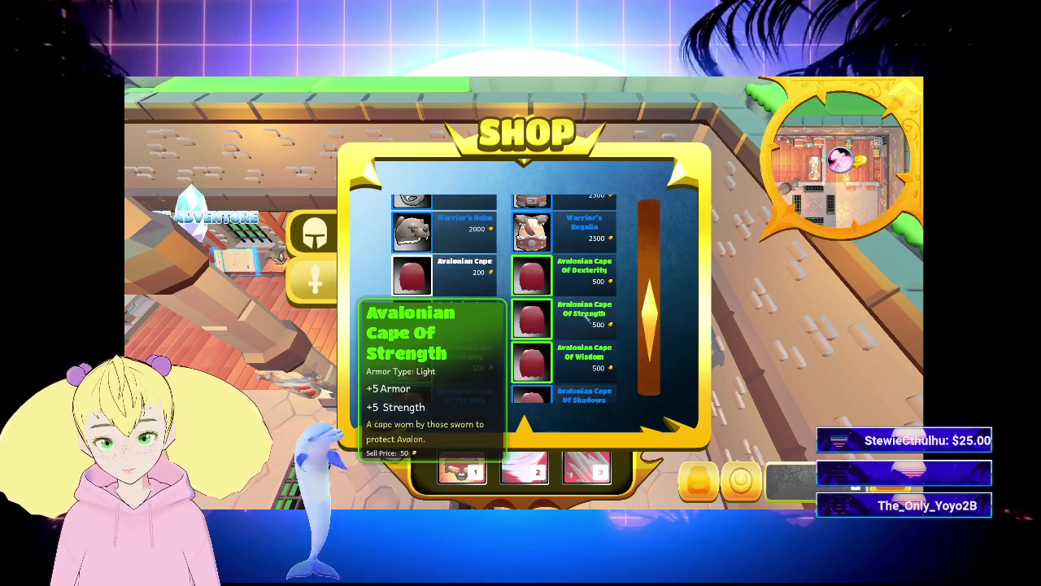
scroll(582, 313, "up", 4)
scroll(484, 350, "down", 5)
scroll(480, 358, "down", 3)
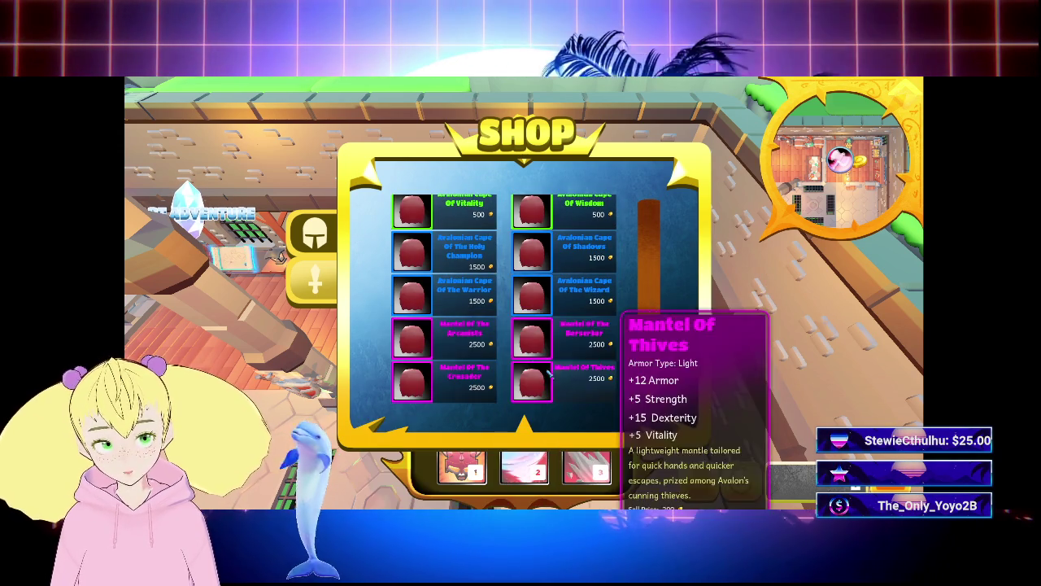
scroll(439, 277, "up", 10)
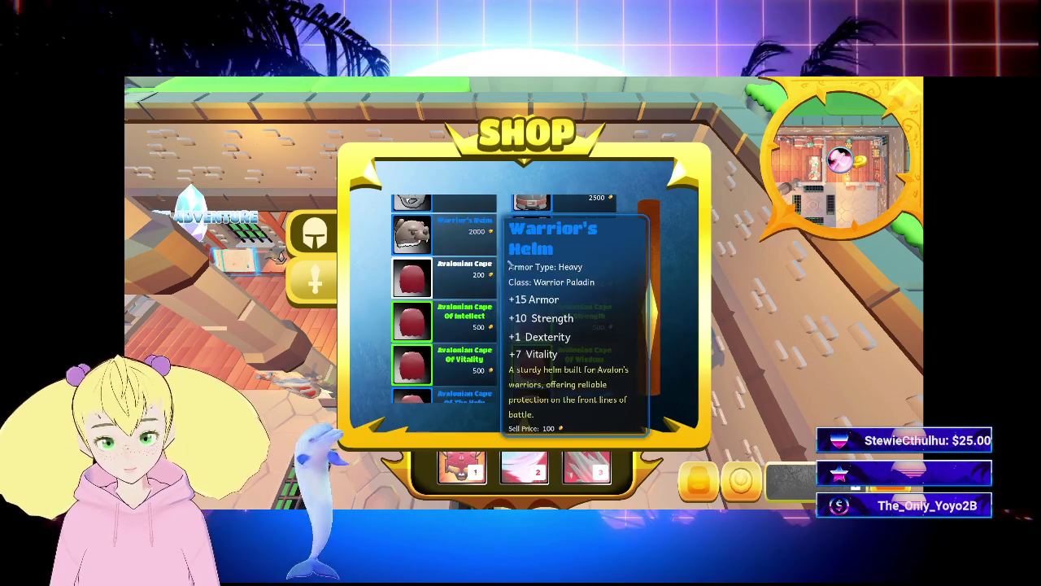
scroll(444, 236, "down", 1)
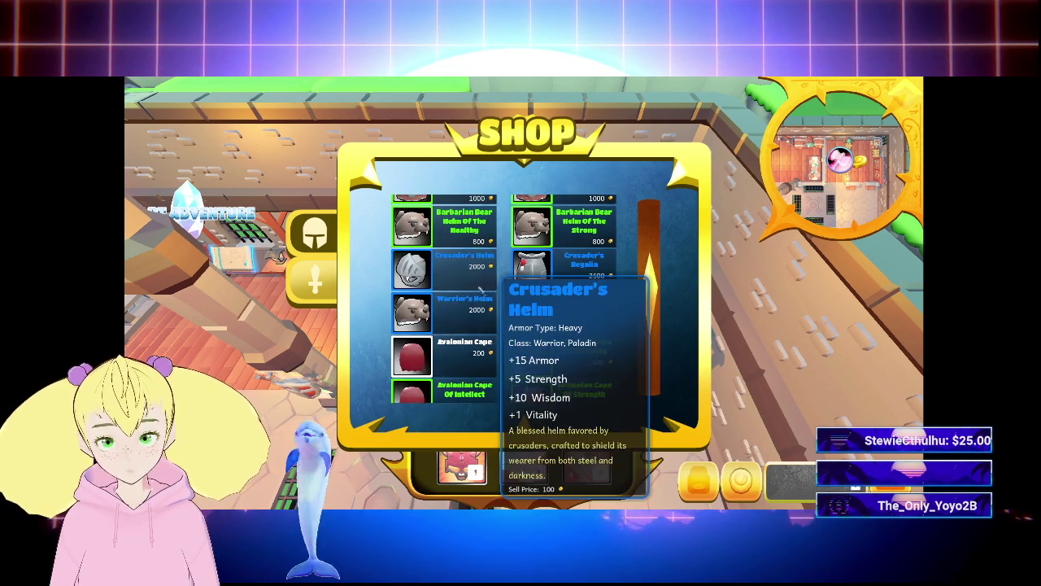
scroll(486, 287, "up", 4)
Switch to the weapons tab and back to armor, then read an item's rarity-coloured stat card
left_click(315, 279)
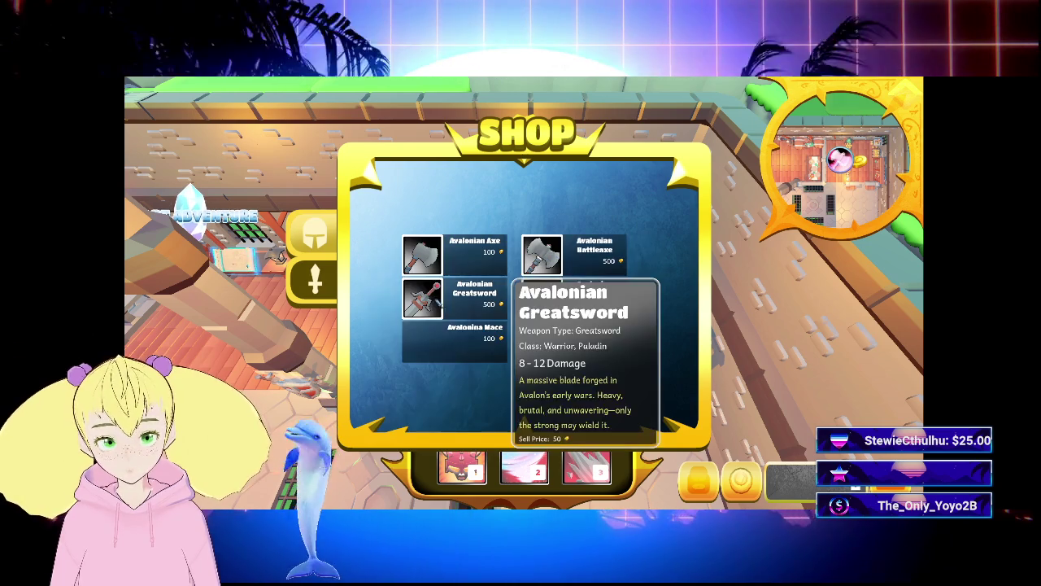
left_click(315, 235)
scroll(556, 338, "down", 6)
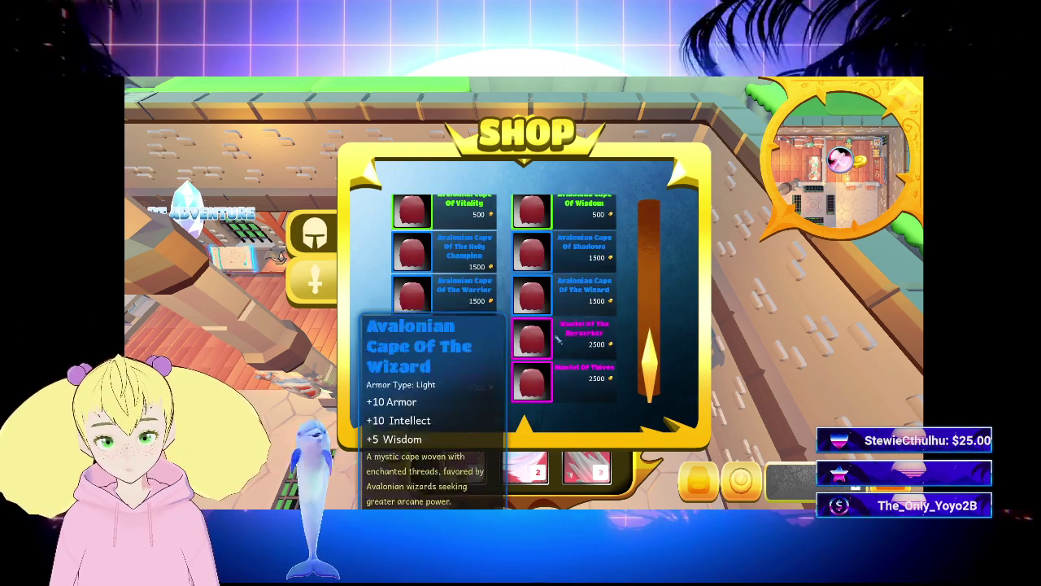
scroll(561, 348, "up", 5)
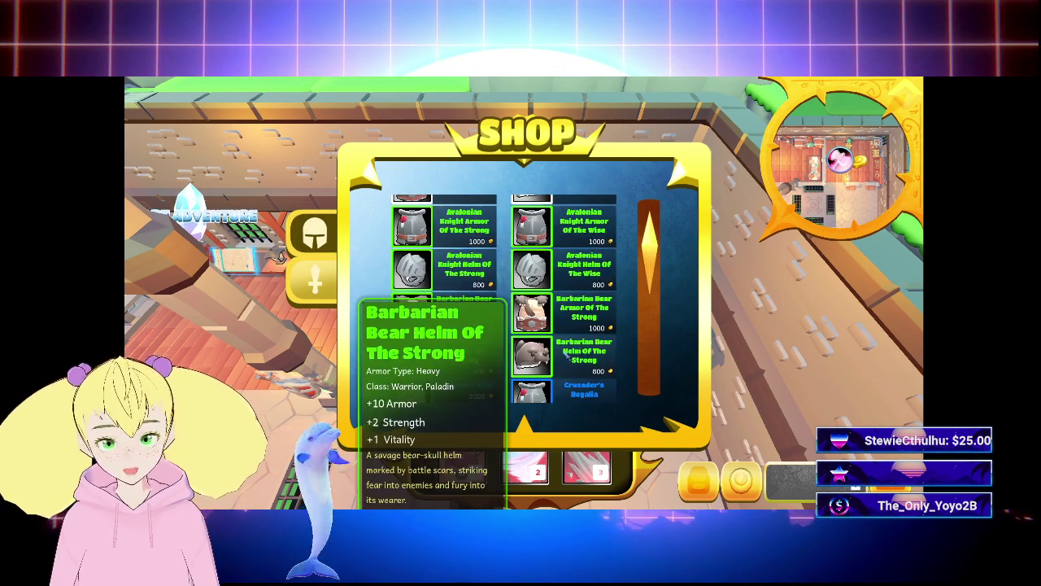
scroll(567, 354, "up", 3)
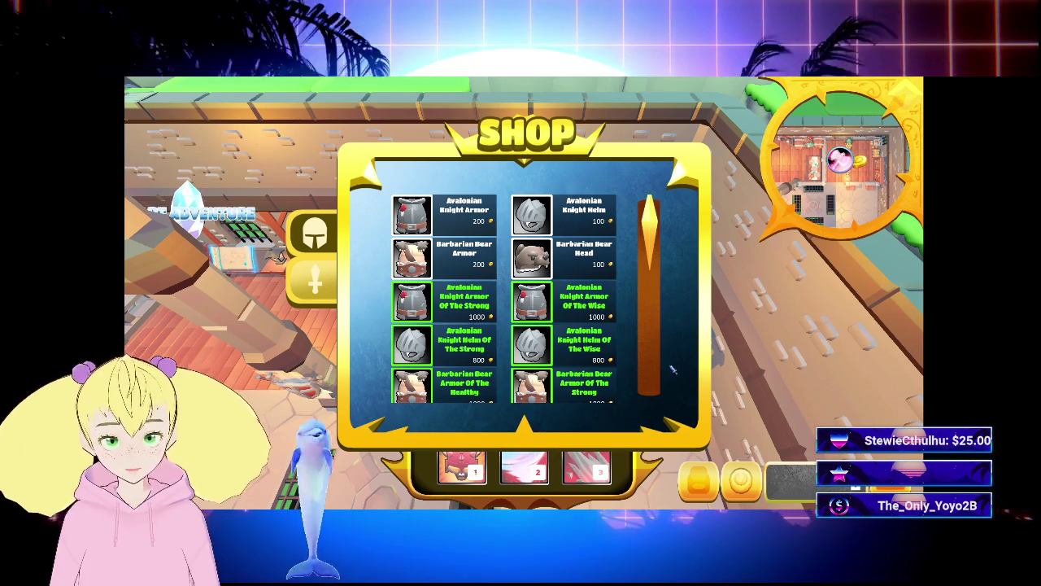
mouse_move(452, 368)
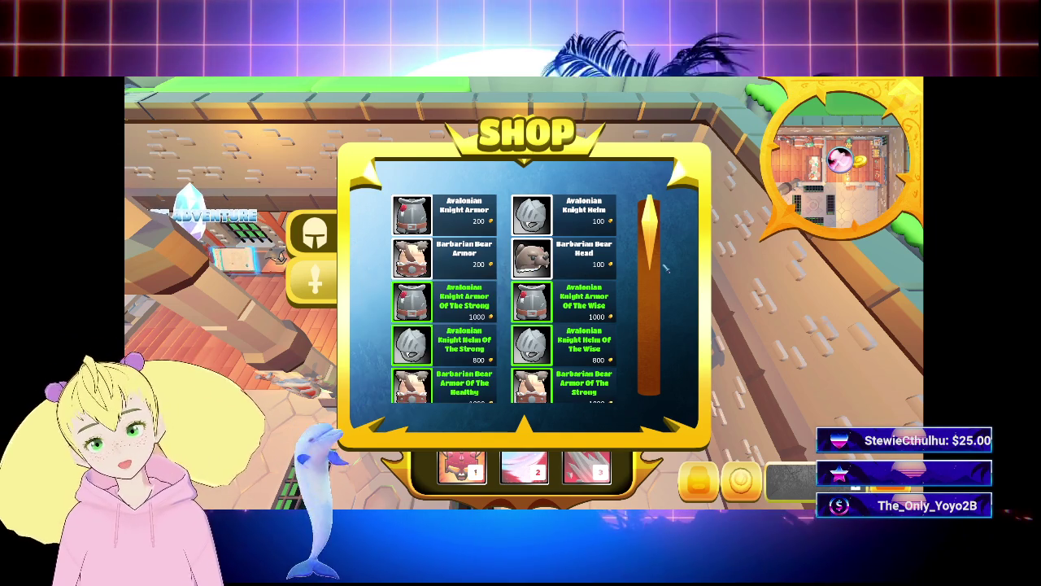
Browse the armor list again, flip to weapons and back, and close the shop
scroll(604, 288, "down", 5)
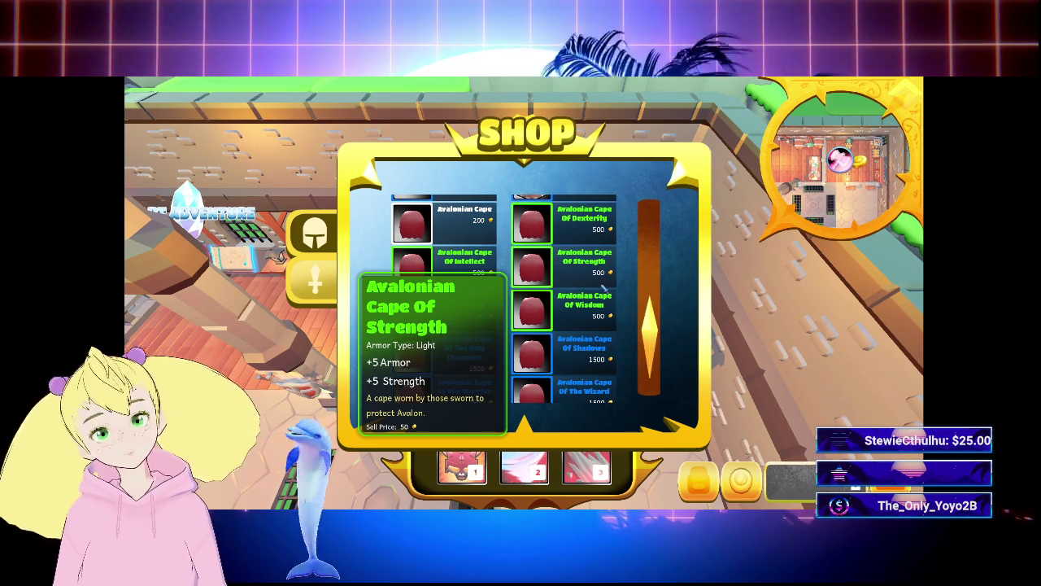
scroll(653, 381, "down", 3)
left_click_drag(653, 381, 638, 228)
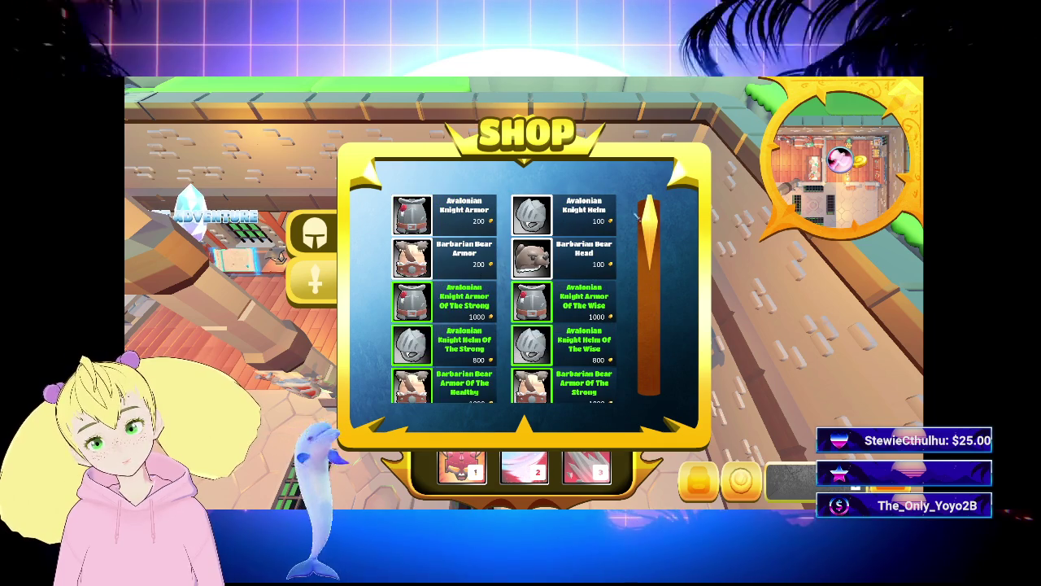
scroll(637, 338, "down", 5)
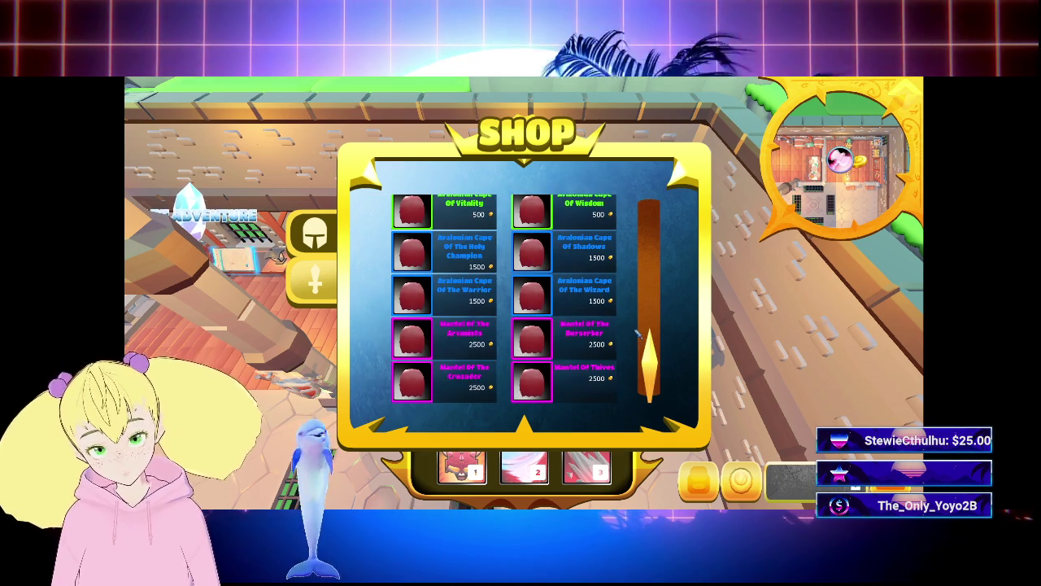
left_click(315, 279)
left_click(318, 235)
scroll(621, 336, "up", 5)
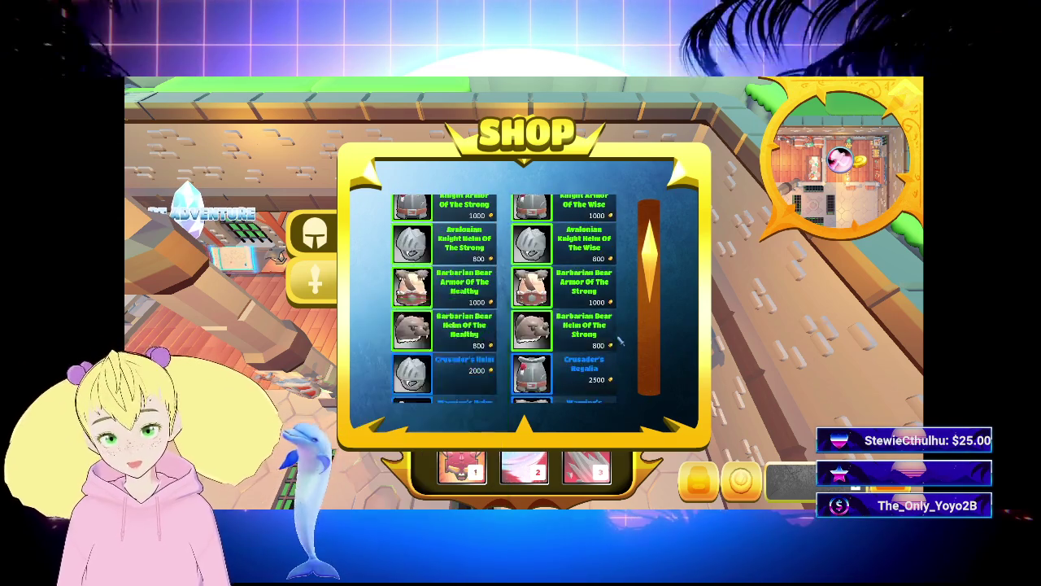
key("Escape")
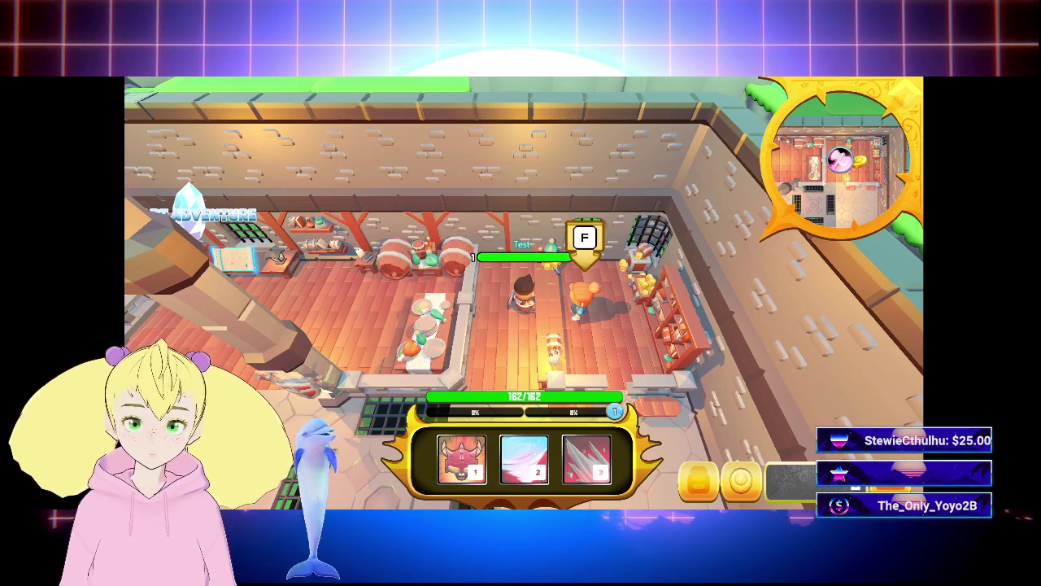
Walk the hero south and west out of the shop room with WASD
key("s")
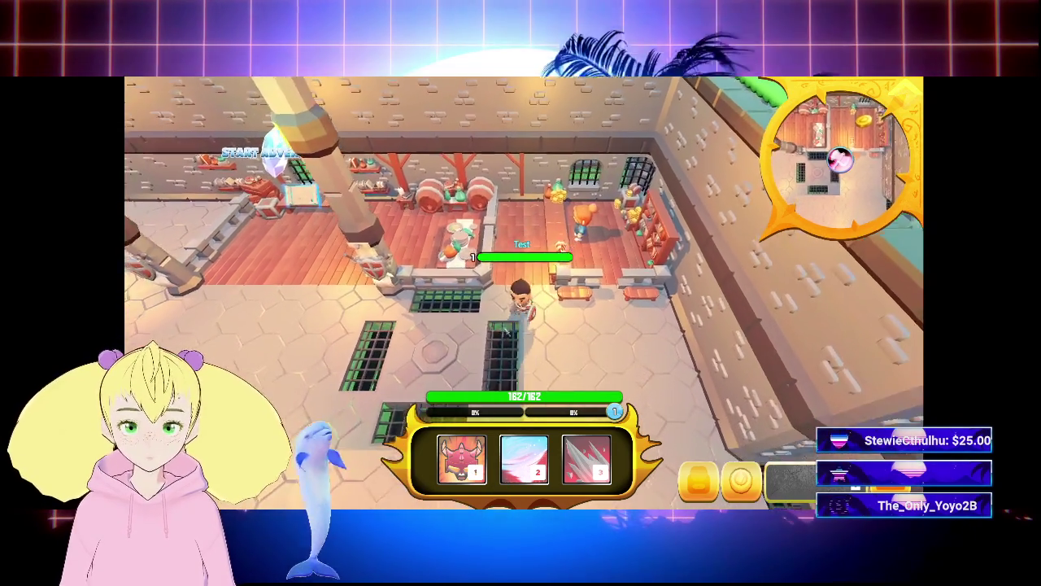
key("a")
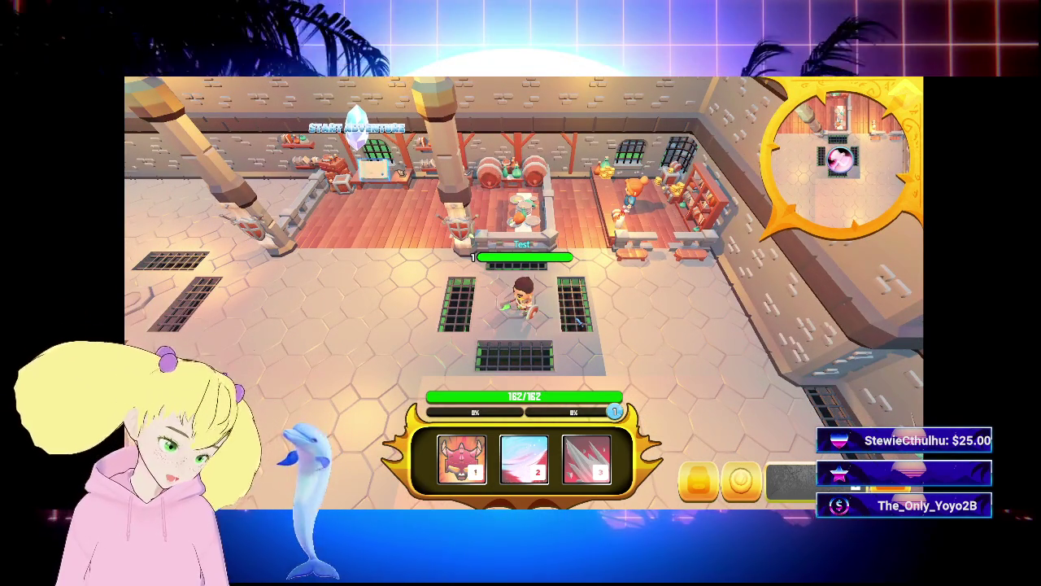
key("s")
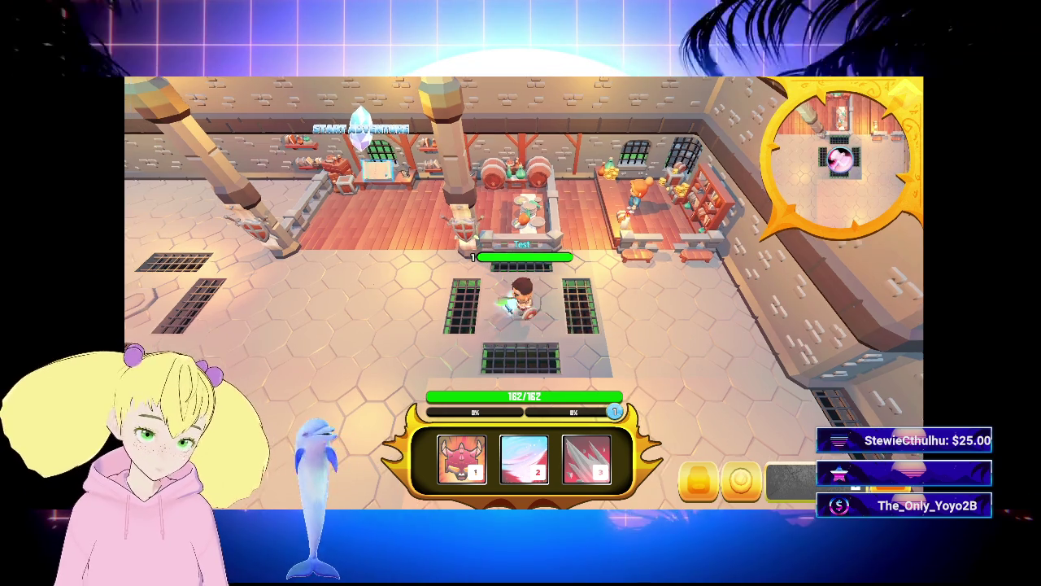
key("a")
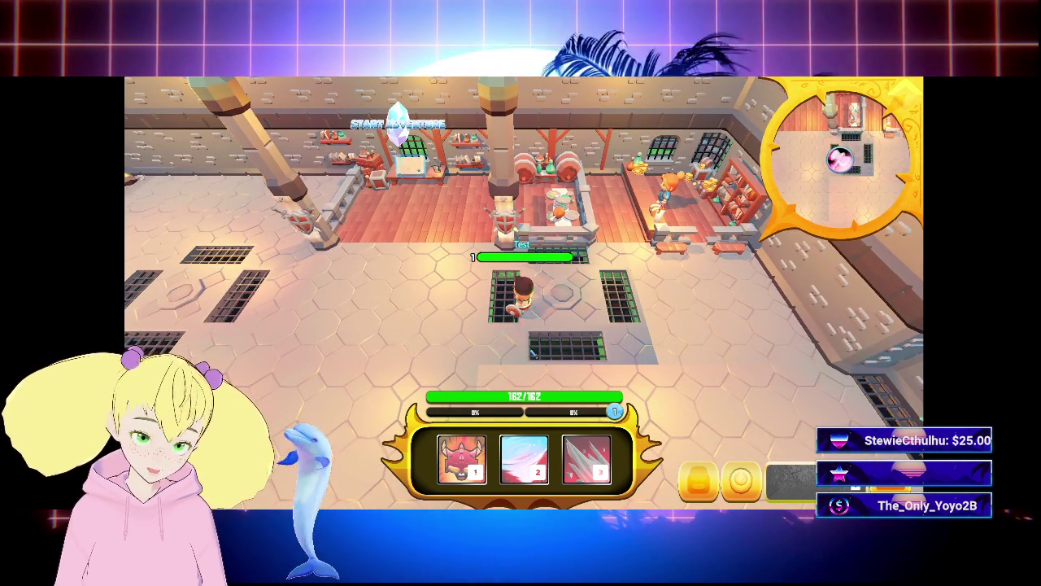
key("s")
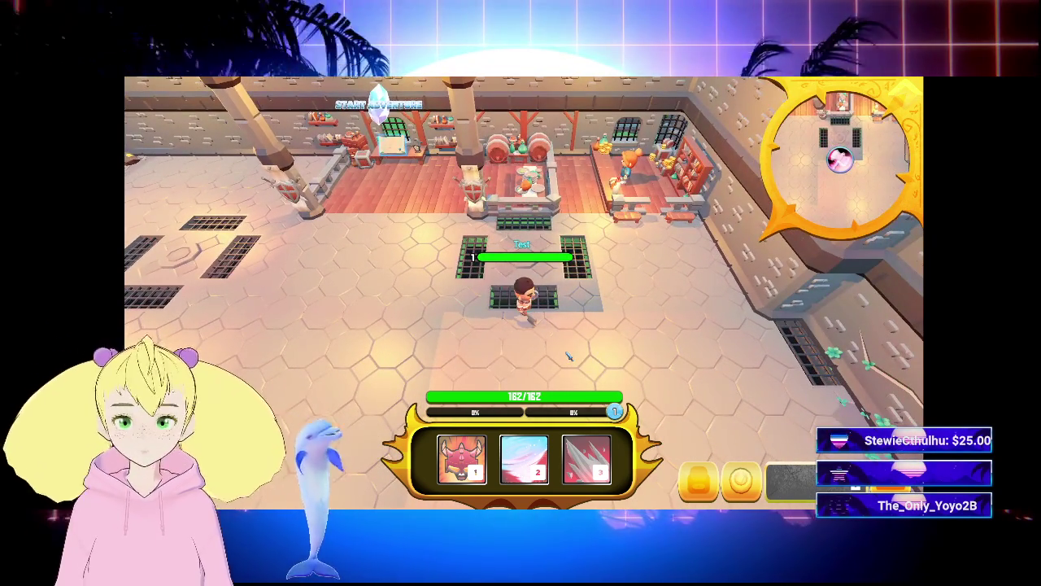
Quit the game to the title screen and return to ItemPanel.gd in Godot
key("Escape")
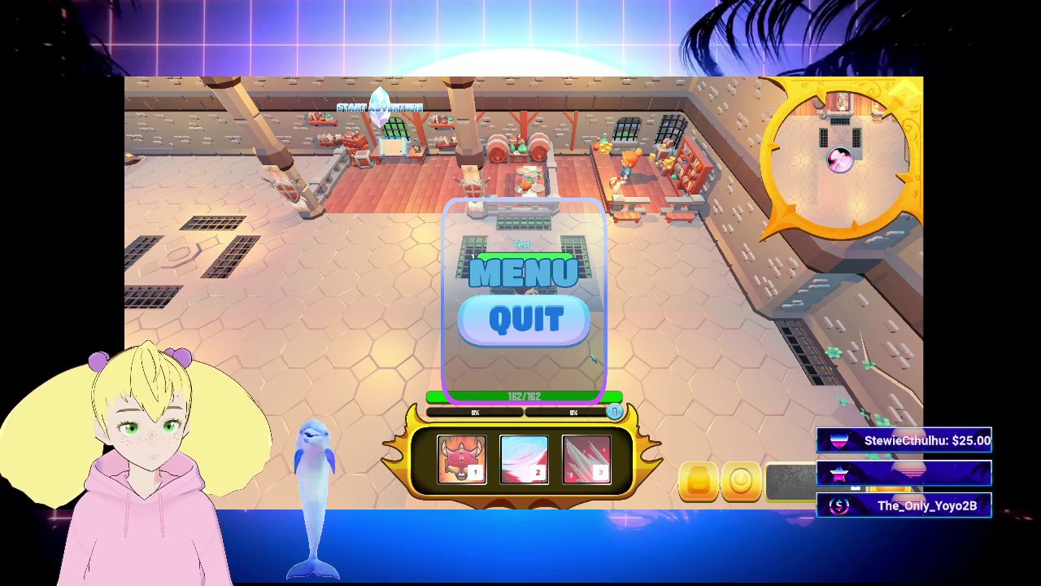
left_click(520, 317)
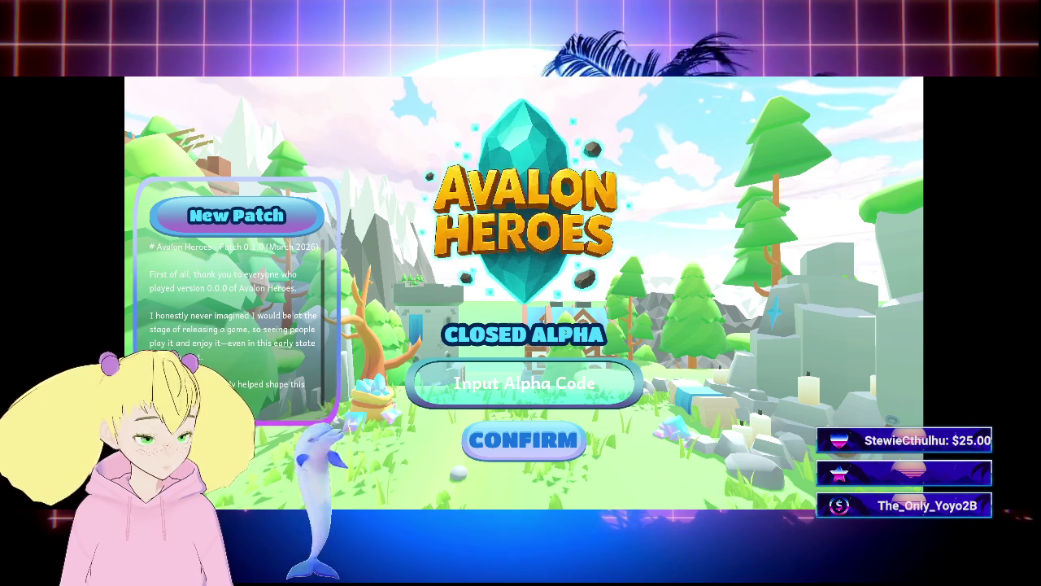
key("alt+F4")
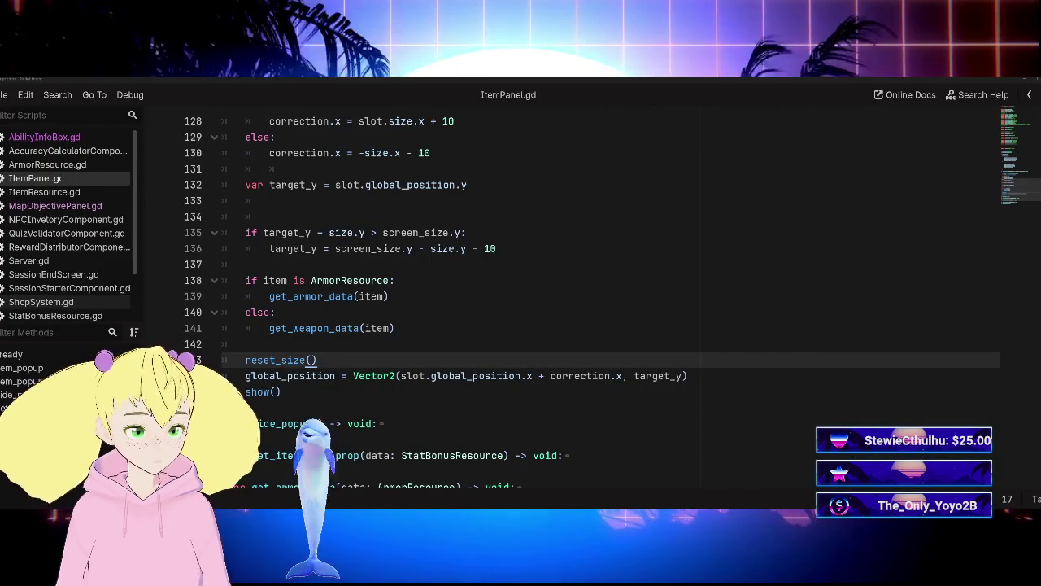
key("alt+Tab")
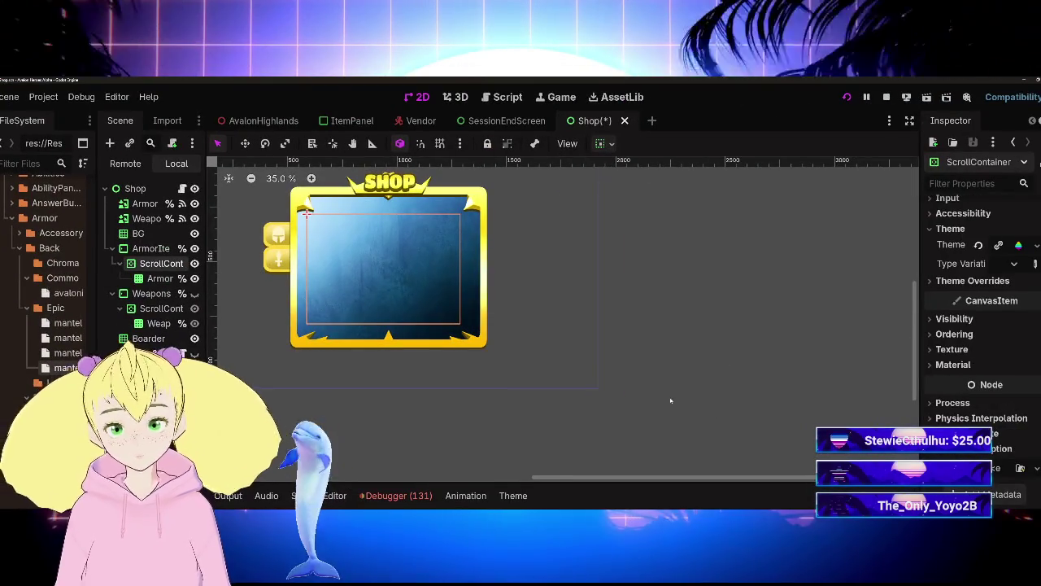
scroll(674, 407, "up", 2)
key("f")
scroll(681, 403, "up", 1)
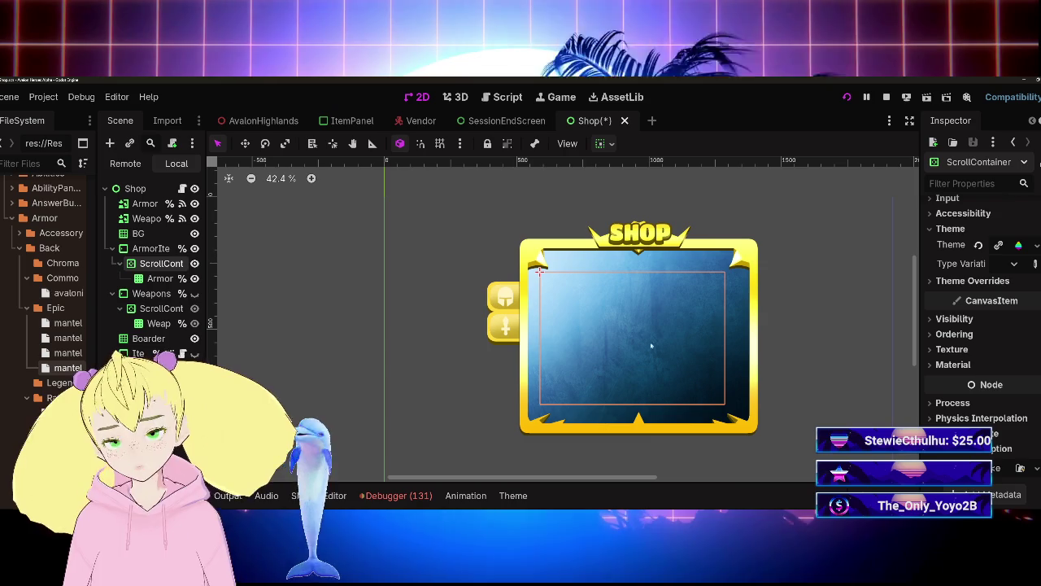
left_click(137, 248)
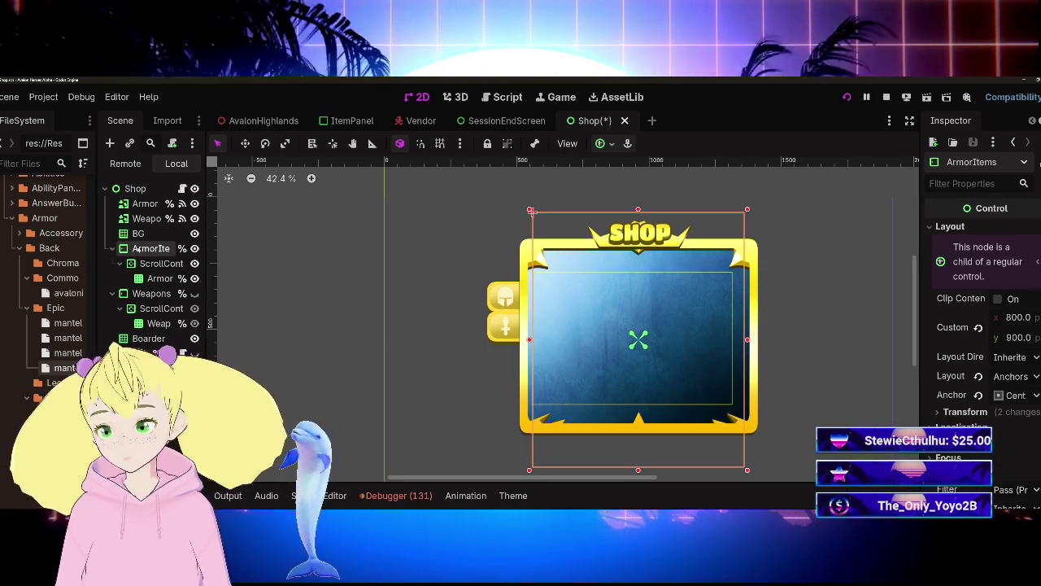
left_click(158, 264)
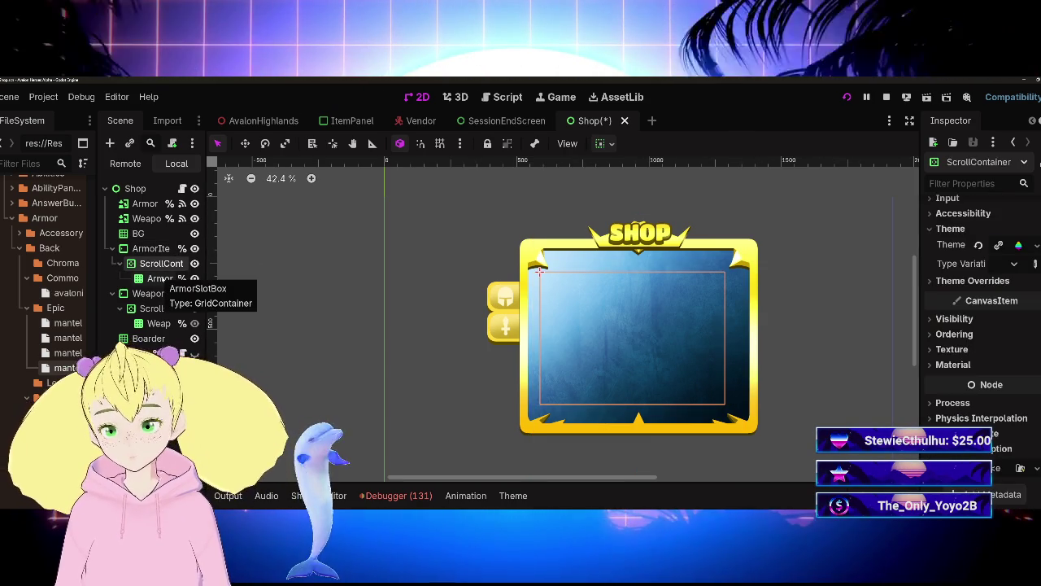
left_click(160, 278)
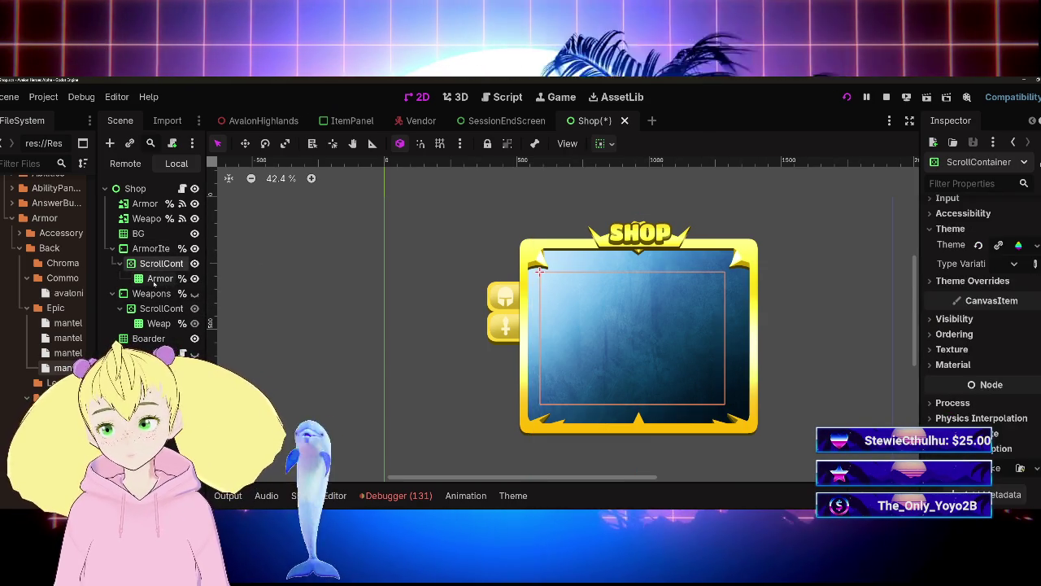
left_click(160, 323)
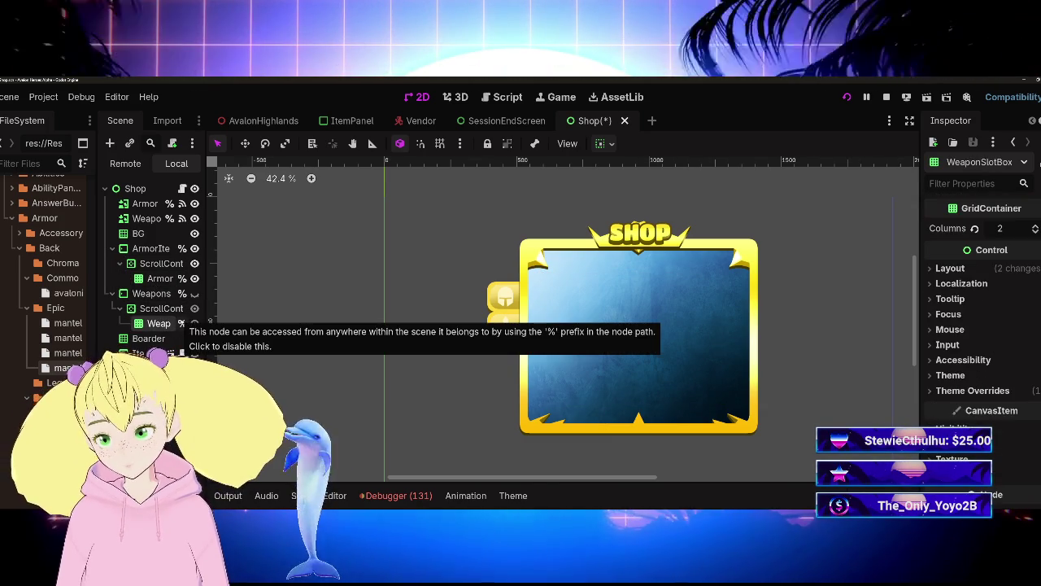
left_click(149, 250)
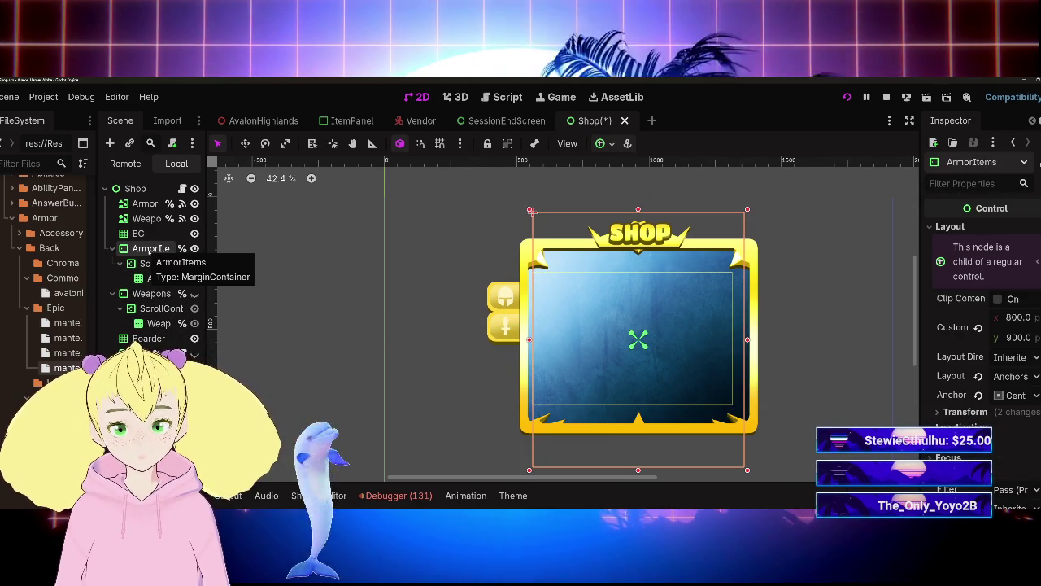
left_click(158, 262)
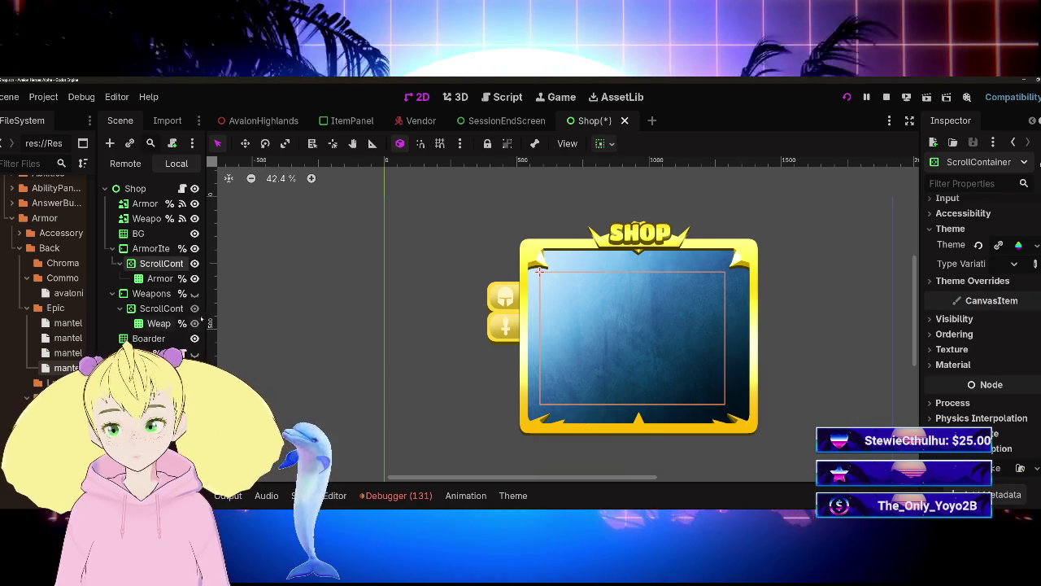
left_click(153, 294)
left_click(154, 309)
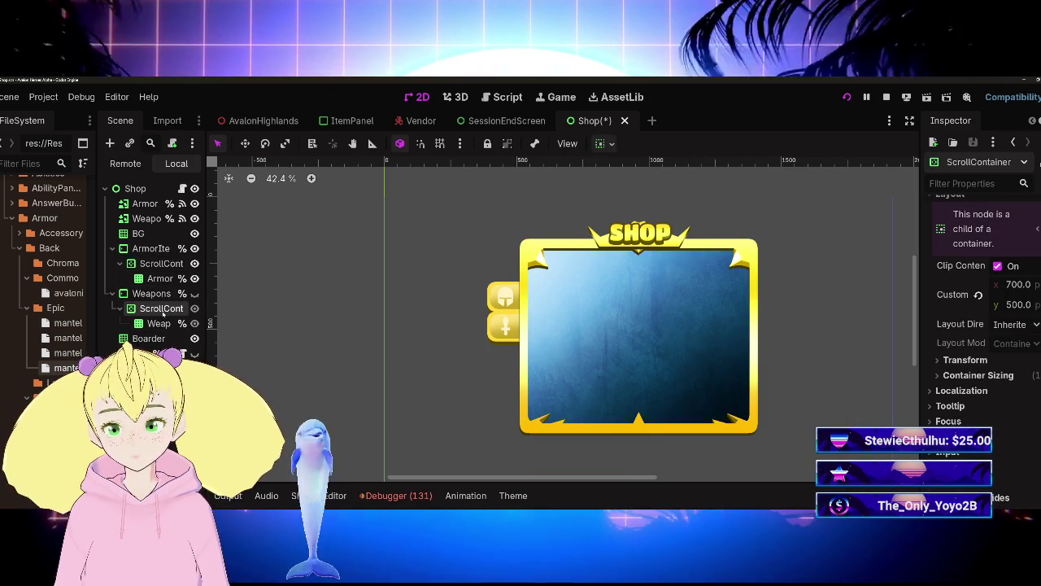
left_click(155, 323)
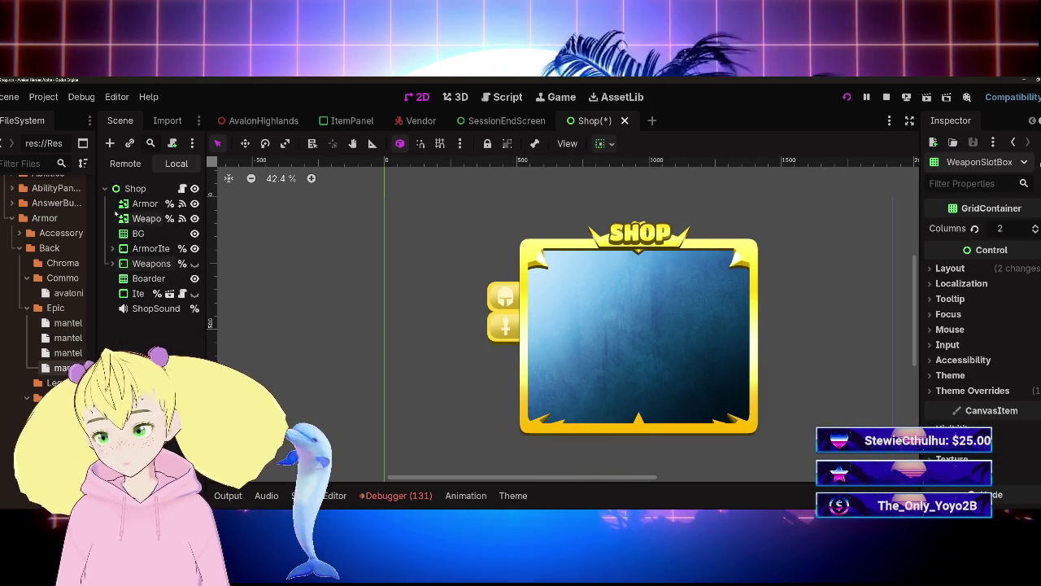
scroll(508, 342, "up", 6)
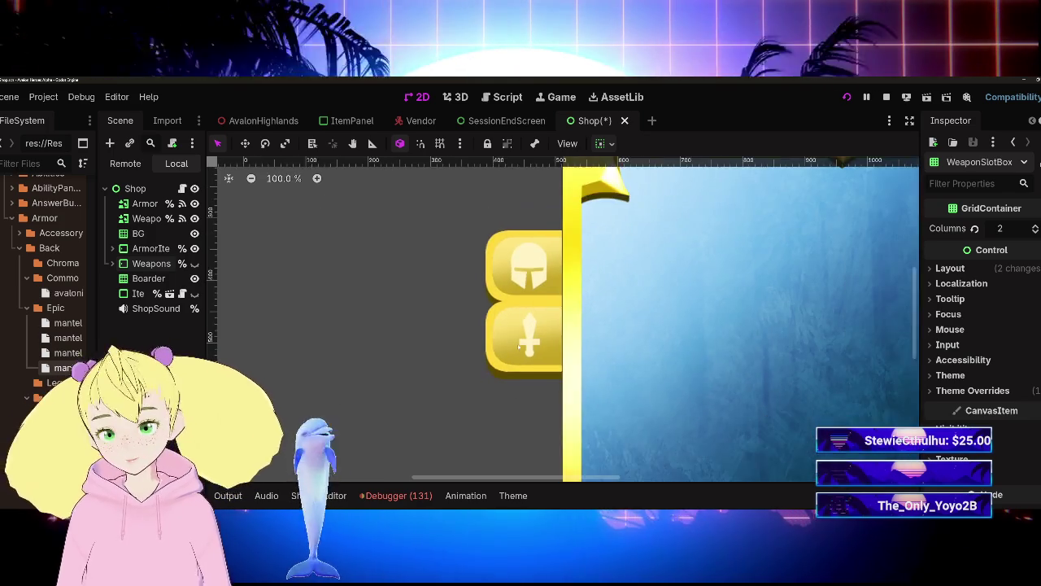
scroll(518, 346, "down", 2)
left_click(143, 249)
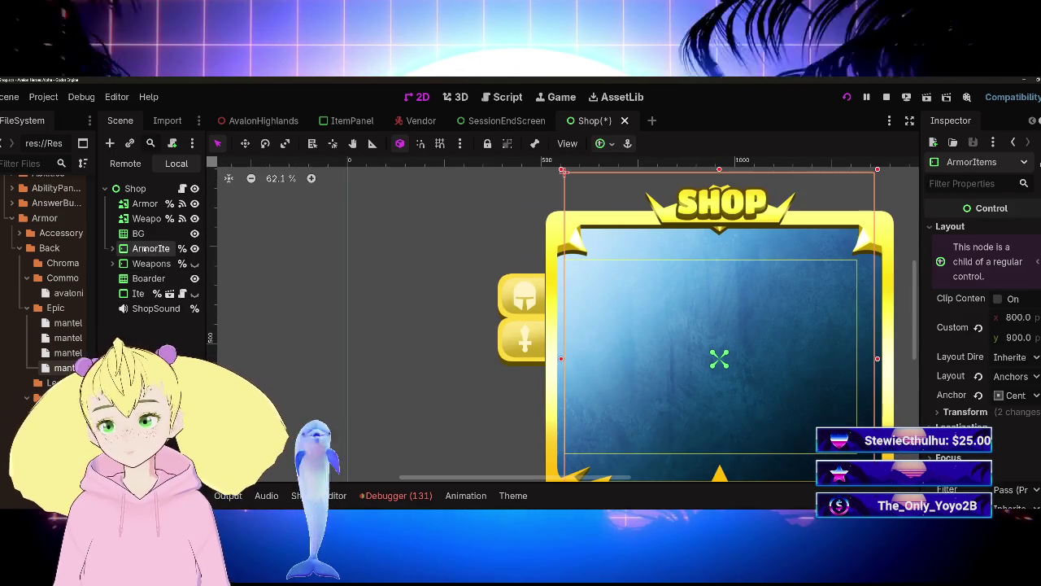
left_click(147, 219)
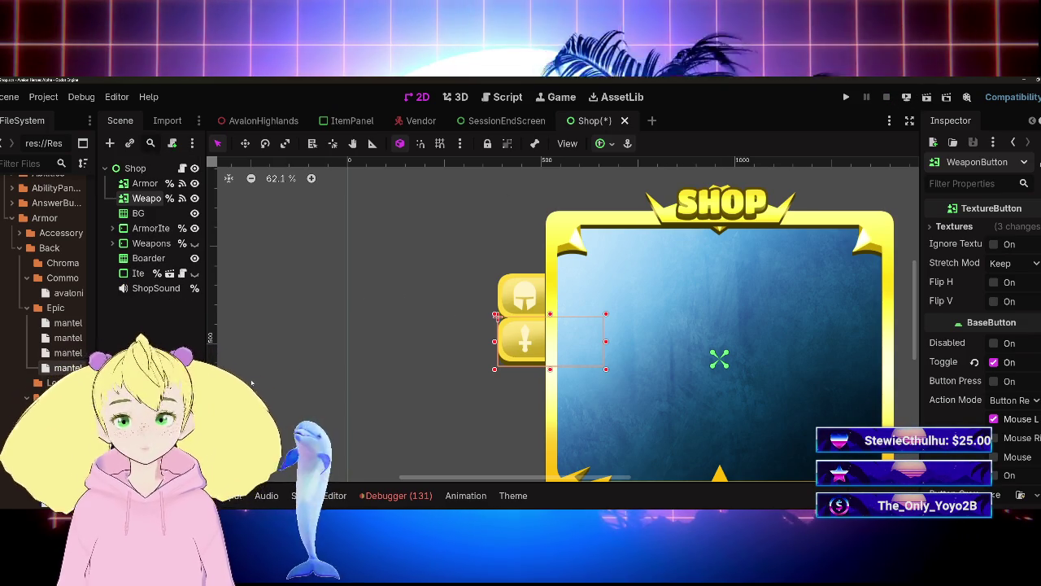
left_click(218, 195)
Save the Shop scene and create a new scene with a TabContainer root
key("ctrl+s")
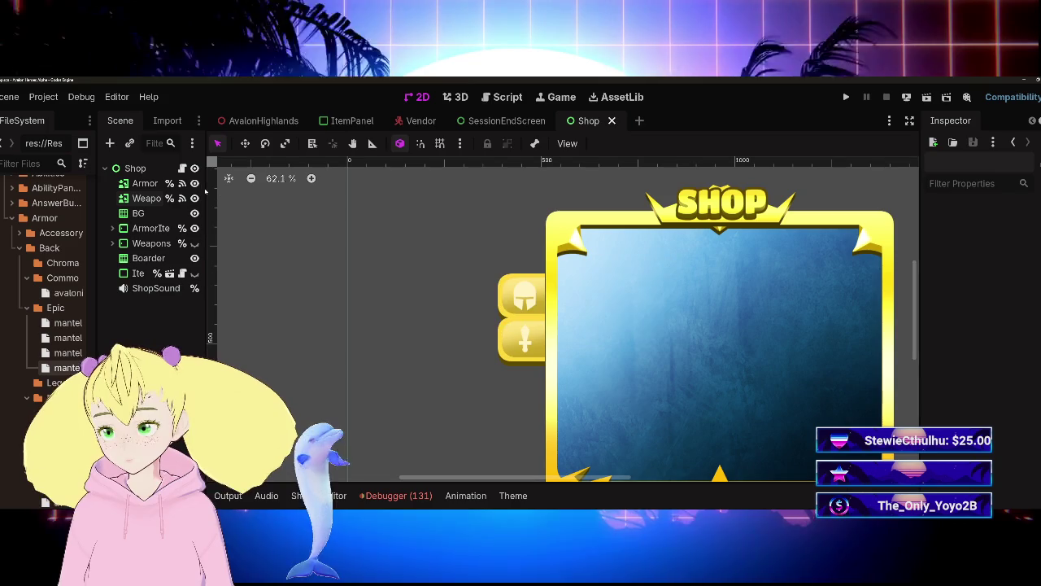
key("ctrl+n")
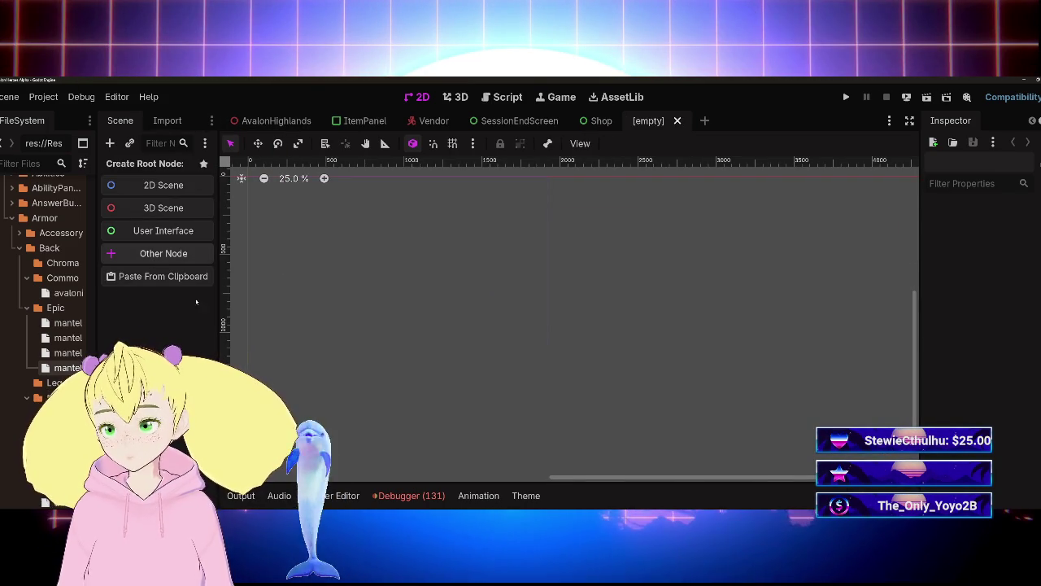
key("ctrl+a")
type("tab")
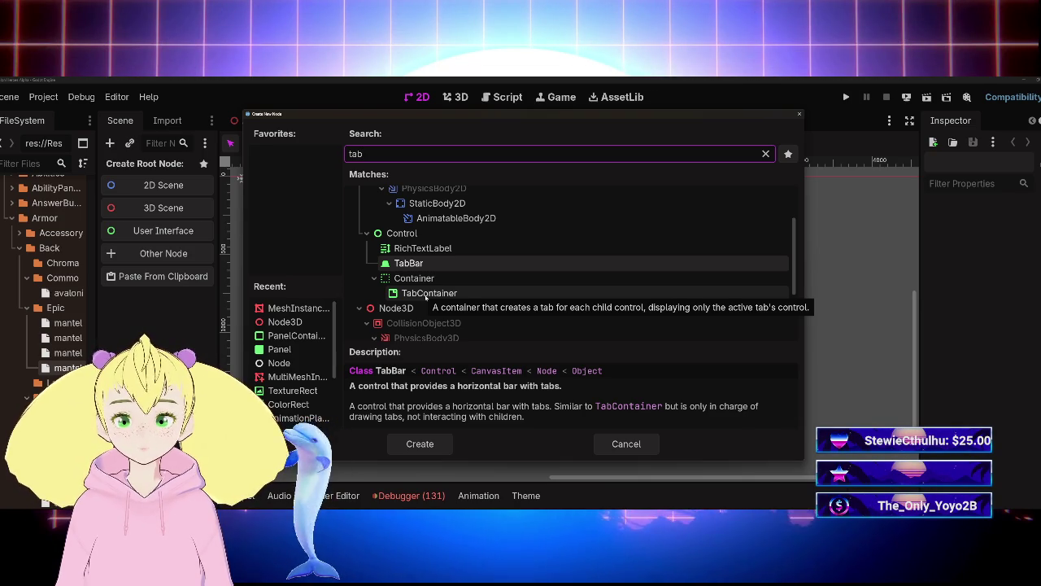
double_click(425, 295)
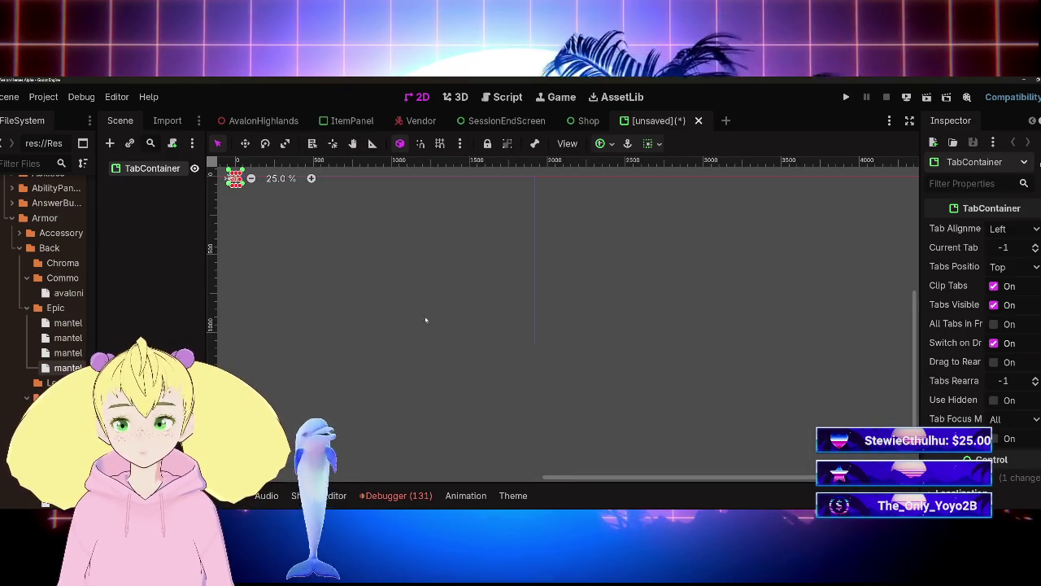
Close the TabContainer test scene and discard it without saving
scroll(616, 335, "up", 6)
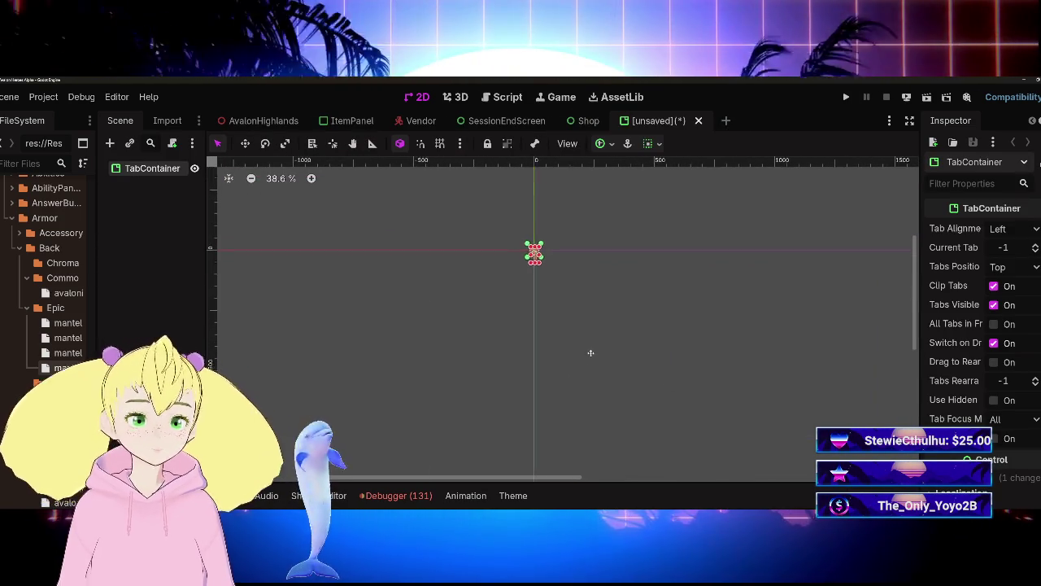
scroll(420, 379, "up", 2)
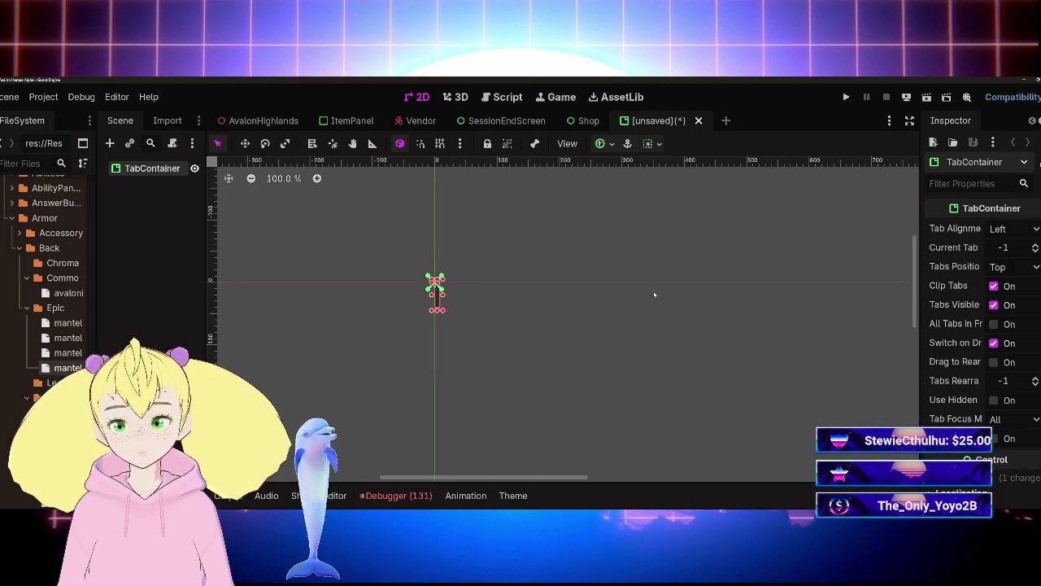
left_click(699, 120)
left_click(608, 328)
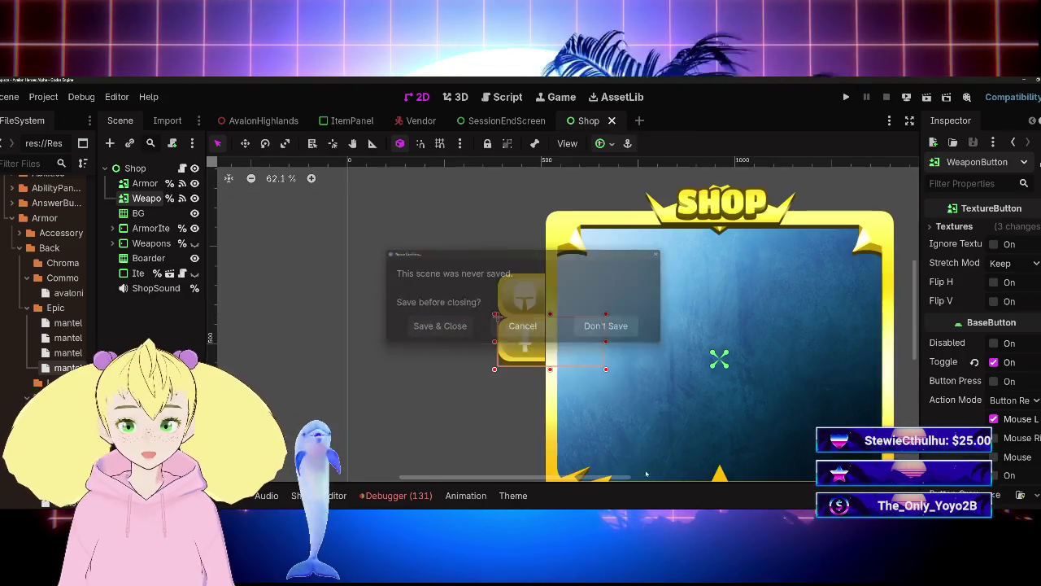
Widen the Scene and FileSystem docks, collapse Armor, and bring up the UIElements folder's menu
scroll(530, 210, "down", 3)
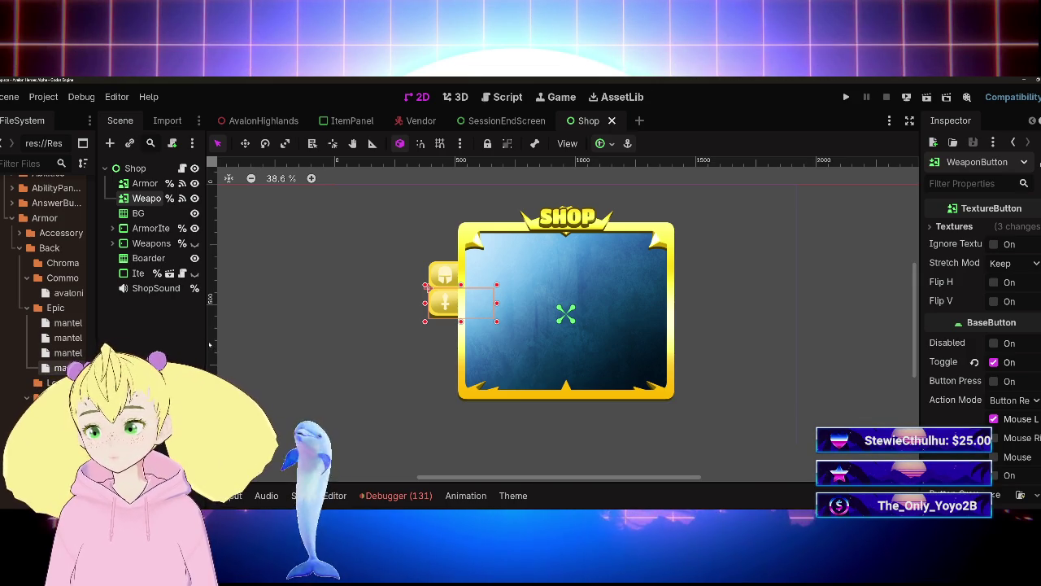
left_click_drag(208, 325, 256, 325)
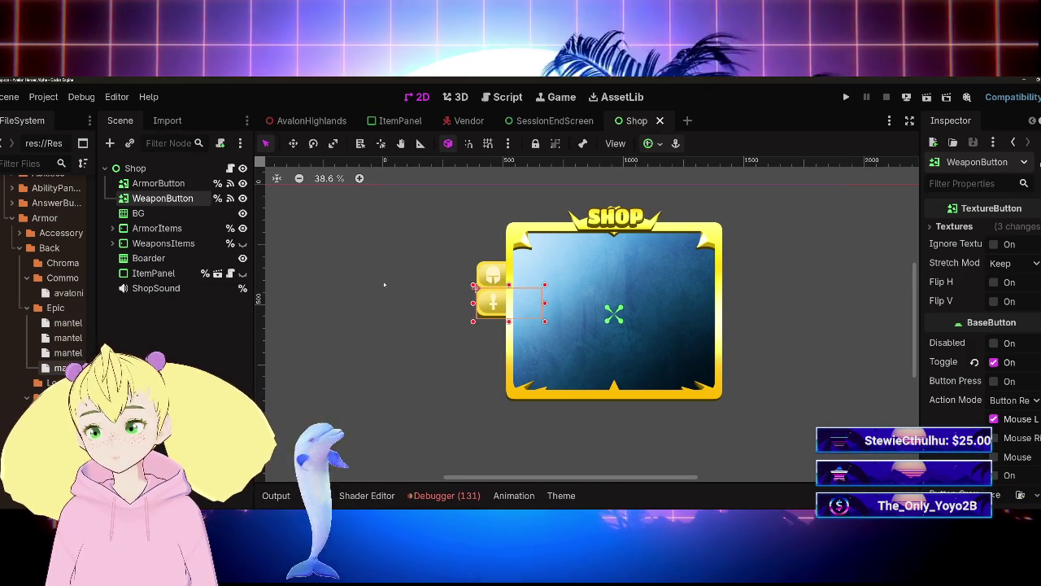
left_click_drag(97, 326, 157, 326)
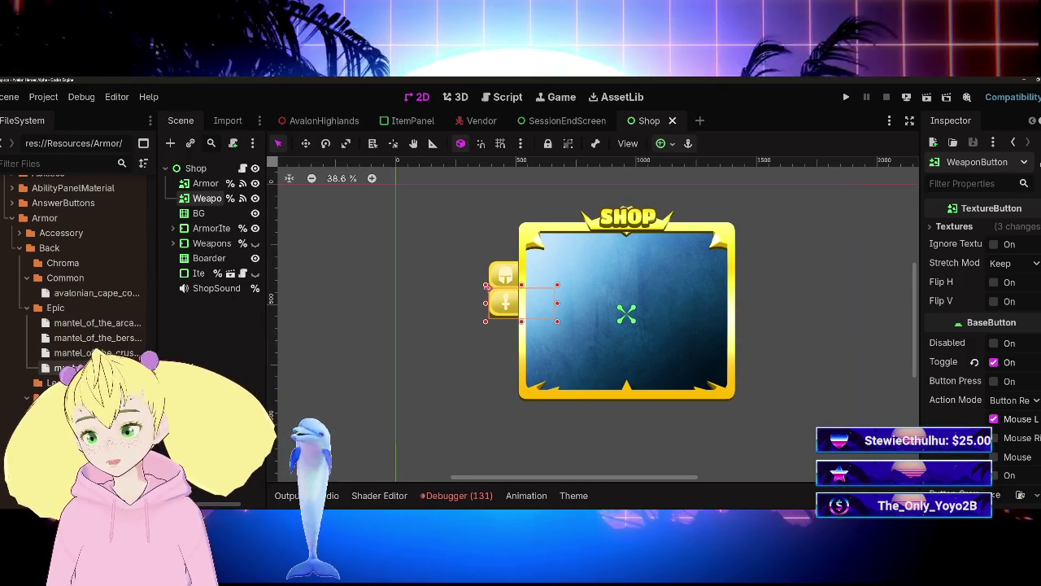
left_click(12, 218)
scroll(50, 346, "down", 5)
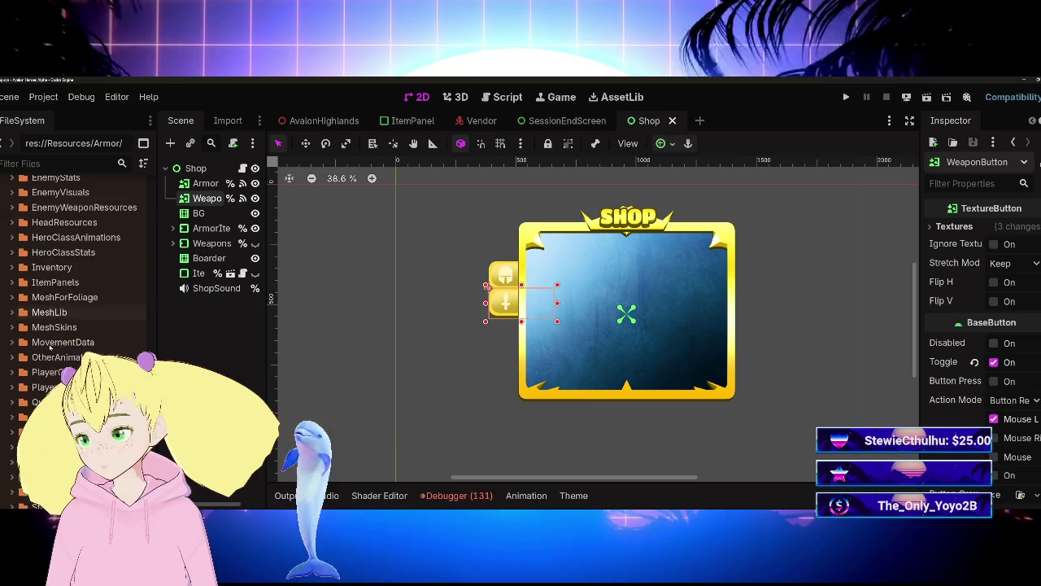
right_click(45, 311)
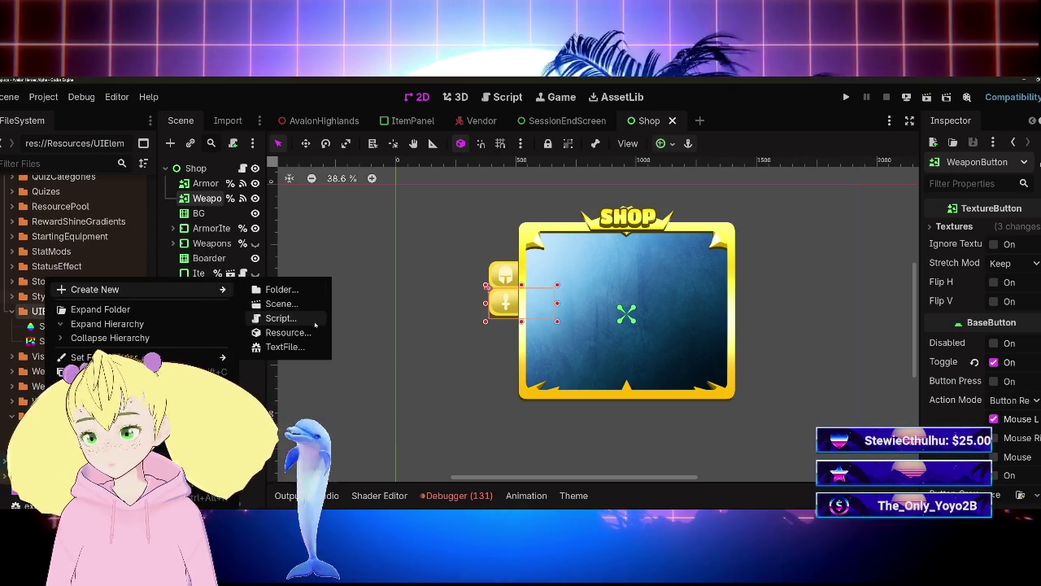
Create a new Theme resource in UIElements and save it as Tabs.tres
left_click(416, 380)
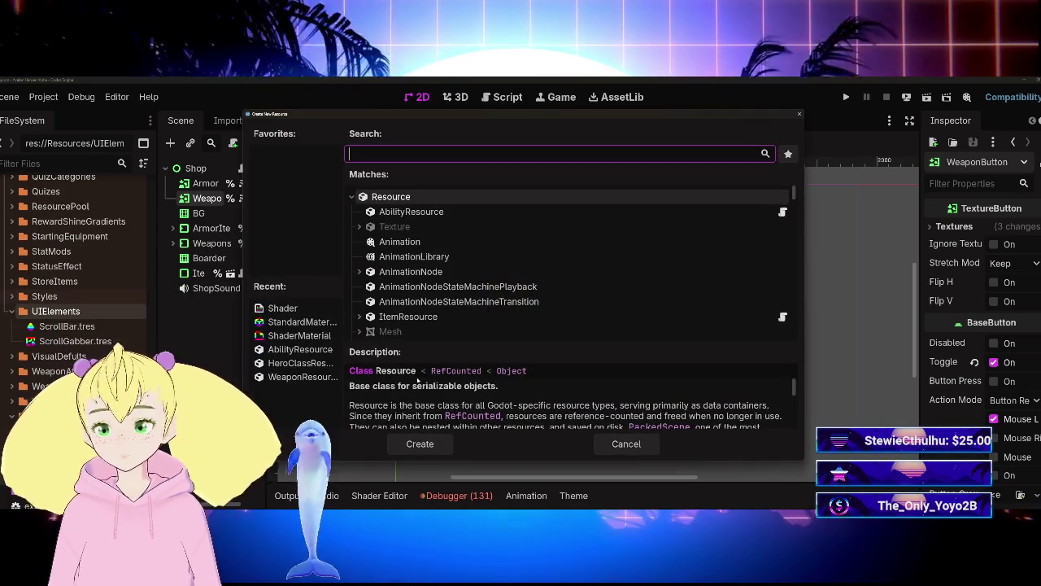
type("the")
key("Return")
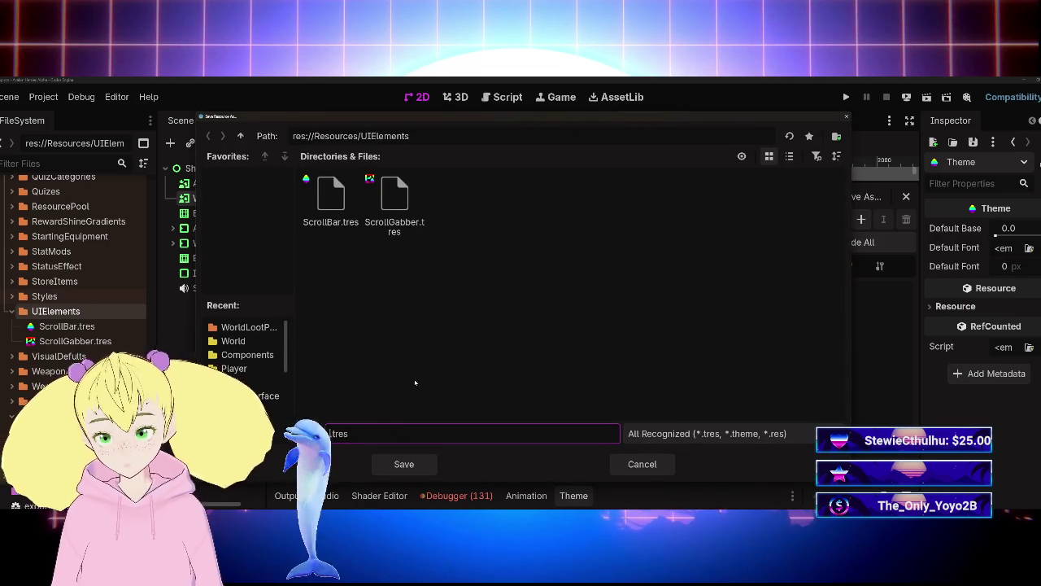
key("Return")
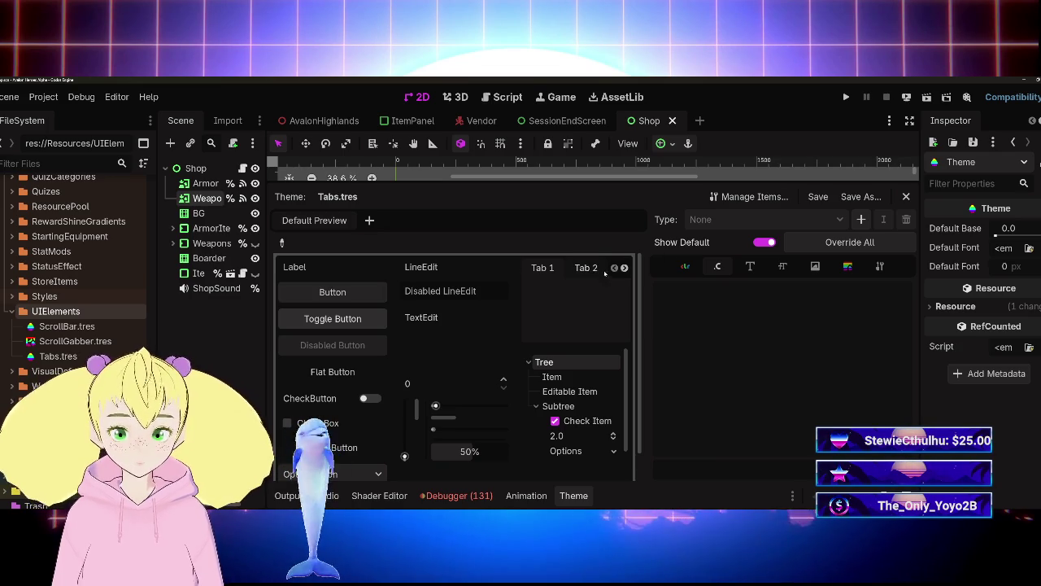
Add the TabContainer type to the Tabs theme and override all its properties
left_click(861, 218)
type("a")
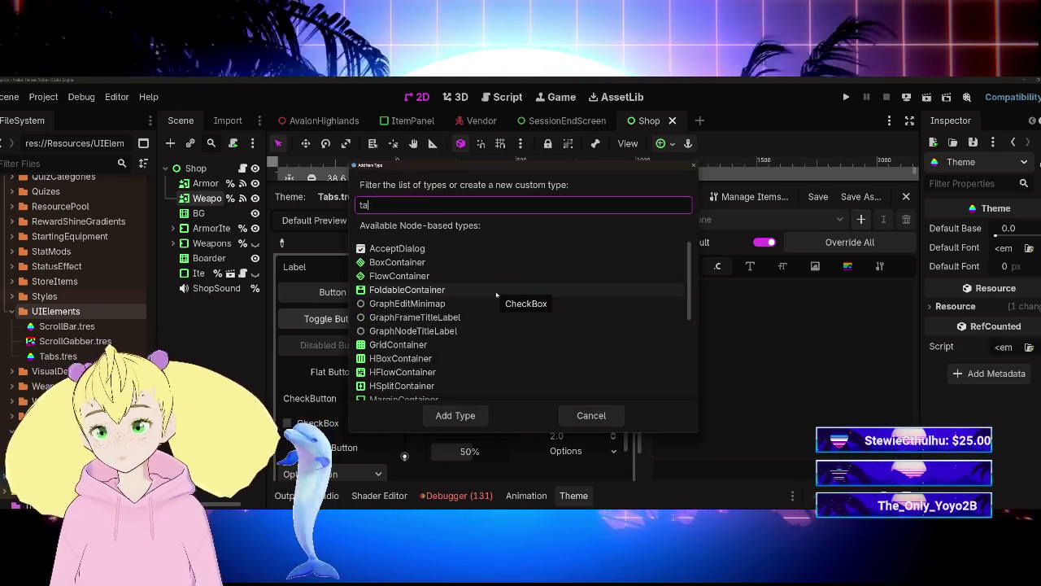
type("bContainer")
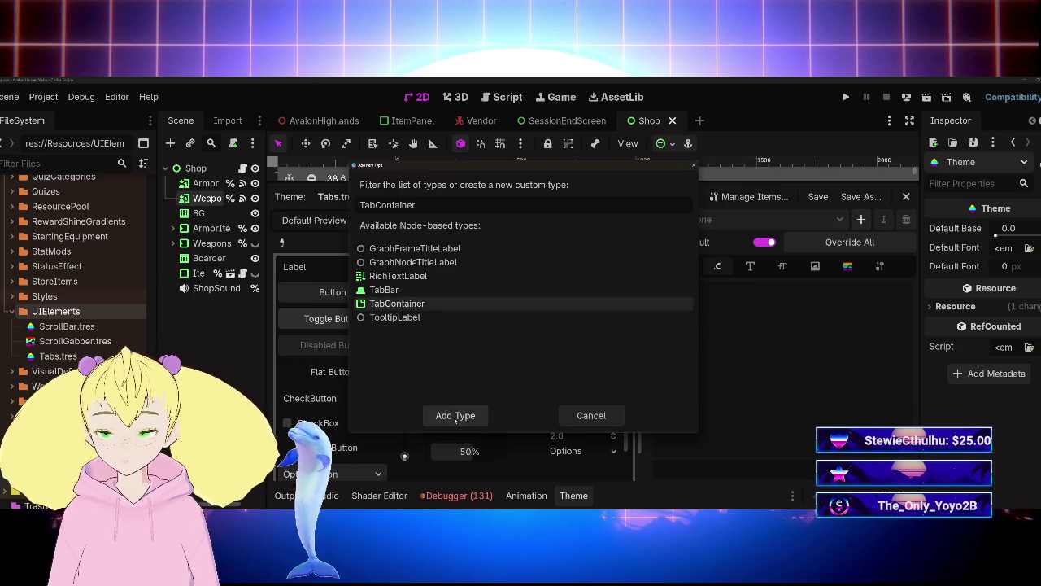
left_click(455, 415)
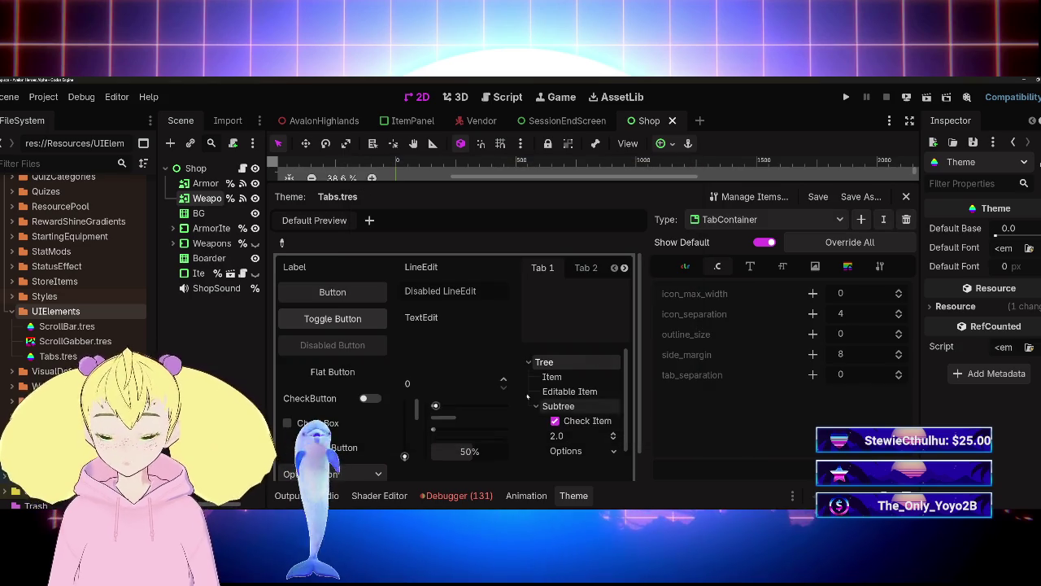
left_click(840, 242)
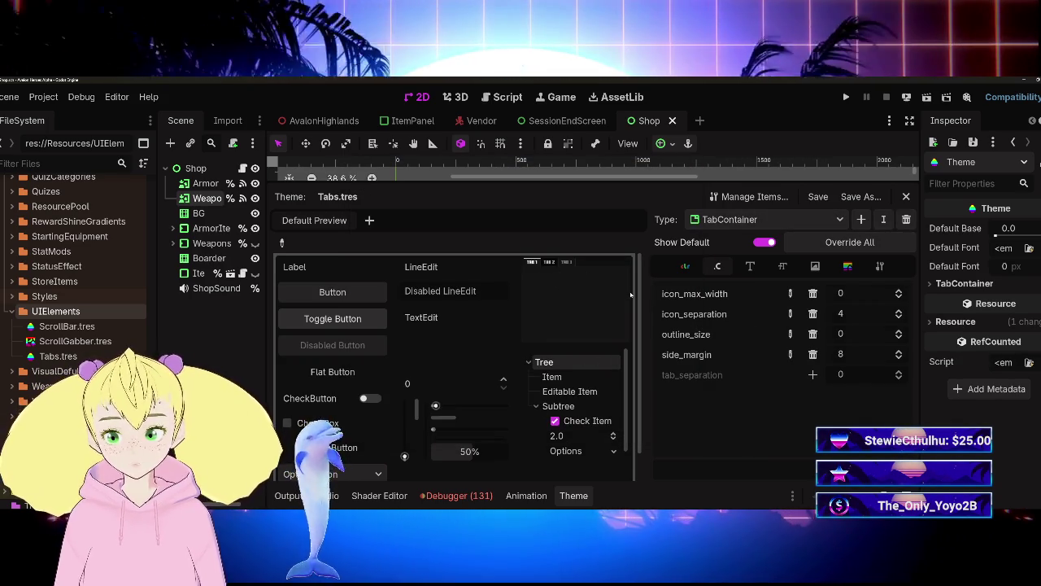
Preview the second tab as selected and list the TabContainer style boxes
left_click(551, 262)
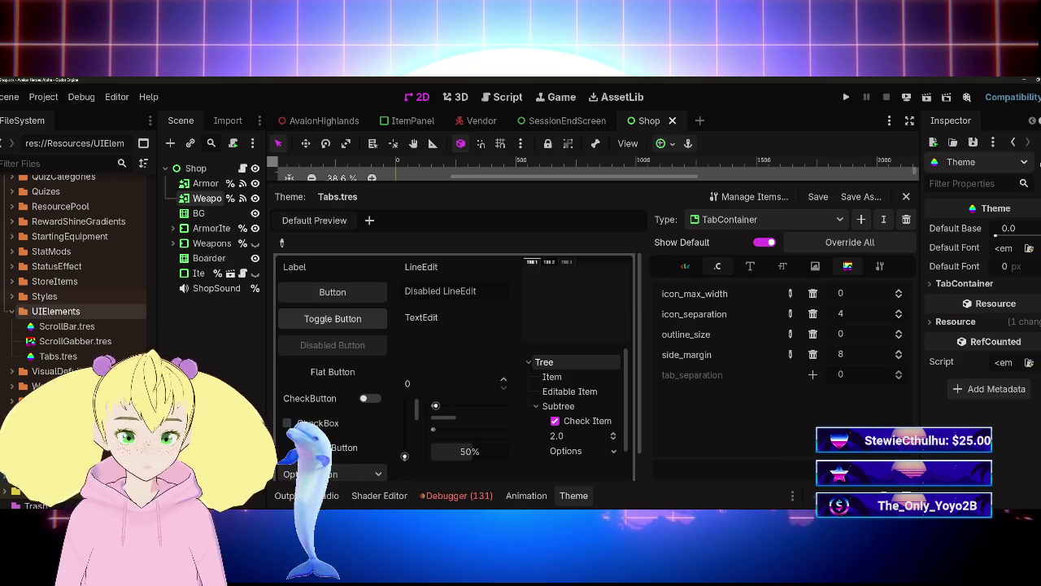
left_click(849, 266)
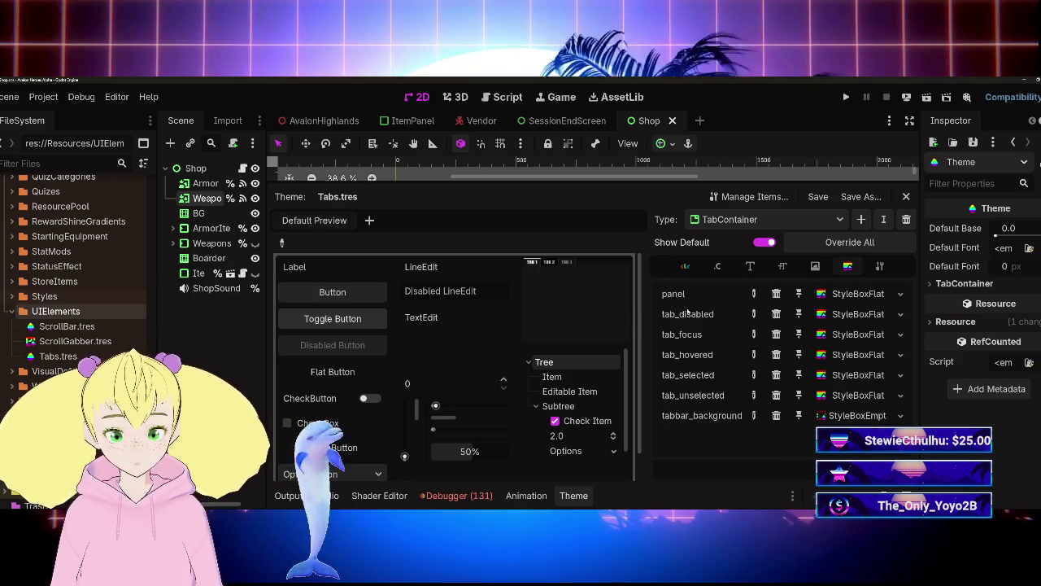
left_click_drag(646, 312, 568, 311)
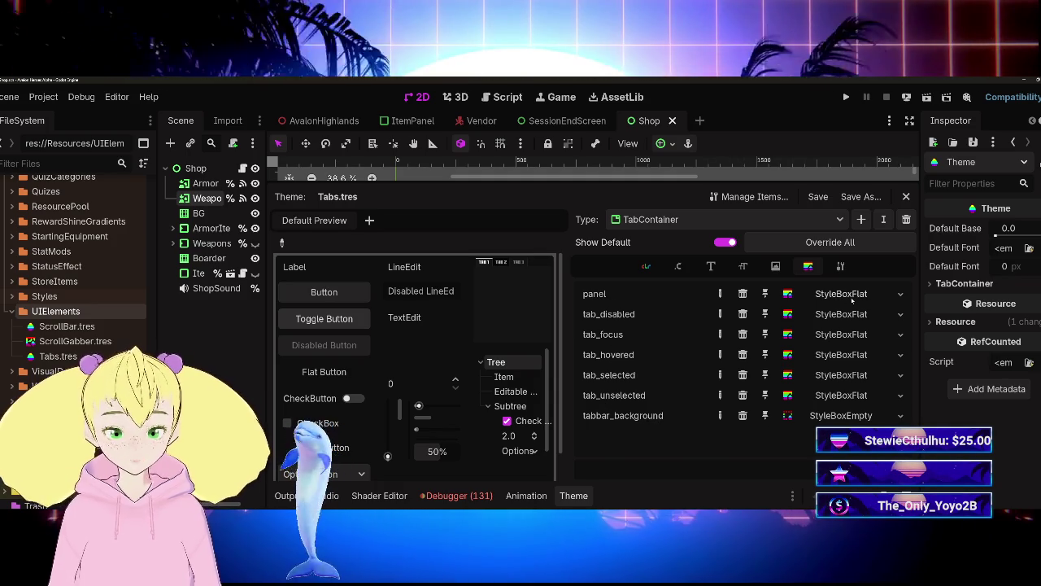
Replace the TabContainer panel's flat style box with a new StyleBoxTexture
left_click(850, 298)
left_click(900, 293)
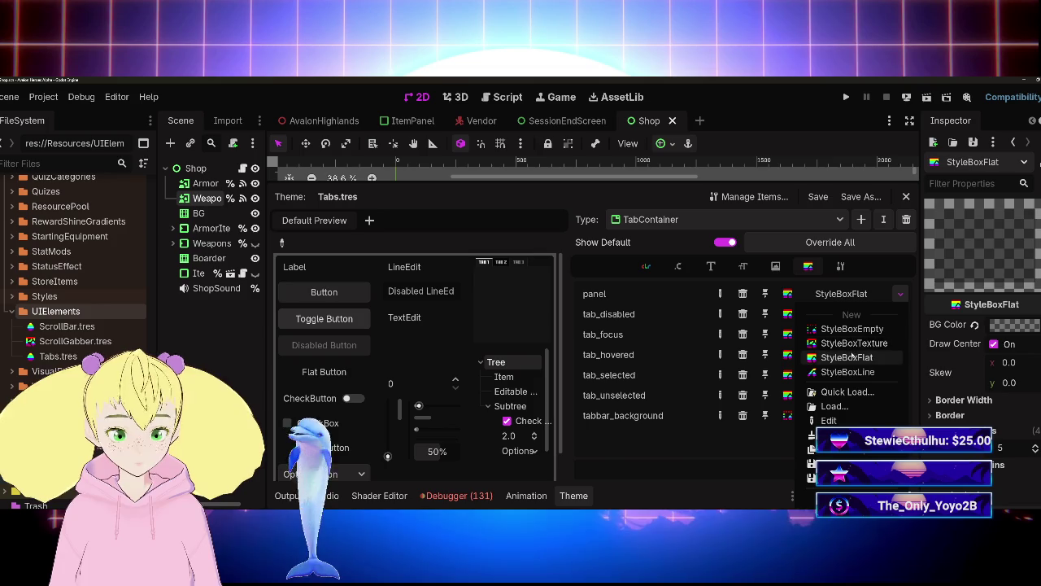
left_click(829, 297)
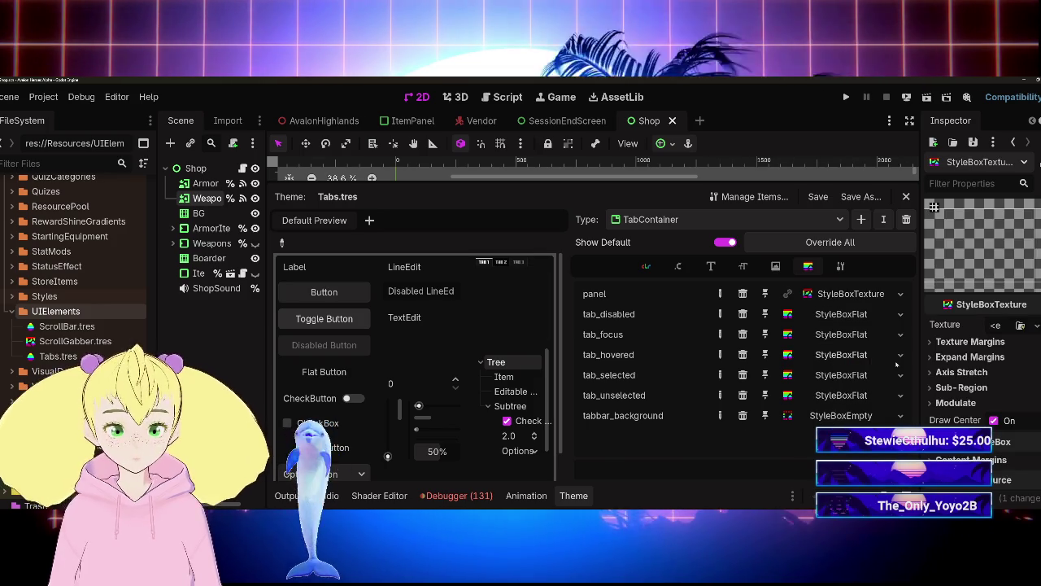
Assign ShopBG.png from the ShopUI folder as the panel's texture
scroll(74, 261, "up", 15)
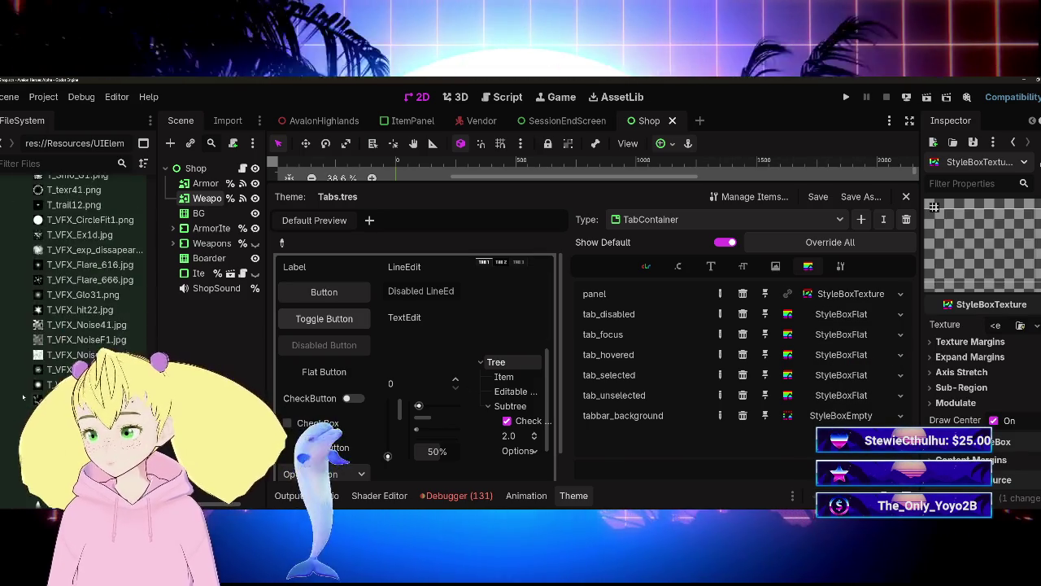
scroll(74, 325, "up", 5)
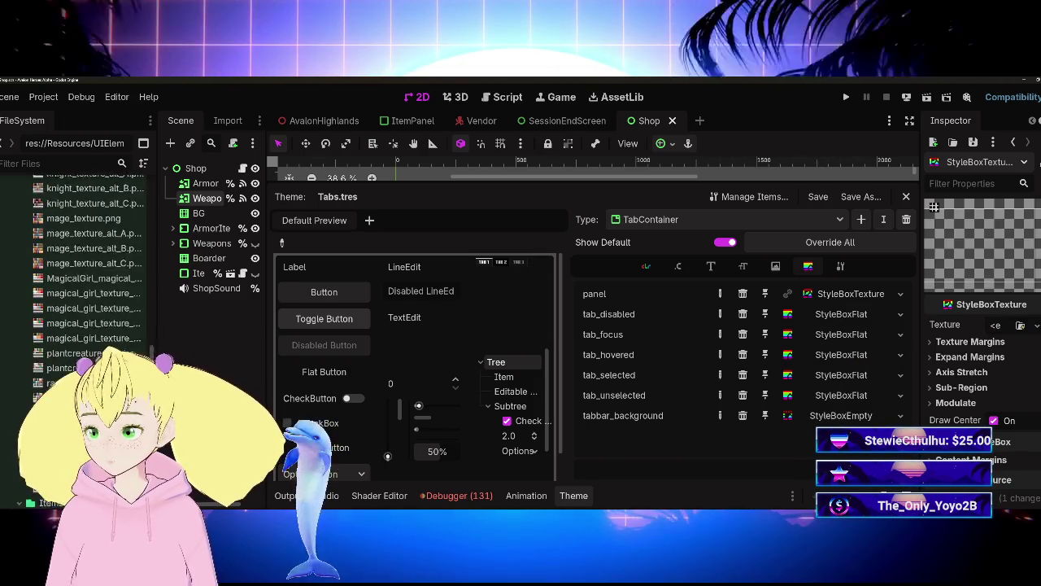
scroll(73, 326, "up", 4)
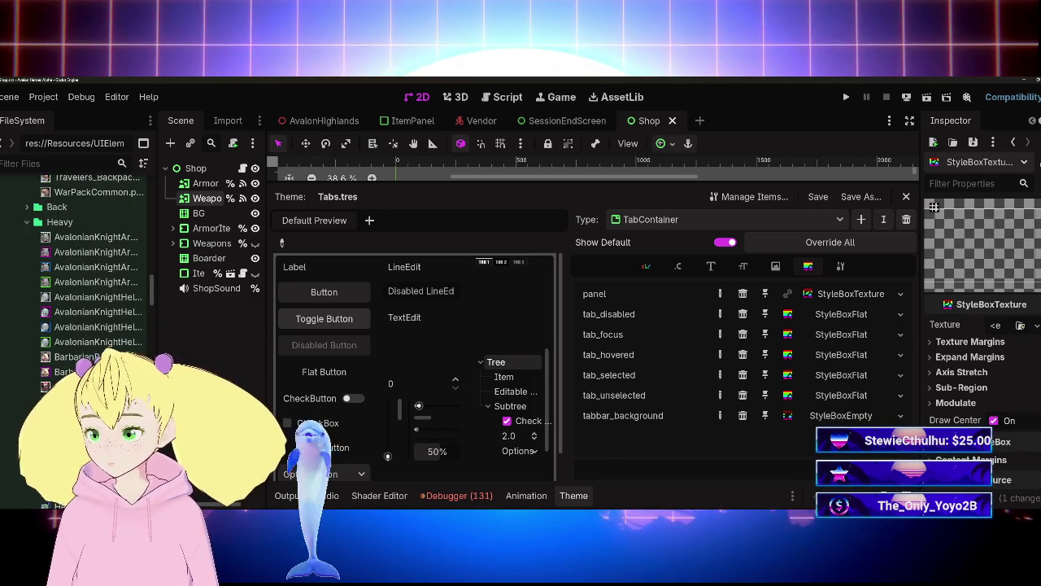
scroll(73, 325, "up", 10)
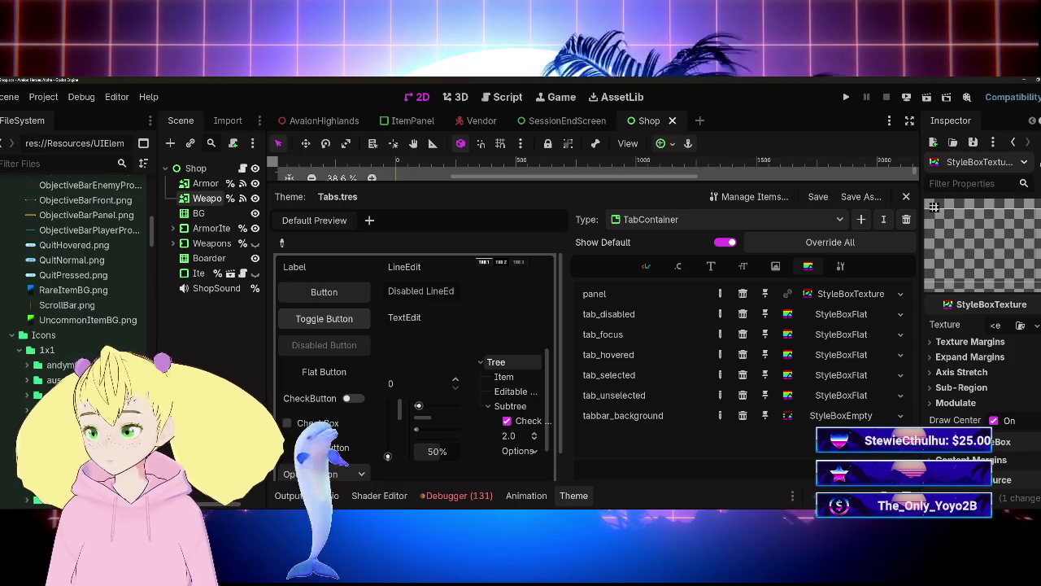
scroll(73, 325, "up", 5)
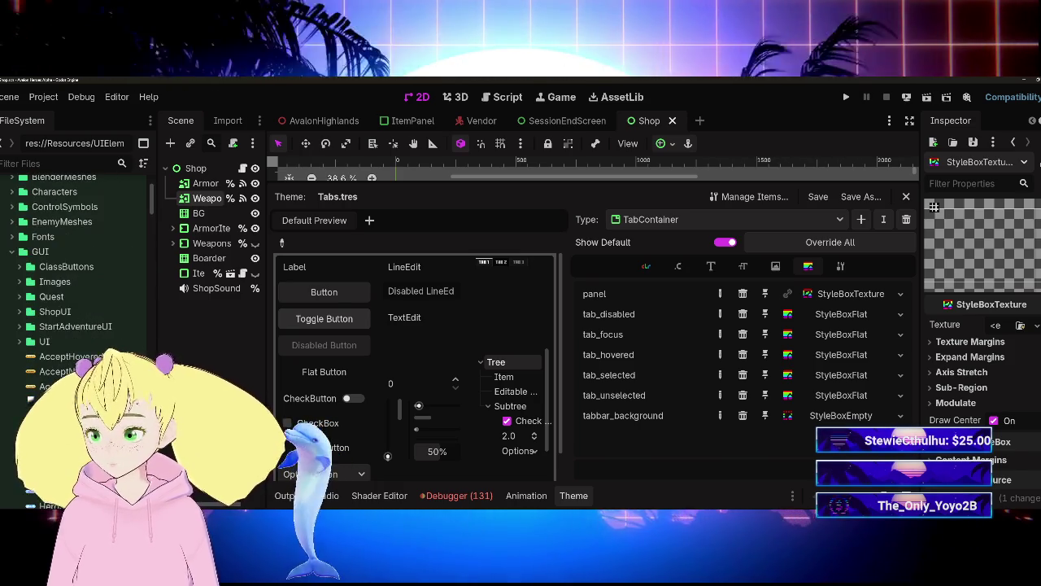
scroll(73, 325, "down", 8)
scroll(73, 325, "up", 10)
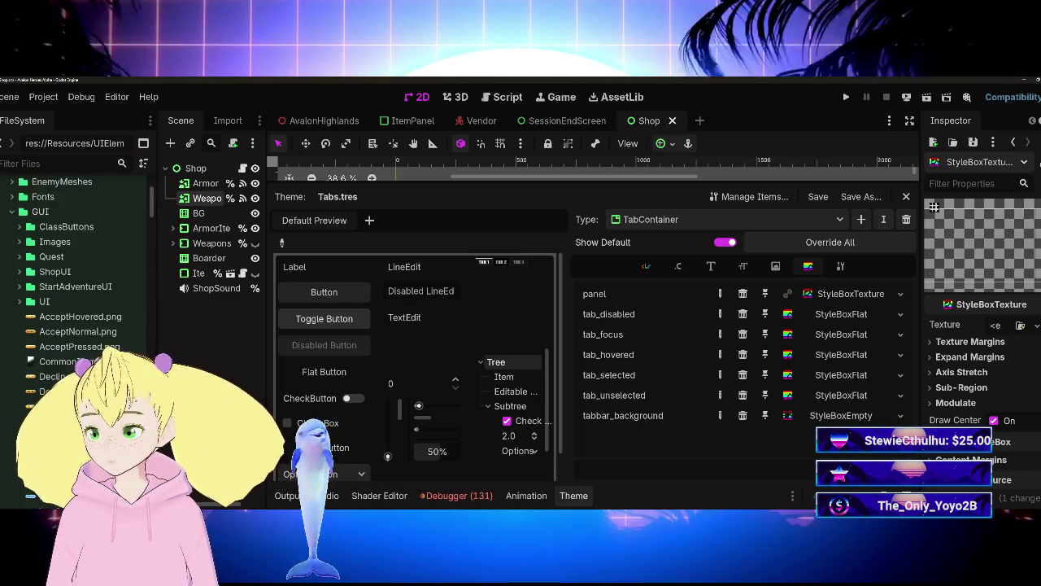
scroll(74, 326, "down", 5)
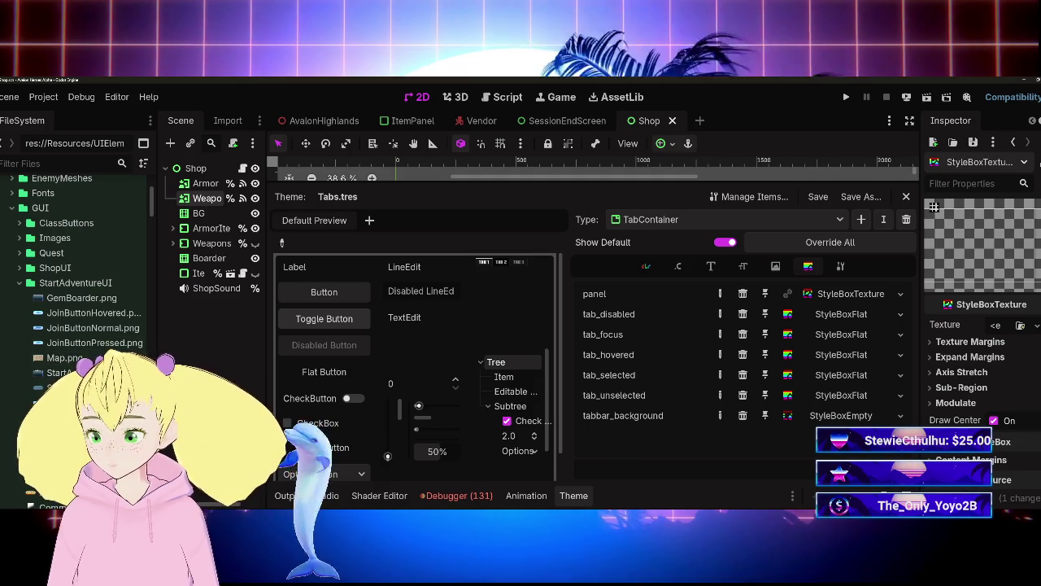
scroll(19, 322, "up", 1)
left_click(18, 323)
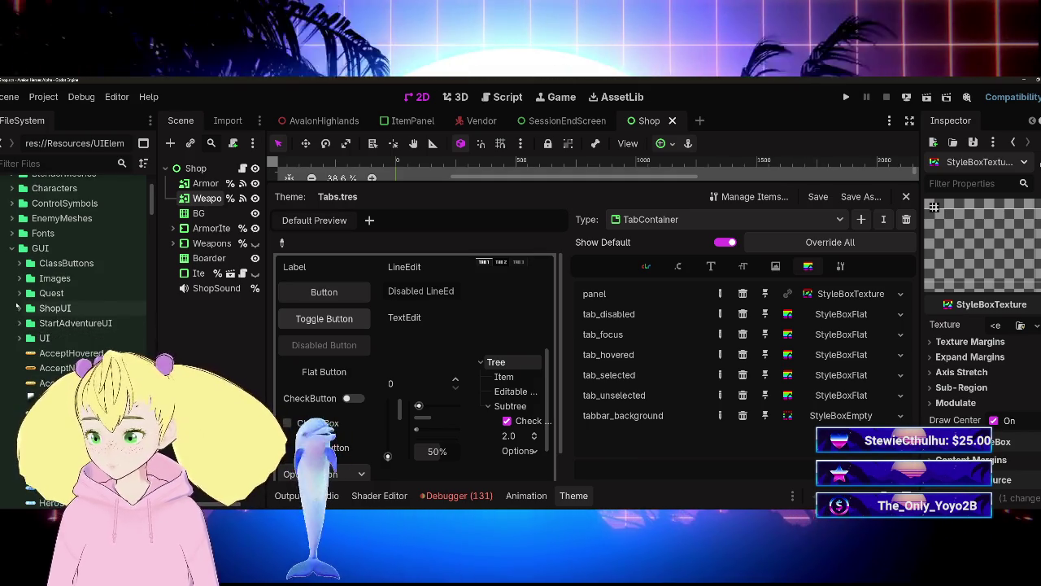
left_click(19, 307)
mouse_move(73, 353)
left_mouse_down()
mouse_move(520, 395)
mouse_move(955, 391)
mouse_move(1005, 325)
left_mouse_up()
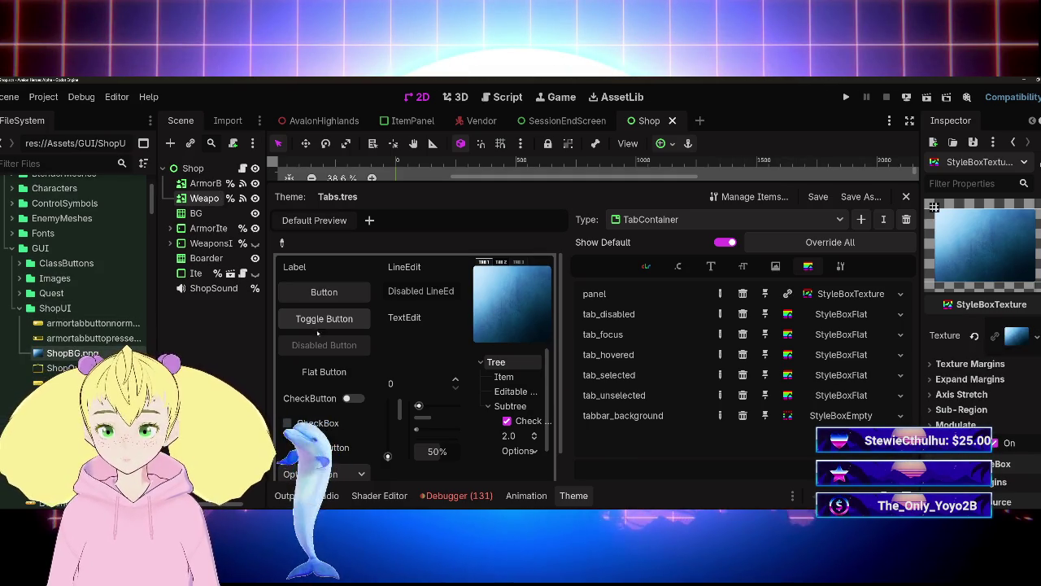
left_click_drag(574, 363, 655, 363)
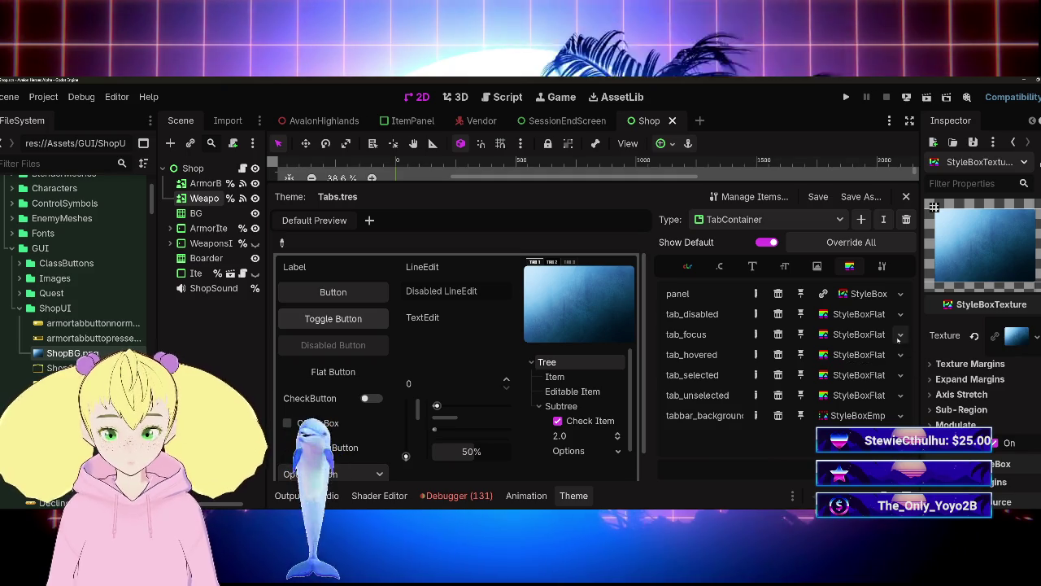
left_click(859, 396)
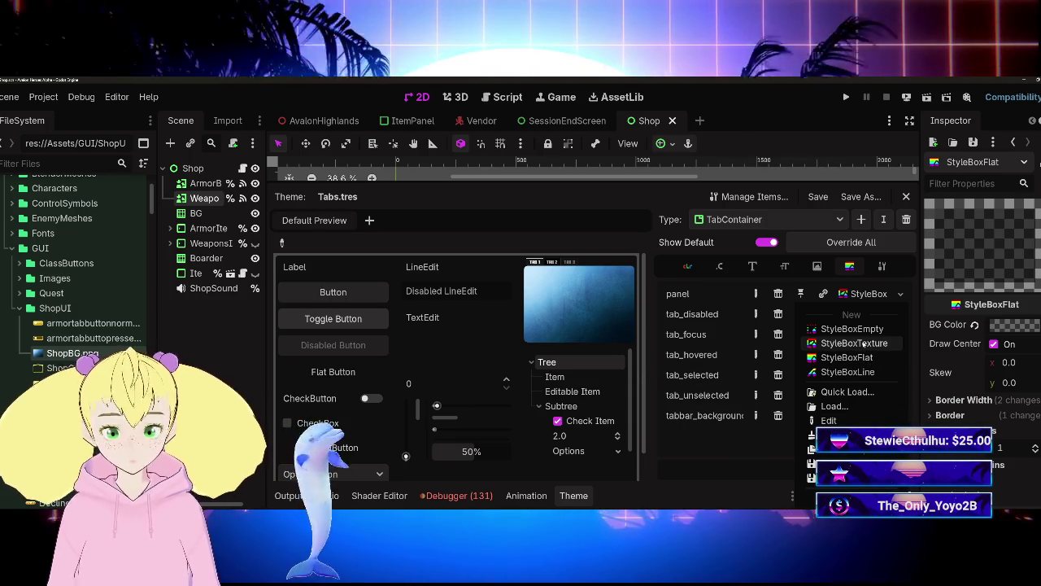
Make tab_unselected a new StyleBoxTexture using the yellow weapon tab image
left_click(852, 329)
left_click(869, 395)
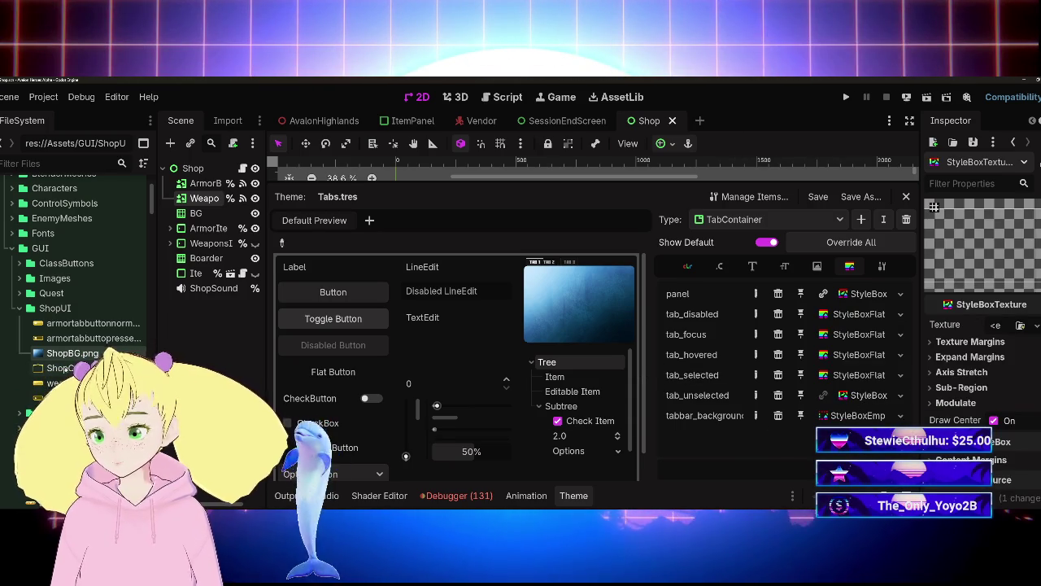
mouse_move(256, 398)
left_mouse_down()
mouse_move(742, 467)
mouse_move(959, 366)
mouse_move(995, 325)
left_mouse_up()
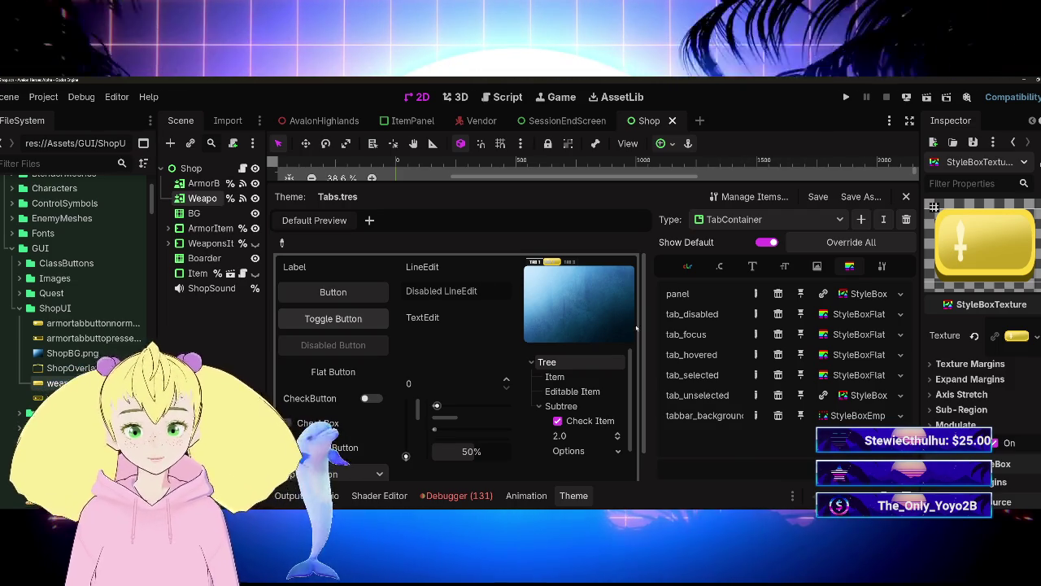
left_click_drag(651, 329, 742, 334)
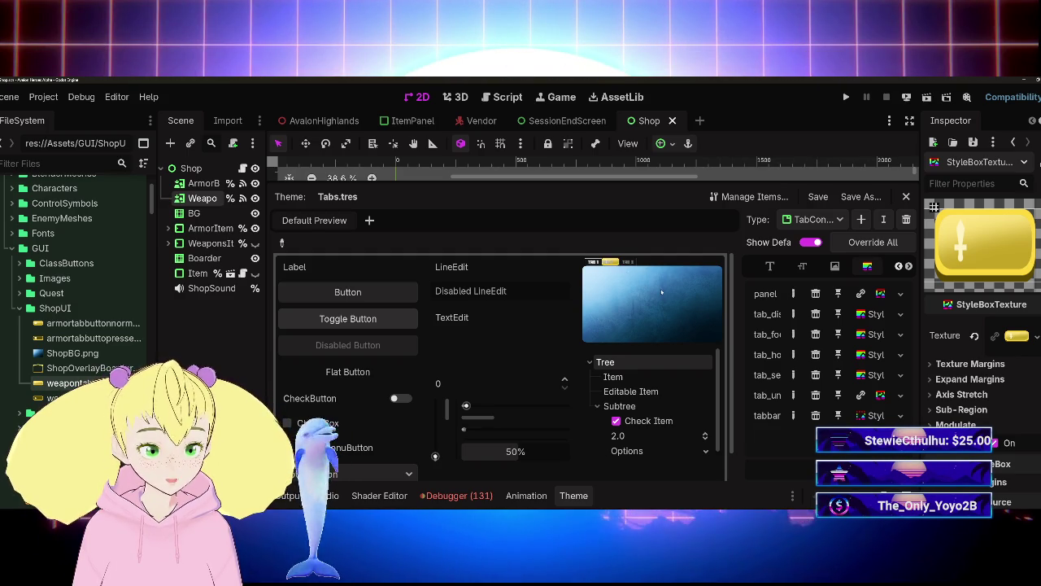
Clear the tab_unselected texture and close the theme editor
left_click_drag(739, 313, 619, 319)
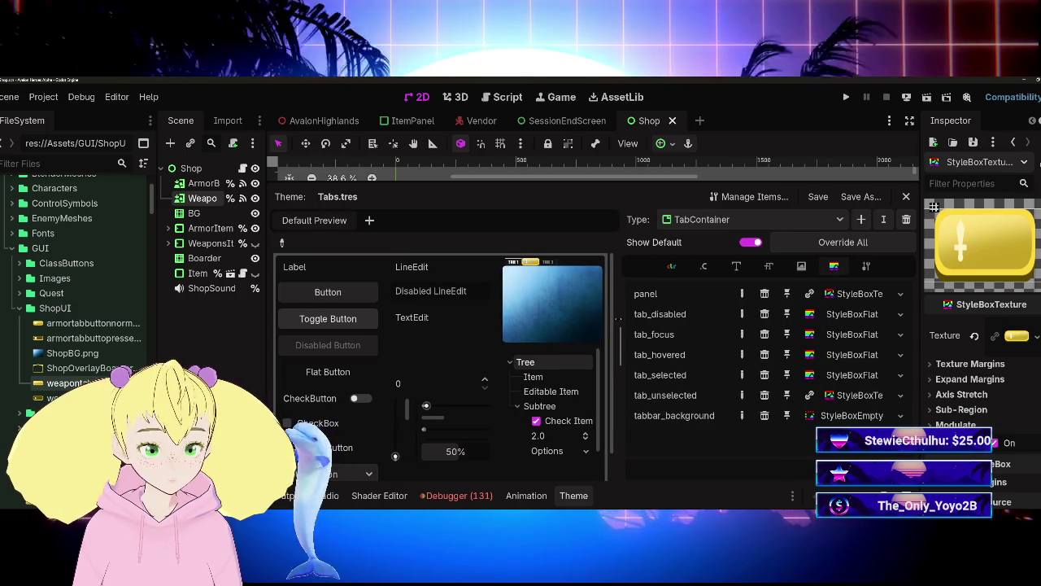
left_click(973, 335)
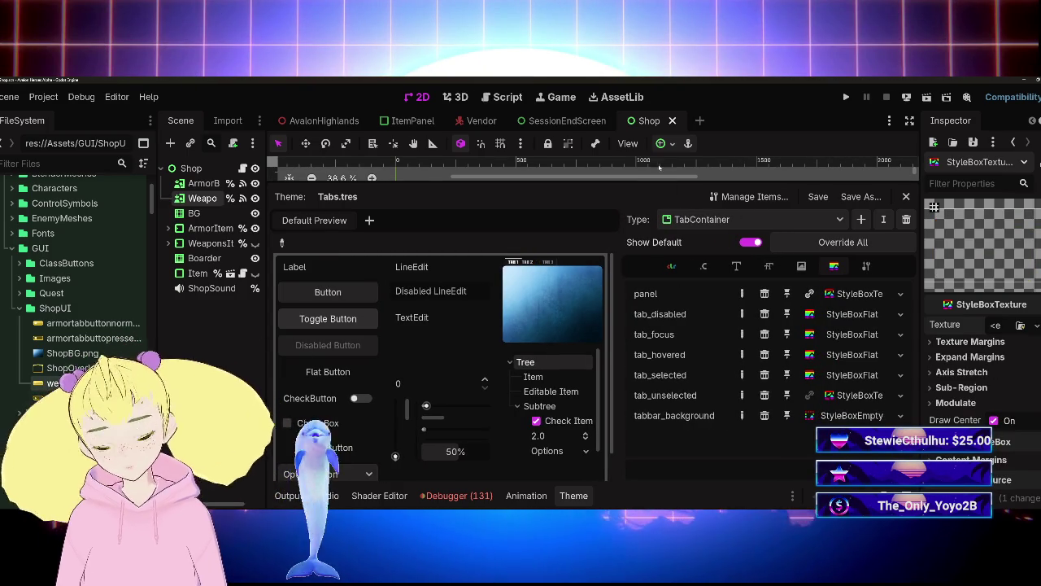
left_click(573, 495)
Select the Boarder shop frame, center it in the viewport, then switch to AvalonHighlands
left_click(618, 358)
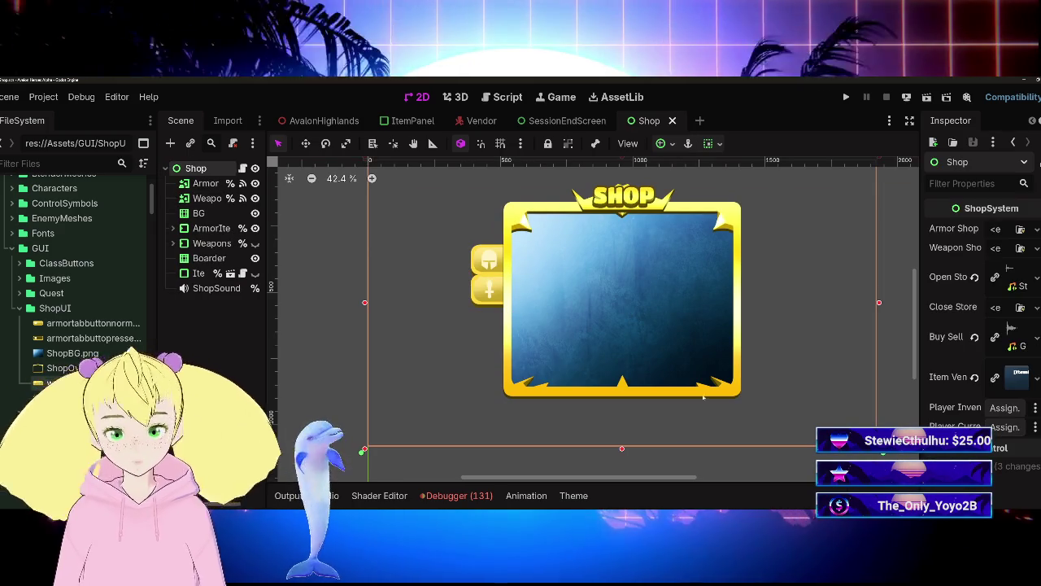
left_click(431, 363)
scroll(554, 380, "up", 3)
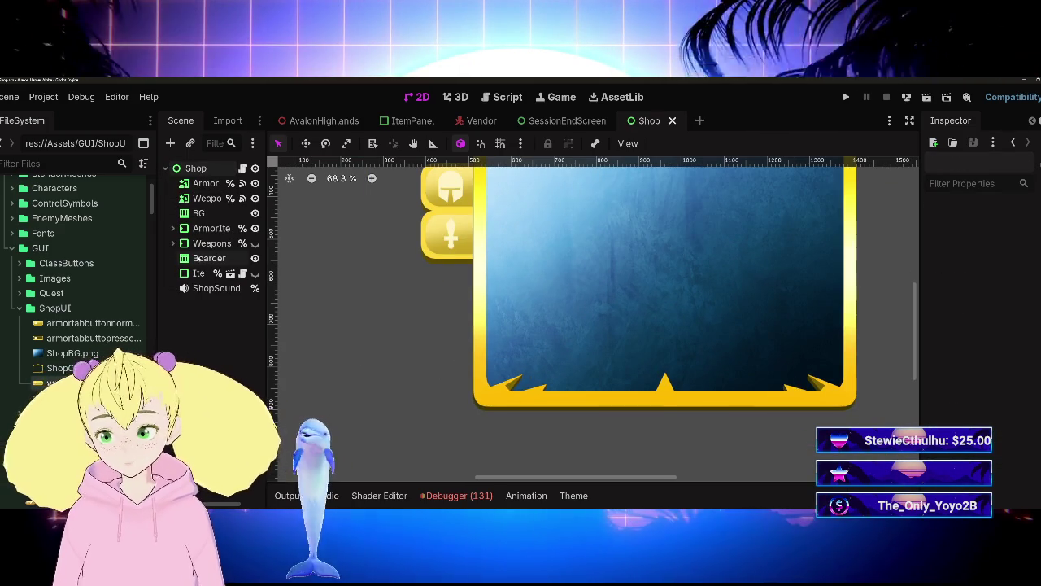
left_click(554, 380)
scroll(520, 349, "up", 2)
scroll(501, 320, "down", 3)
left_click_drag(501, 320, 415, 392)
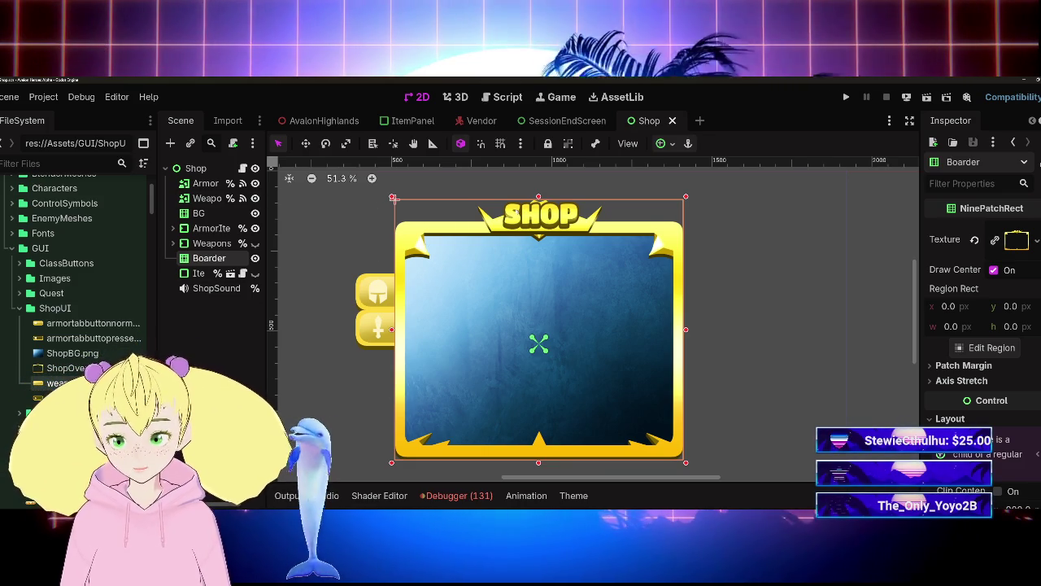
left_click(321, 121)
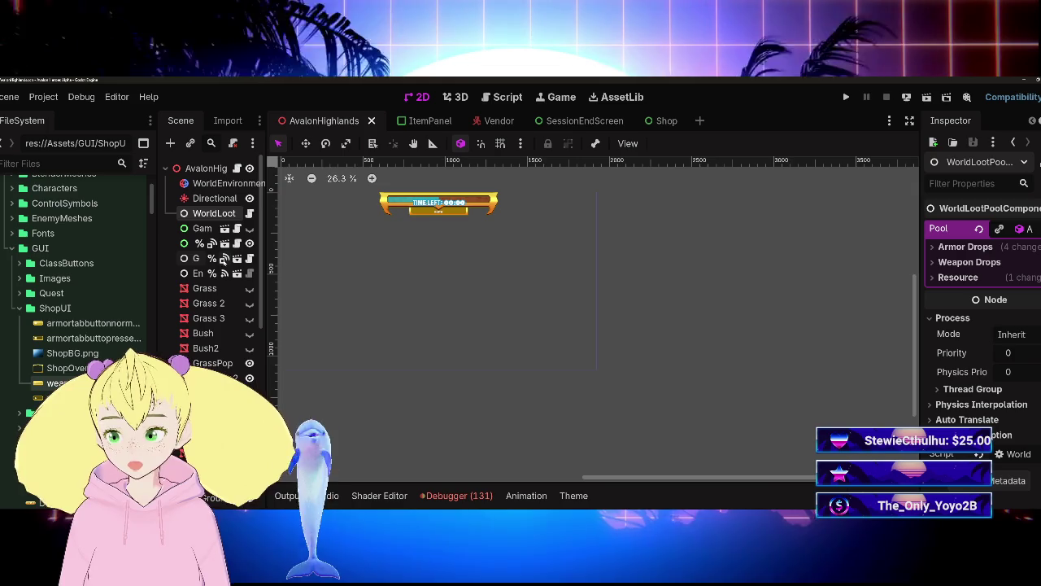
Expand the Armor Drops rarity lists and check the Common Armor items
scroll(236, 261, "down", 2)
scroll(240, 268, "up", 2)
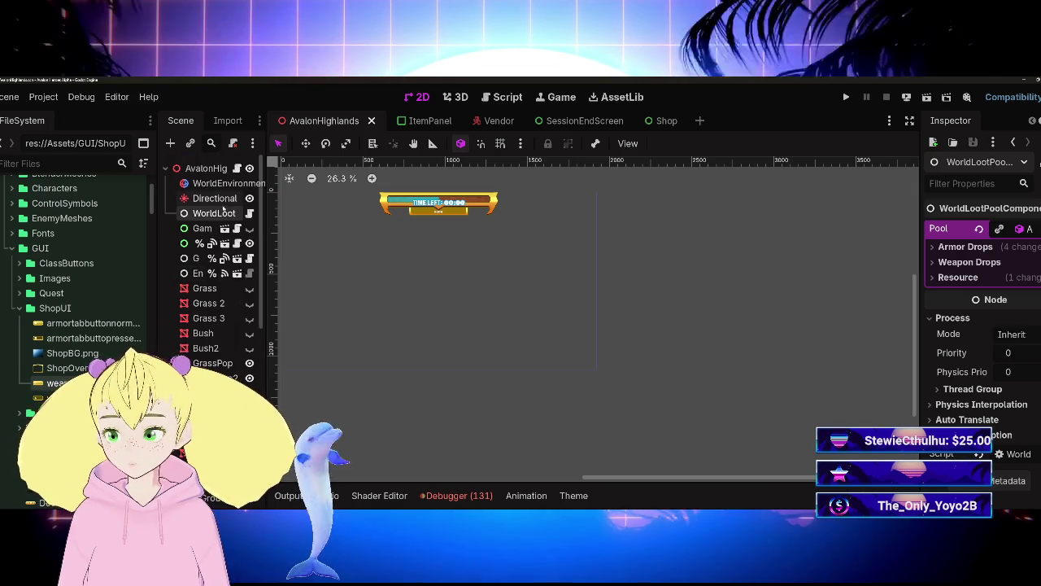
left_click(946, 248)
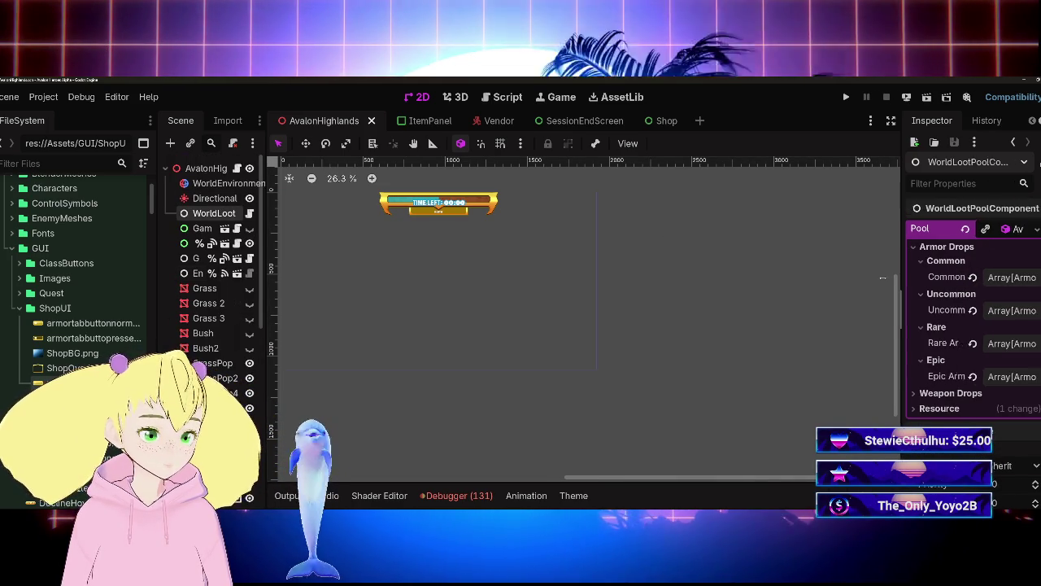
left_click_drag(921, 276, 594, 276)
left_click(928, 277)
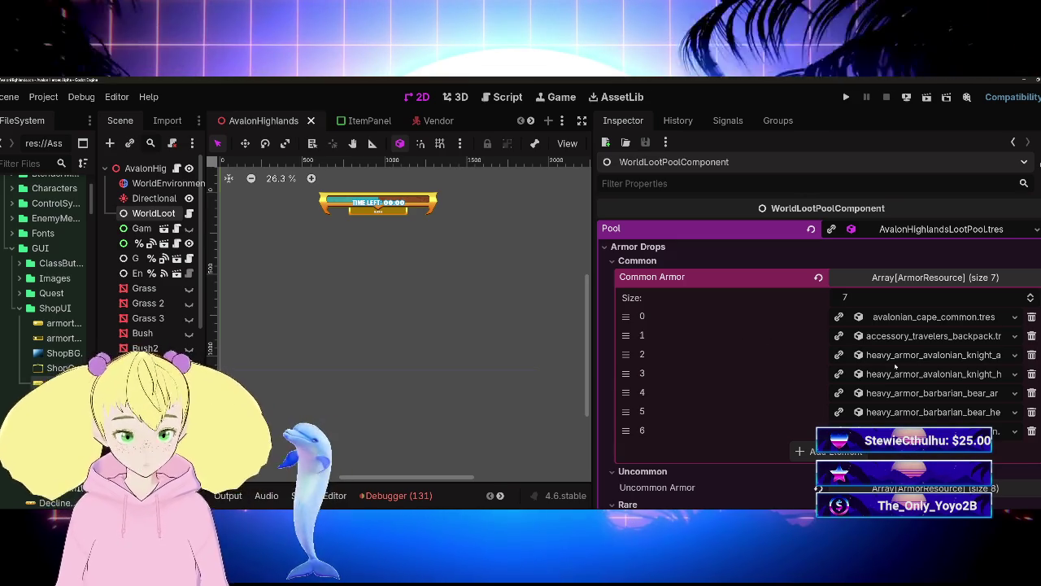
left_click(935, 278)
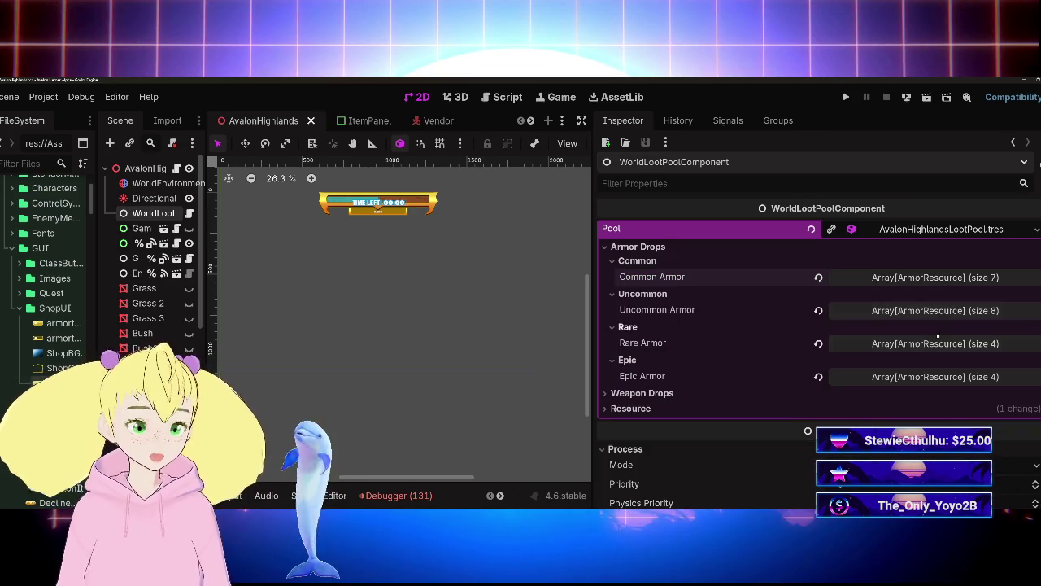
Delete all eight Uncommon Armor entries, leaving the array at size 0
left_click(894, 310)
left_click(1032, 349)
left_click(1031, 349)
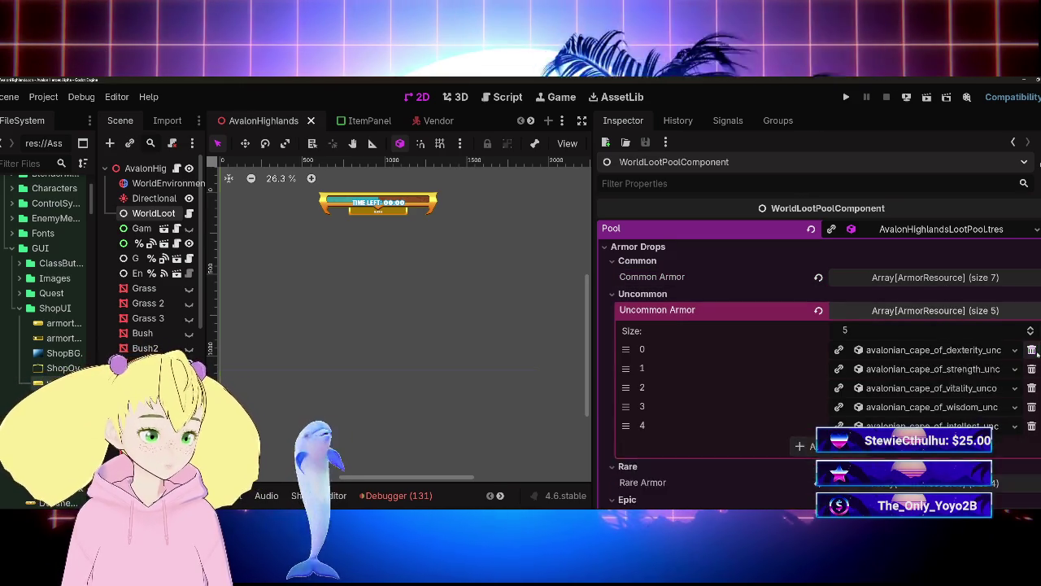
left_click(1031, 350)
left_click(1031, 350)
left_click(1032, 350)
left_click(1032, 350)
left_click(1032, 350)
left_click(1032, 350)
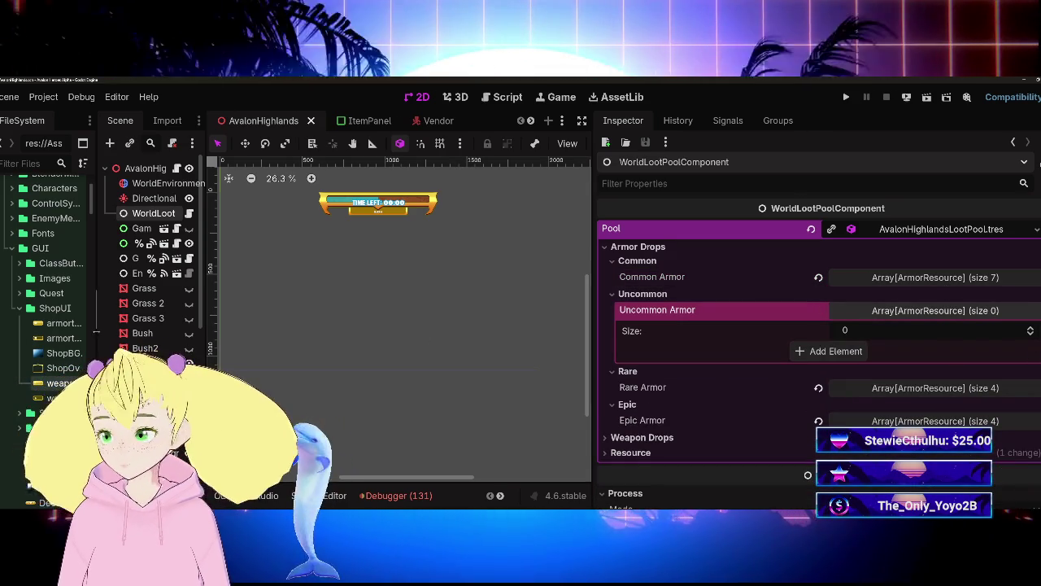
left_click_drag(96, 325, 237, 325)
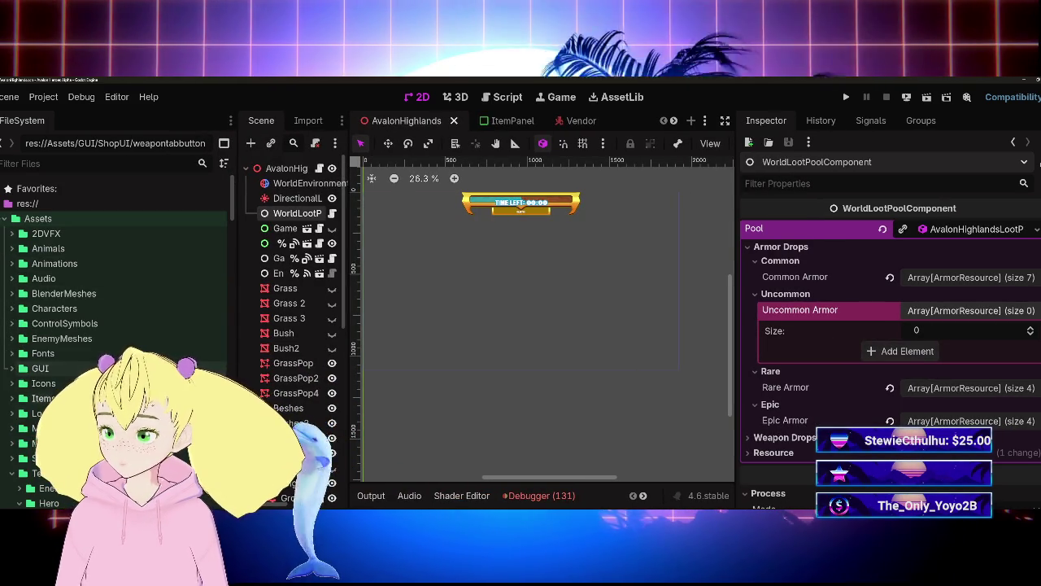
Add the five uncommon Avalonian capes from the Armor folder to Uncommon Armor
scroll(49, 267, "down", 5)
left_click(13, 231)
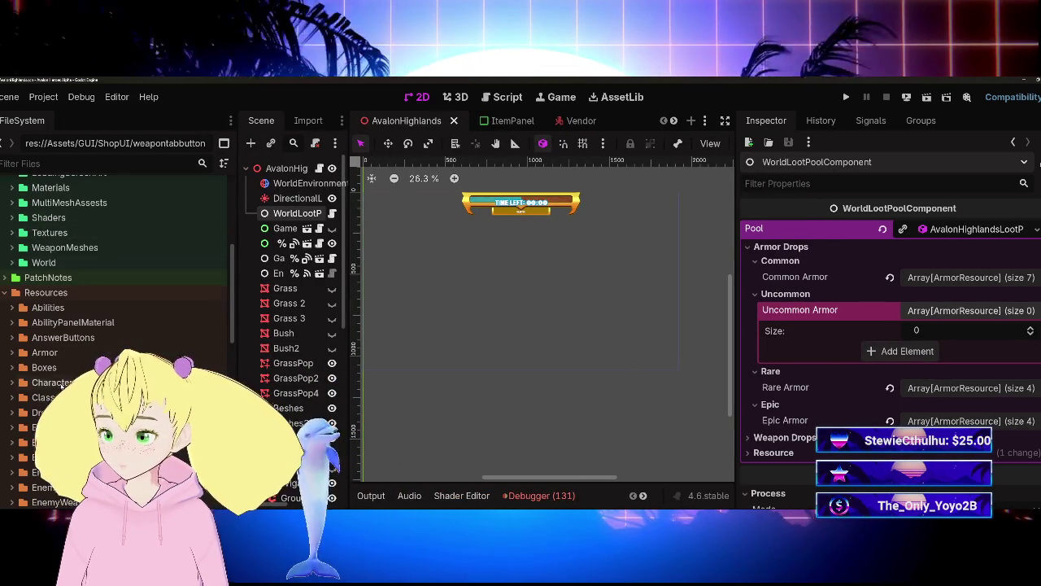
scroll(61, 366, "down", 5)
left_click(13, 233)
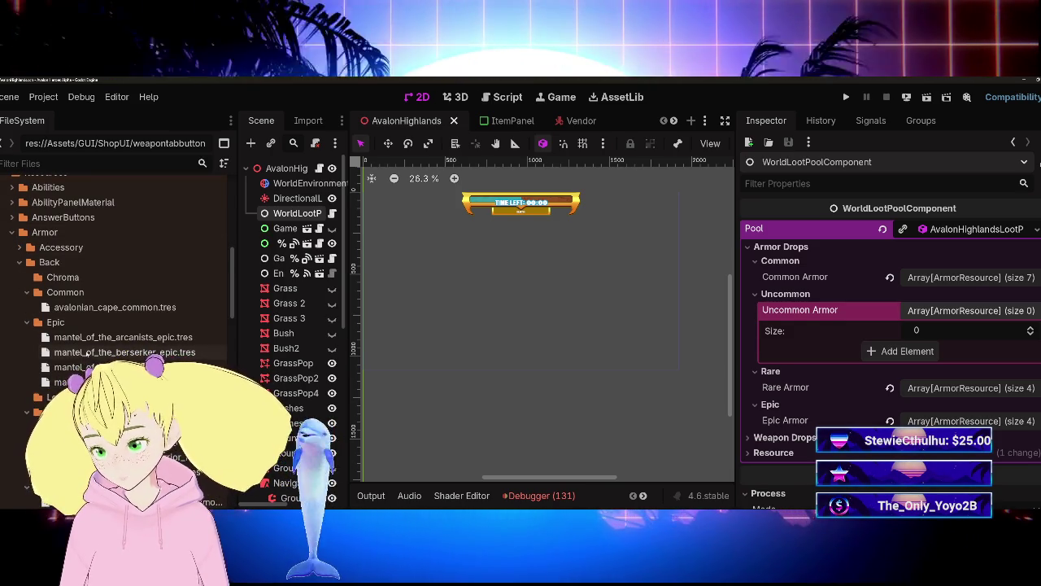
scroll(122, 351, "down", 3)
scroll(122, 325, "down", 2)
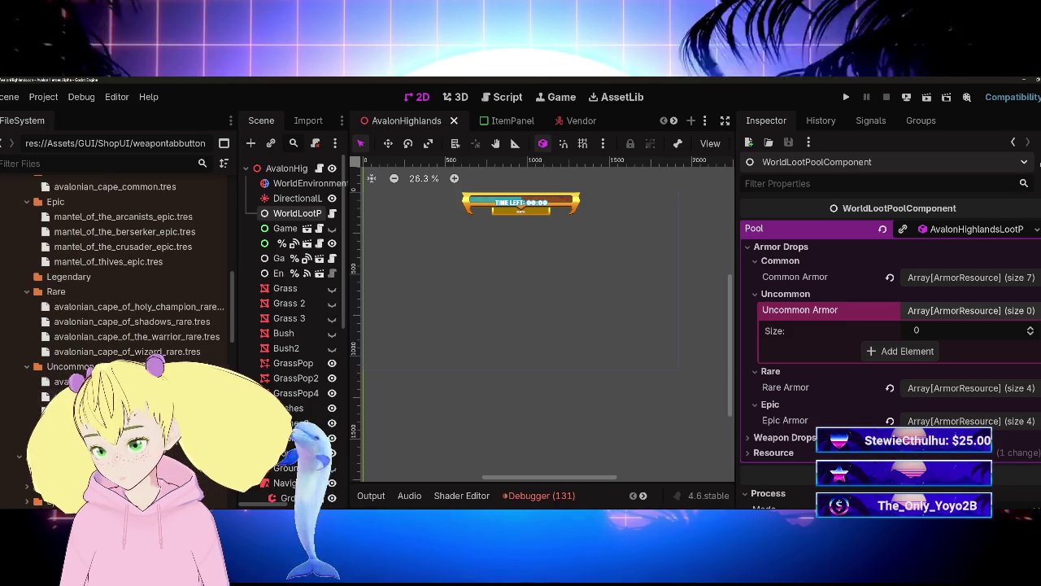
left_click(66, 380)
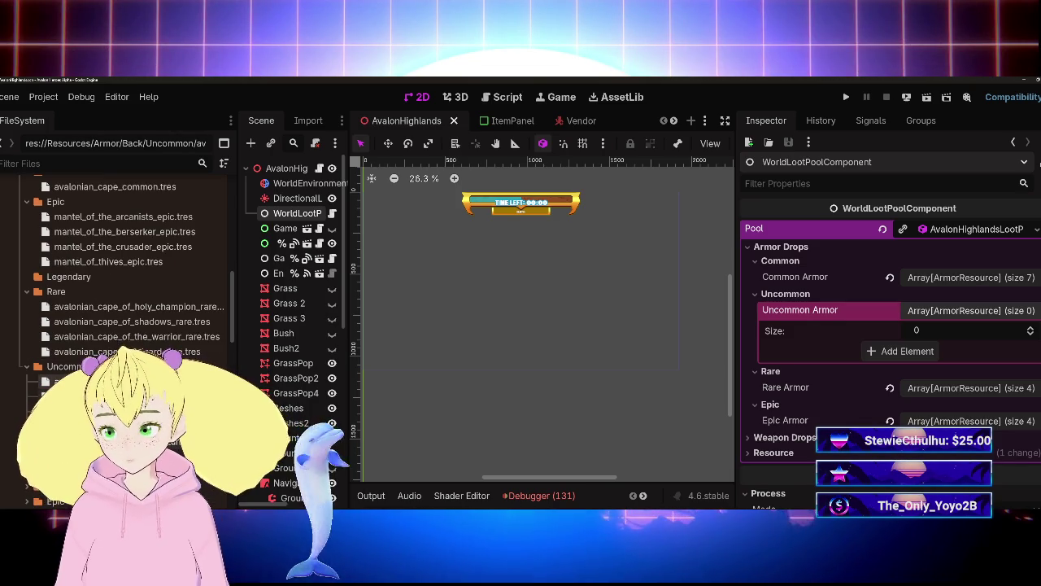
left_click_drag(65, 381, 837, 392)
Add the heavy uncommon armor files, reaching 14 entries, and collapse the section
left_click_drag(957, 305, 957, 310)
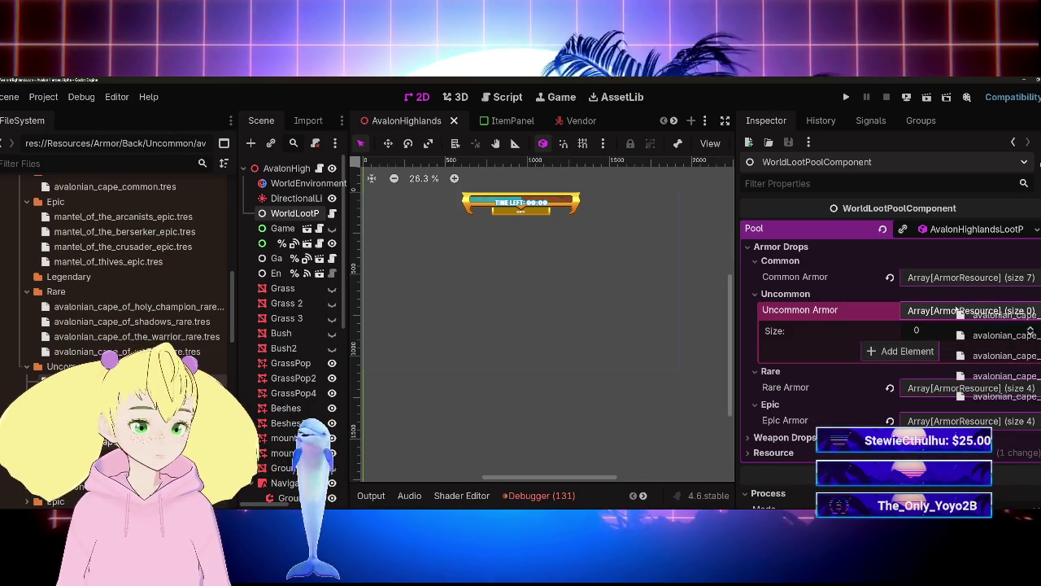
scroll(122, 244, "down", 3)
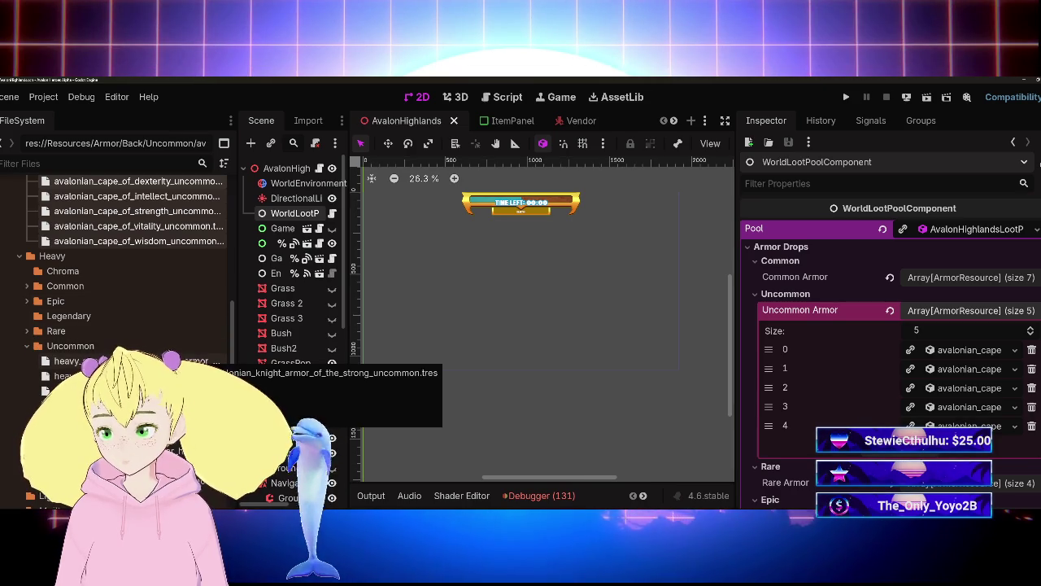
left_click(207, 361)
mouse_move(208, 360)
left_mouse_down()
mouse_move(739, 358)
mouse_move(915, 307)
mouse_move(964, 311)
left_mouse_up()
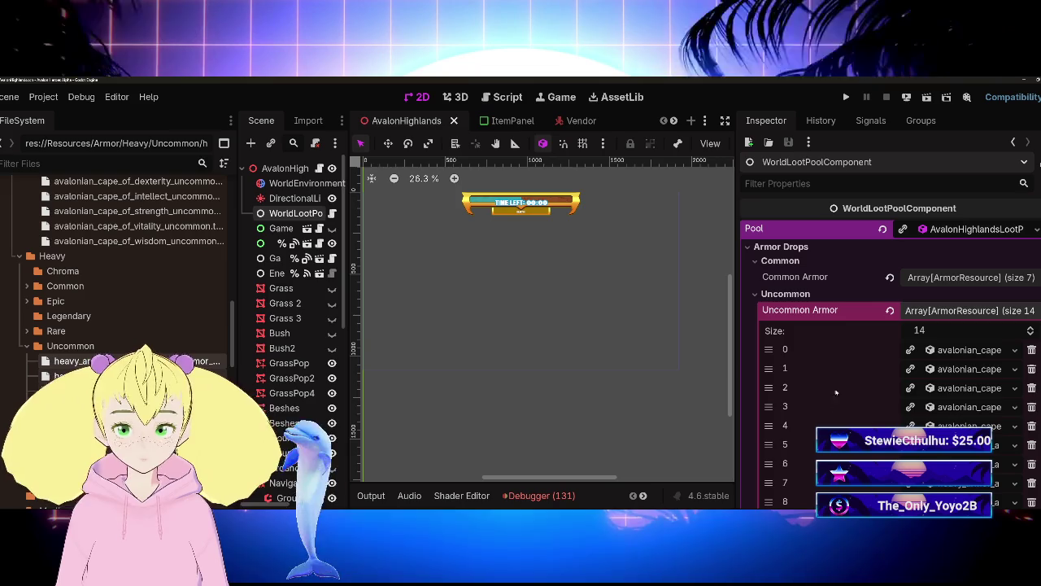
left_click(785, 295)
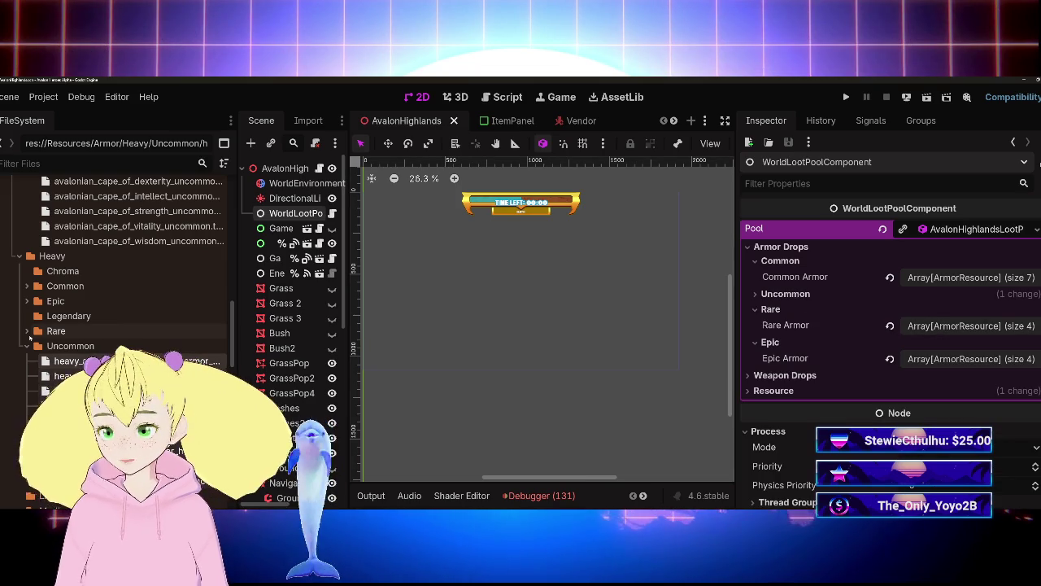
Drag the four rare Avalonian capes onto the Rare Armor array
scroll(122, 285, "up", 8)
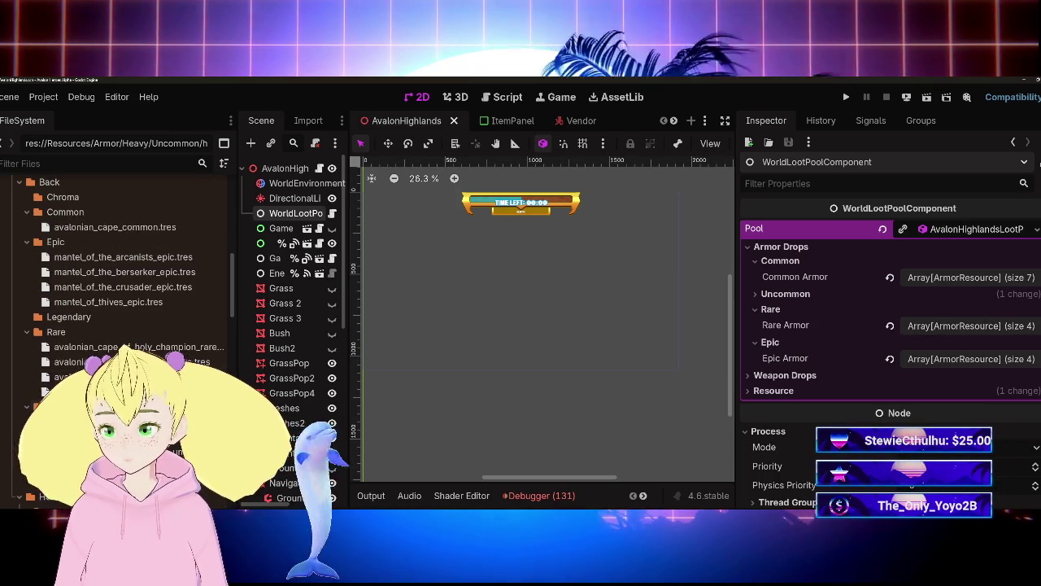
left_click(130, 346)
left_click(97, 391, "shift")
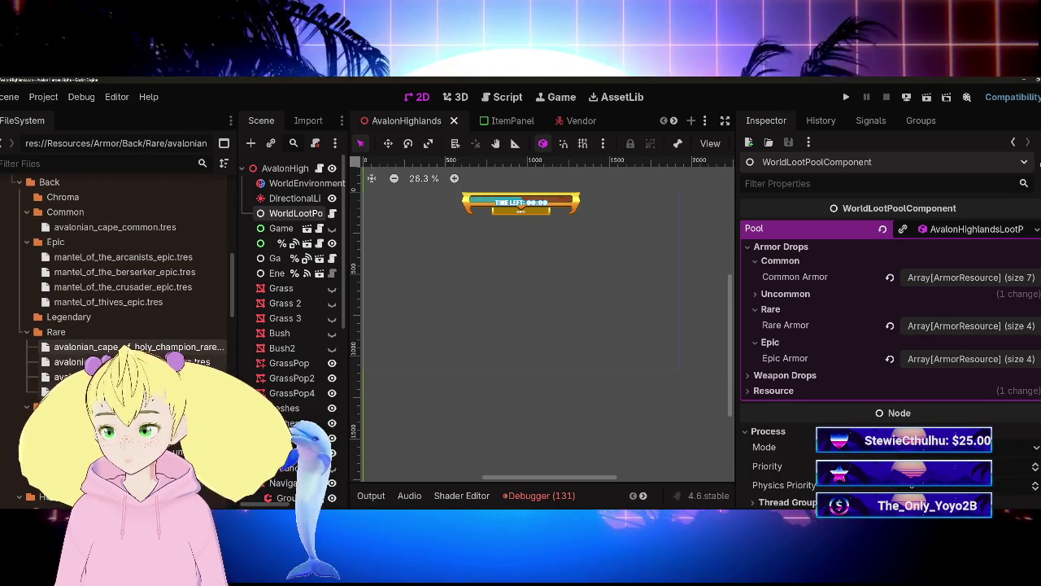
mouse_move(130, 347)
left_mouse_down()
mouse_move(515, 421)
mouse_move(968, 327)
left_mouse_up()
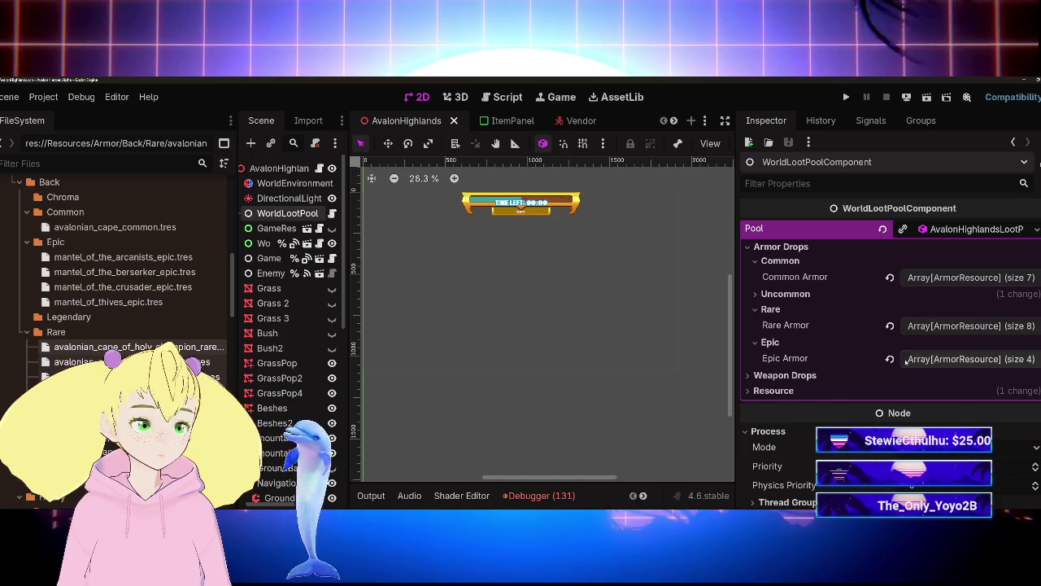
Clear the old Rare Armor entries and re-add the four rare capes
left_click(964, 326)
left_click(1030, 365)
left_click(1031, 365)
left_click(1031, 365)
left_click(1031, 366)
left_click(1031, 365)
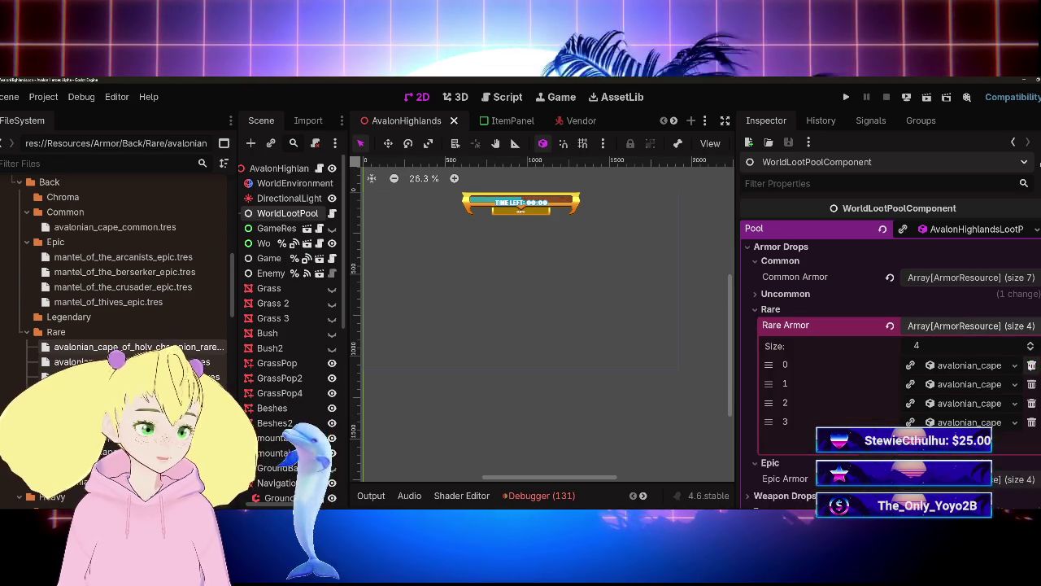
left_click(1031, 365)
left_click(1030, 365)
left_click(1031, 365)
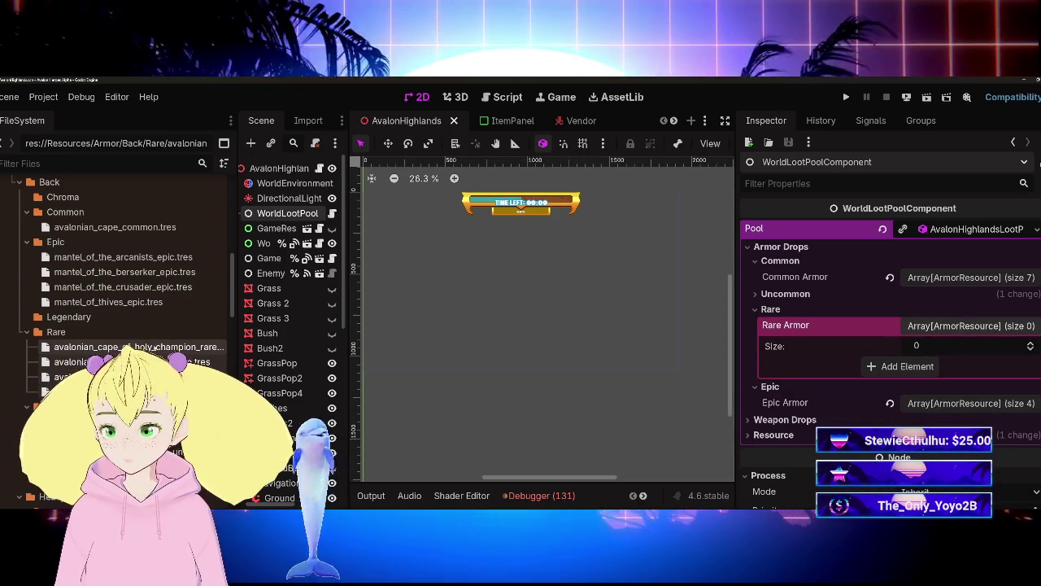
mouse_move(131, 346)
left_mouse_down()
mouse_move(642, 392)
mouse_move(929, 336)
mouse_move(932, 325)
left_mouse_up()
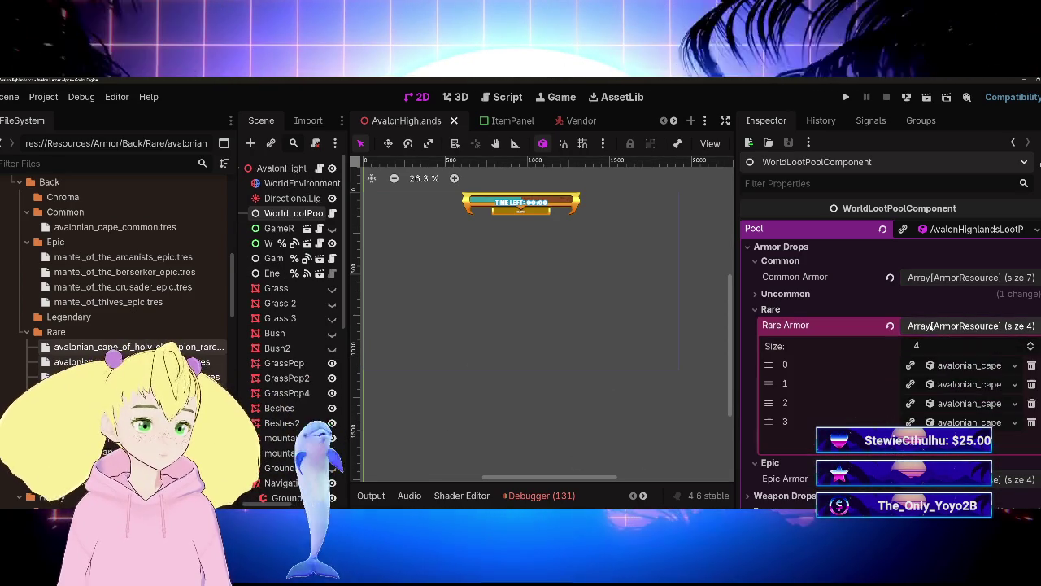
Add the five rare heavy armor pieces, bringing Rare Armor to nine entries
scroll(122, 309, "down", 5)
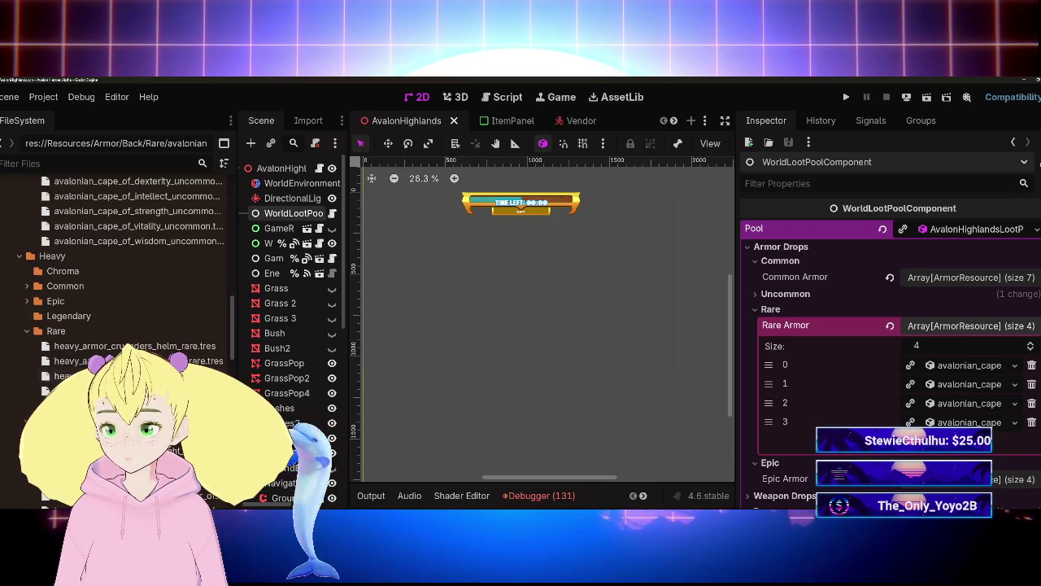
scroll(122, 244, "down", 3)
scroll(122, 244, "up", 3)
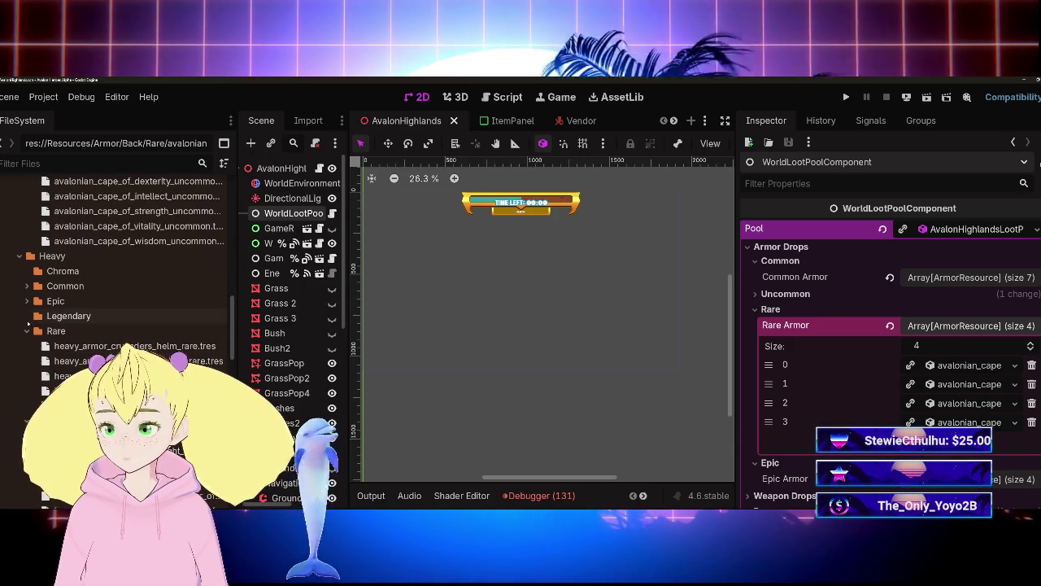
left_click(130, 345)
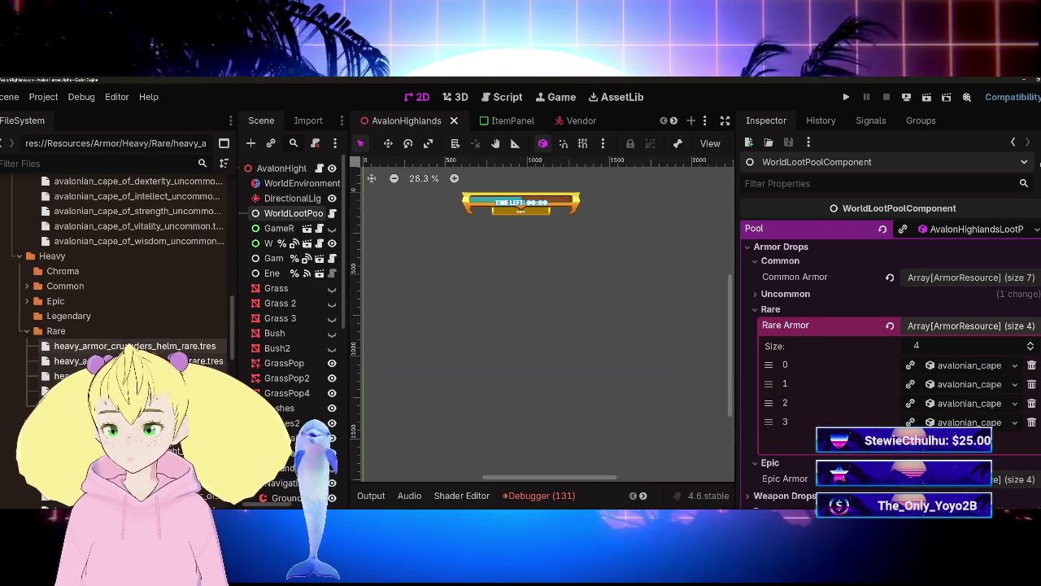
mouse_move(130, 345)
left_mouse_down()
mouse_move(850, 456)
mouse_move(944, 340)
mouse_move(968, 333)
left_mouse_up()
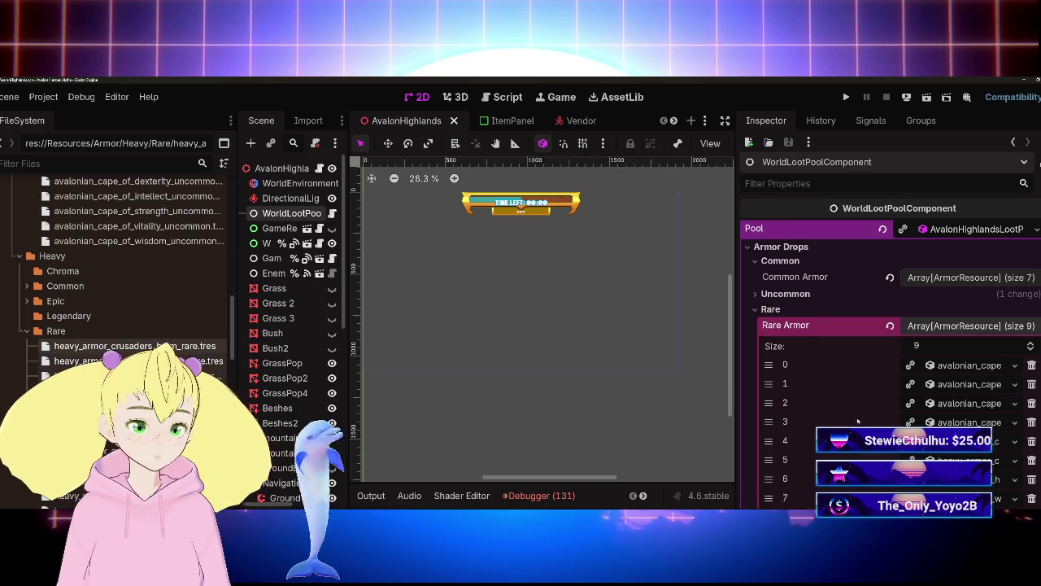
scroll(941, 322, "down", 2)
left_click(967, 249)
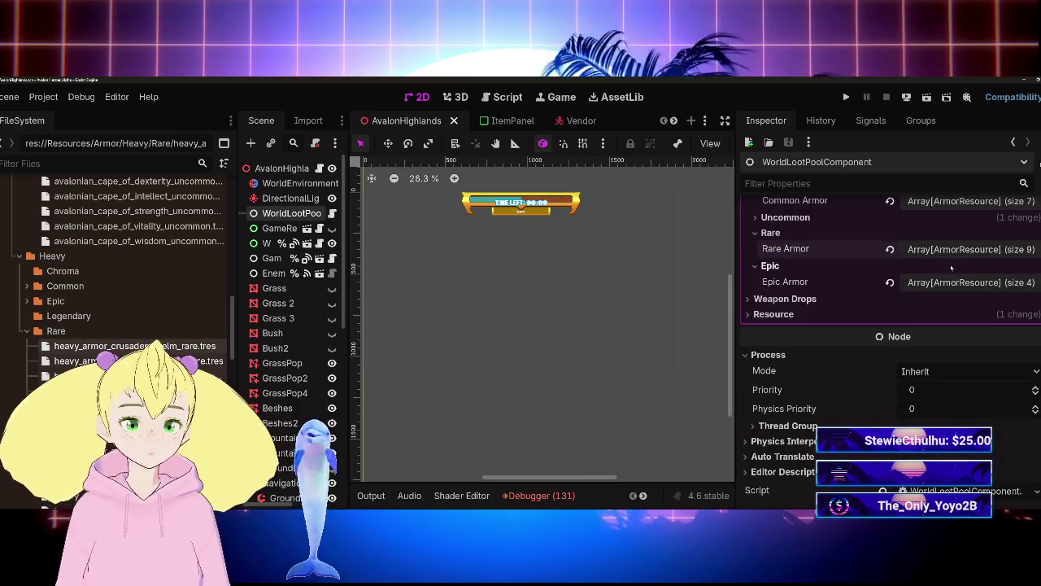
Add both epic heavy armor pieces to Epic Armor, save, and view the Errors list
left_click(966, 282)
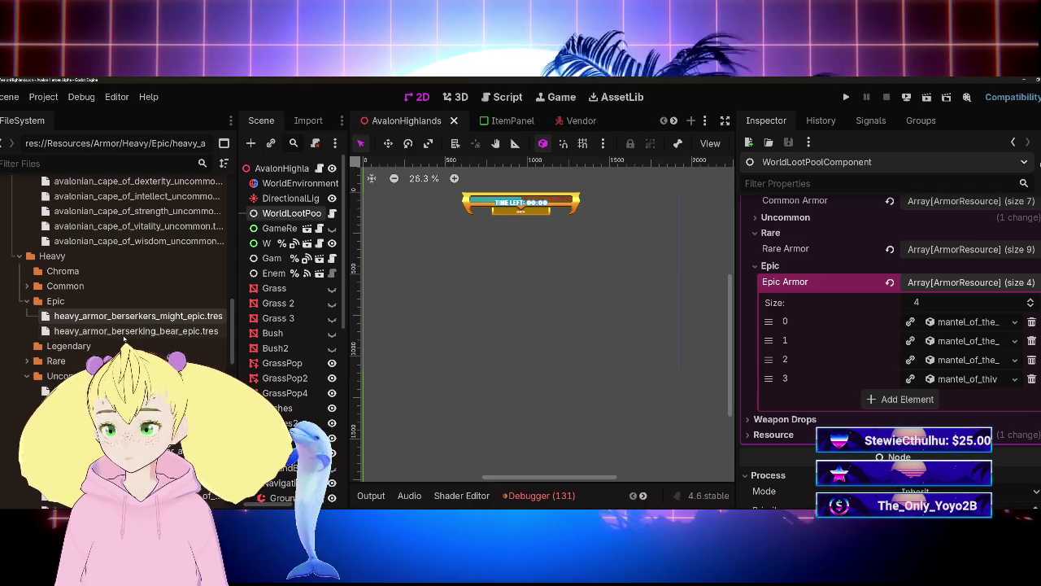
left_click(122, 332, "shift")
mouse_move(122, 331)
left_mouse_down()
mouse_move(248, 313)
mouse_move(472, 353)
mouse_move(936, 282)
left_mouse_up()
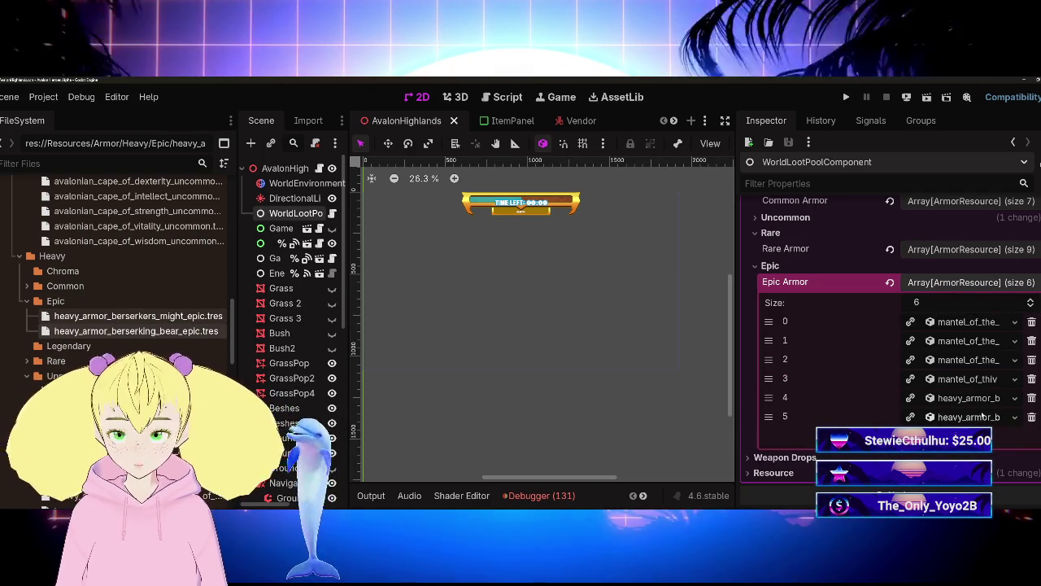
key("ctrl+s")
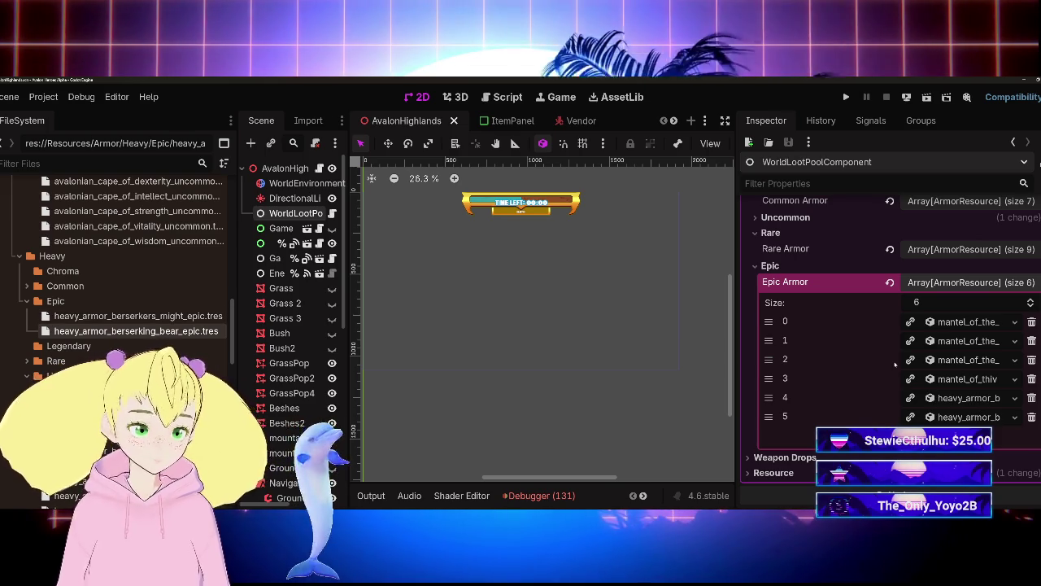
left_click(539, 495)
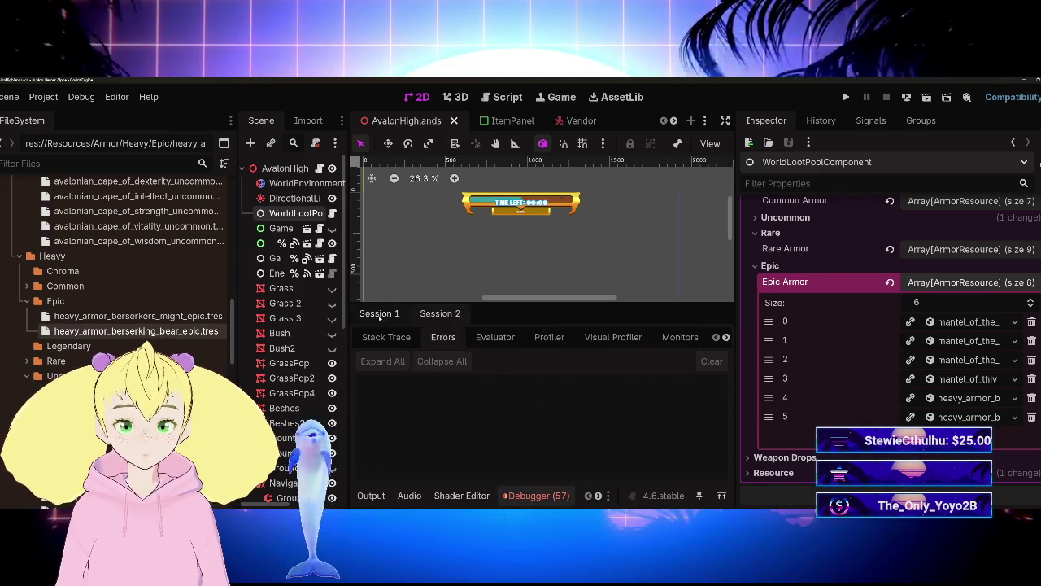
Clear the Debugger's logged errors and collapse the Epic, Rare and Common armor sections
left_click(713, 363)
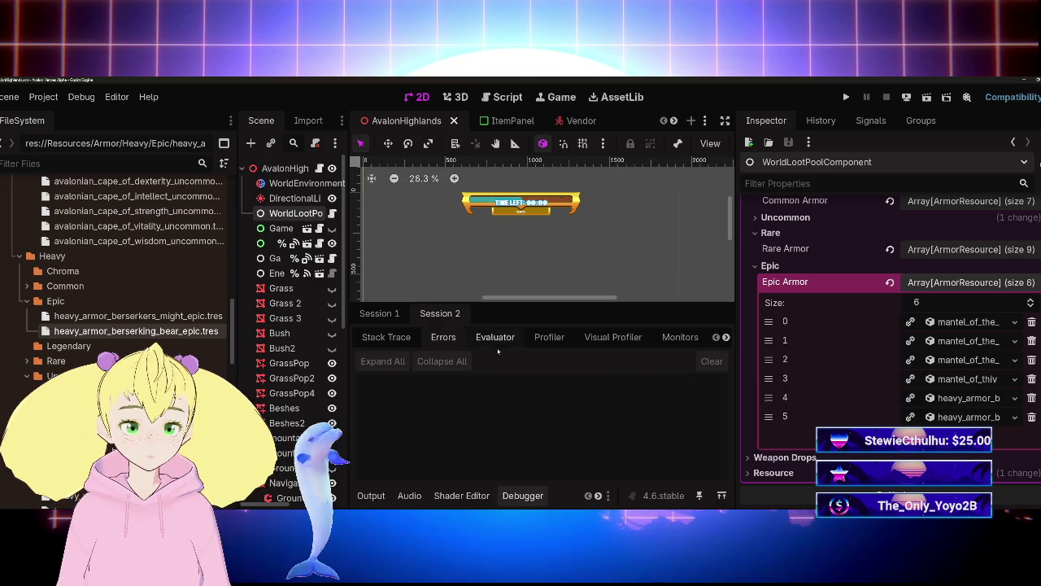
scroll(842, 390, "down", 2)
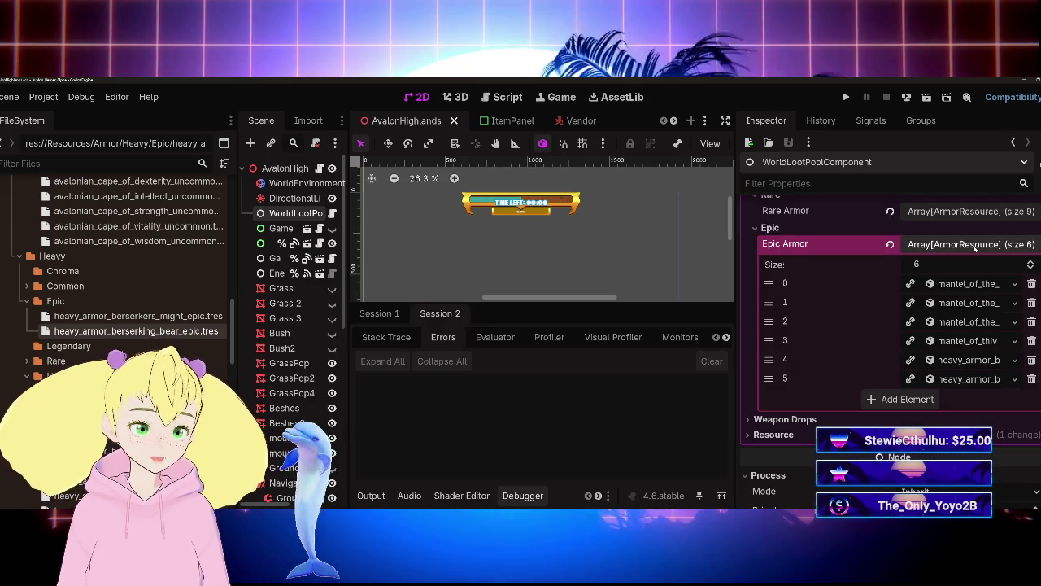
left_click(975, 244)
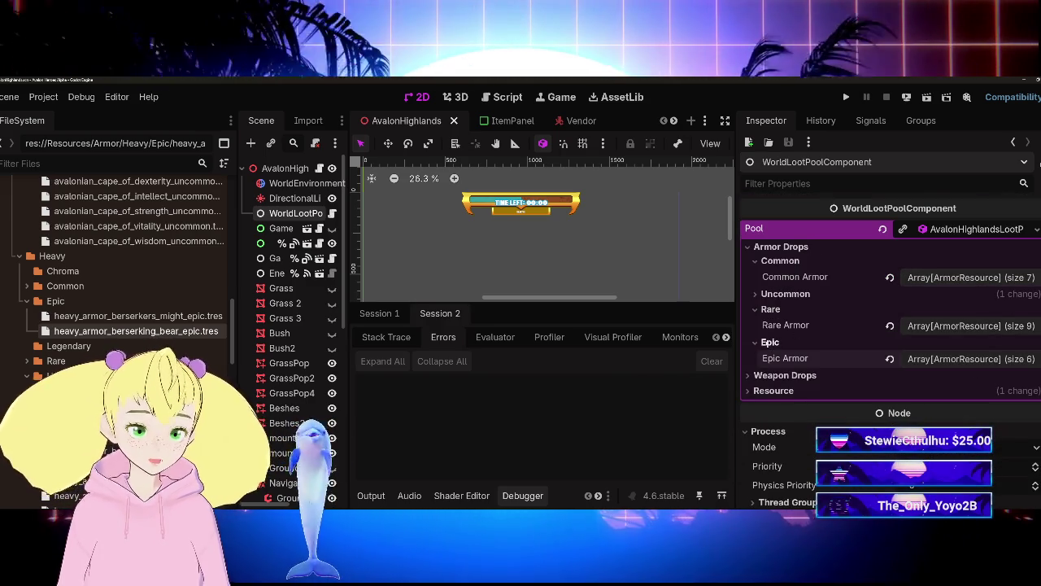
left_click(821, 341)
left_click(822, 309)
left_click(823, 260)
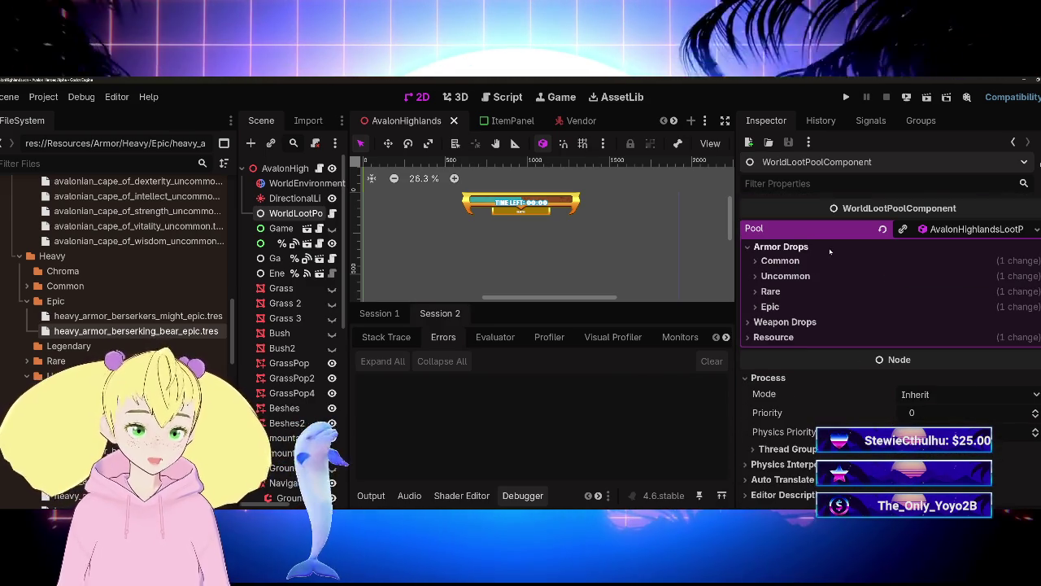
left_click(779, 260)
left_click(779, 261)
left_click(789, 276)
left_click(794, 277)
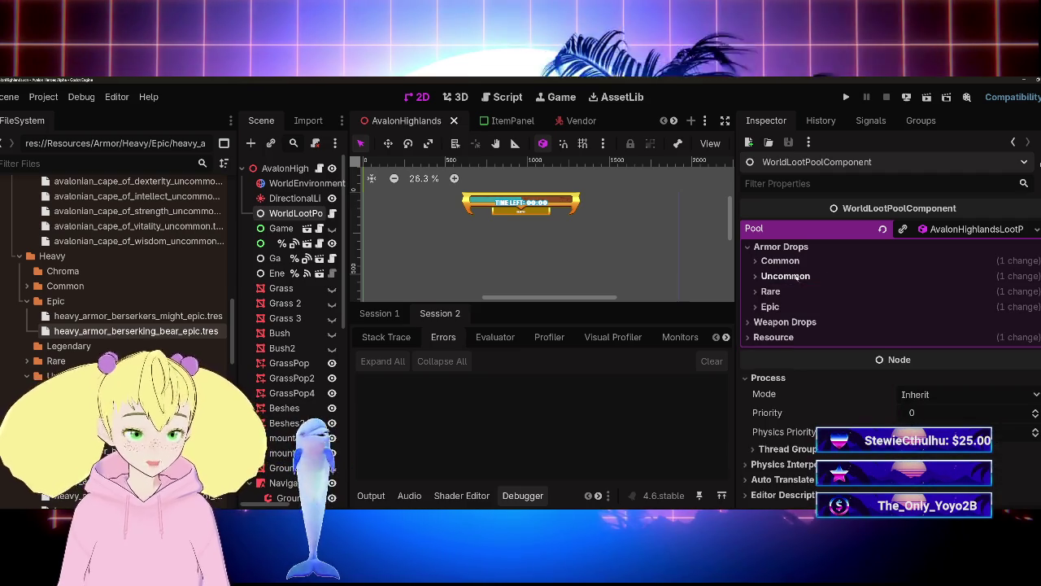
Expand Common Armor and delete the common warrior's shield entry
left_click(780, 261)
left_click(964, 277)
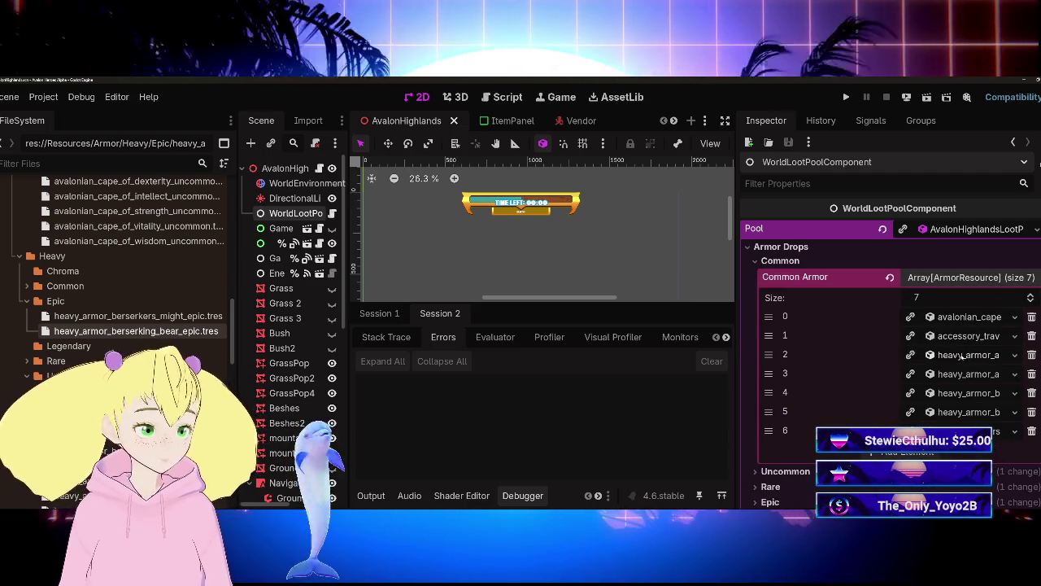
left_click_drag(738, 370, 580, 358)
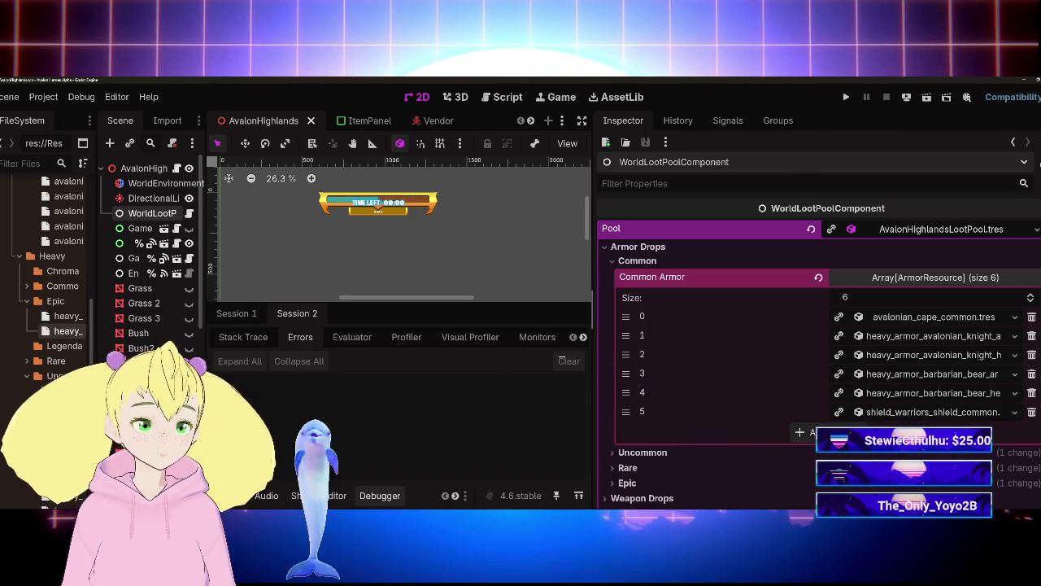
left_click(1031, 411)
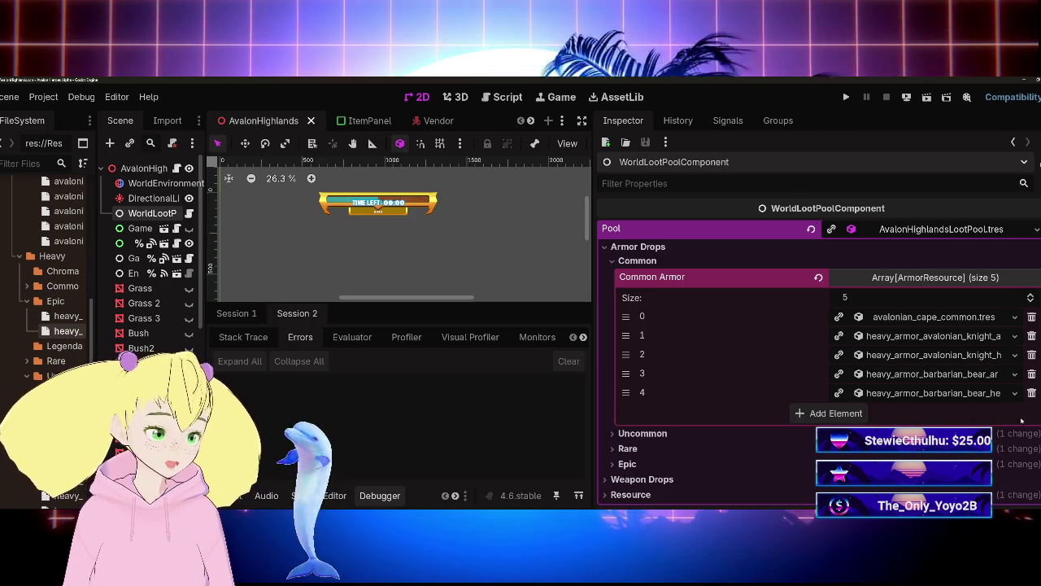
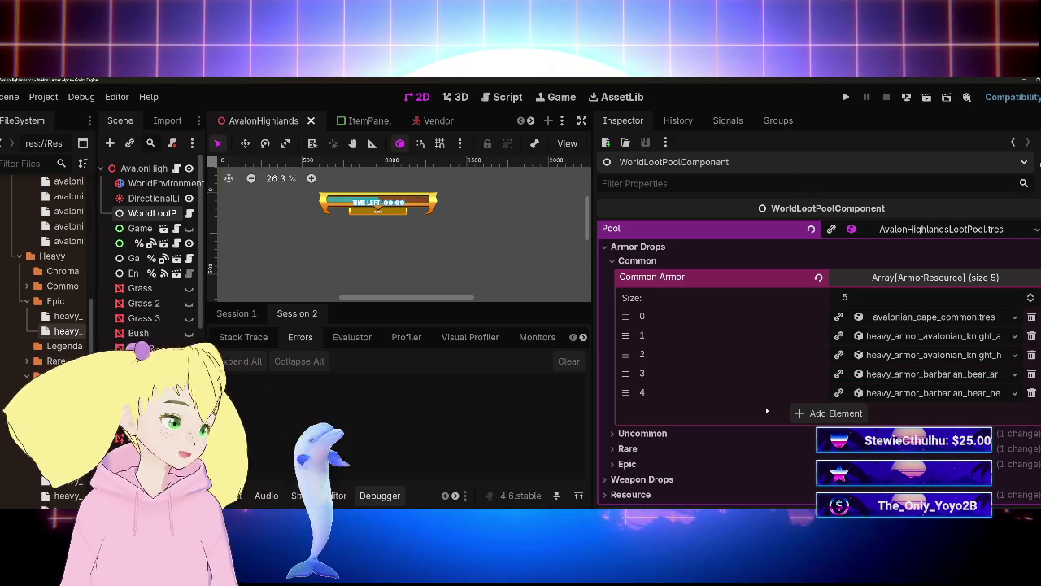
Collapse the Common Armor lists, expand Weapon Drops, and widen the FileSystem dock
scroll(767, 410, "down", 3)
scroll(766, 411, "up", 3)
left_click(733, 277)
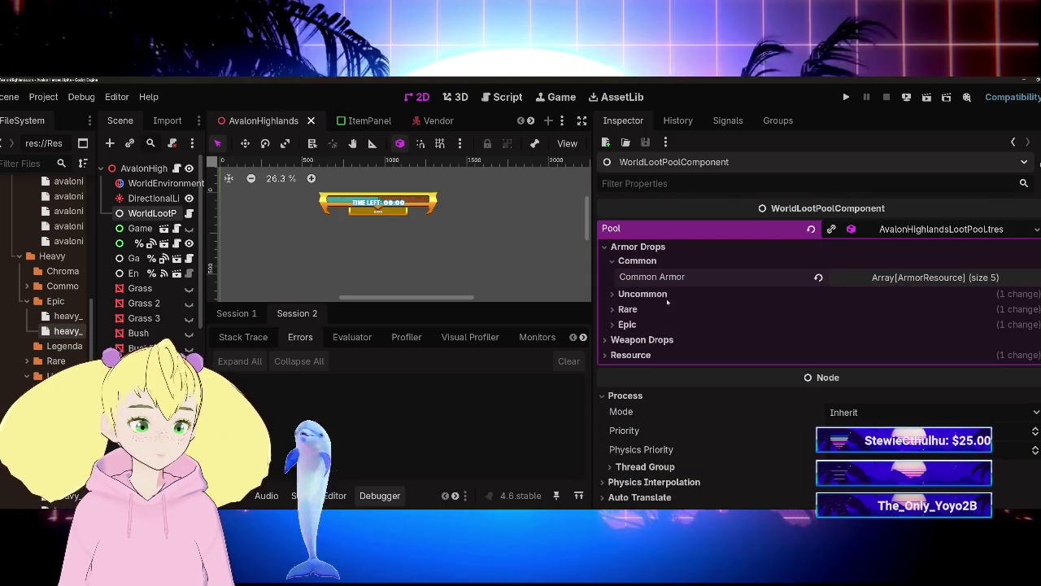
left_click(620, 261)
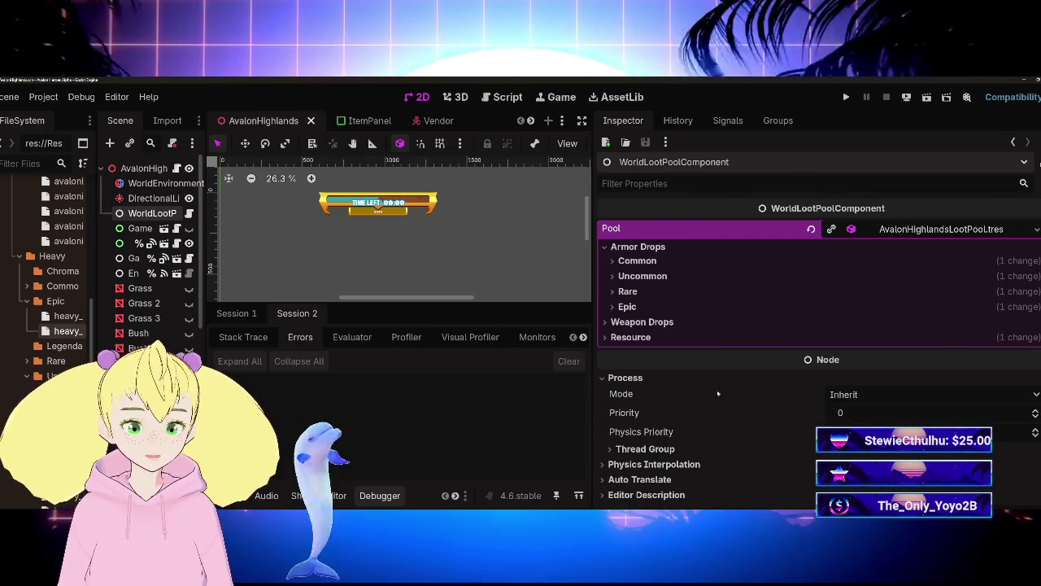
left_click(643, 322)
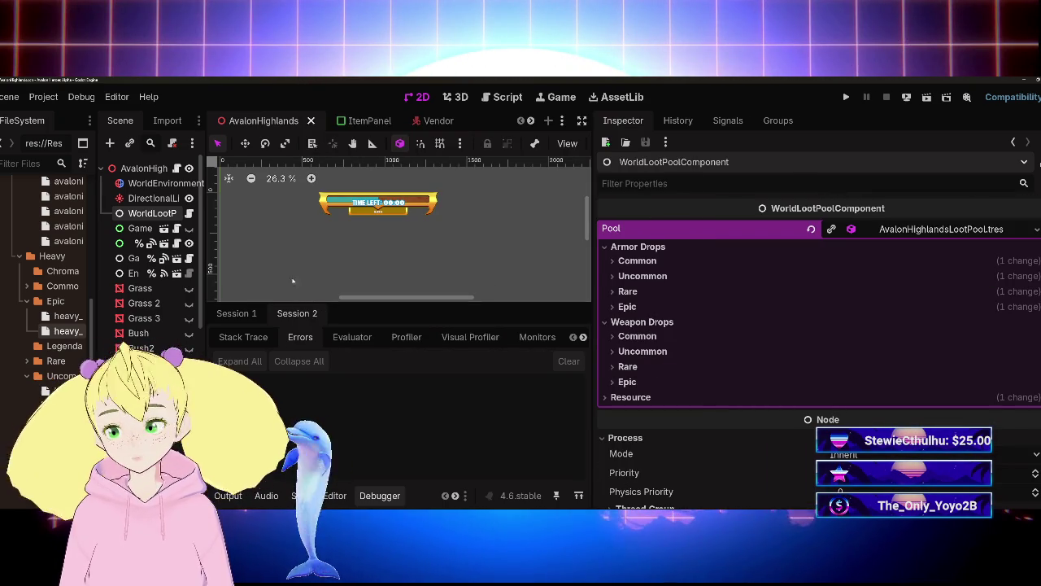
mouse_move(95, 289)
left_mouse_down()
mouse_move(431, 289)
mouse_move(422, 288)
left_mouse_up()
Save the scene and collapse the Heavy, Back and Armor folders in FileSystem
scroll(312, 368, "down", 5)
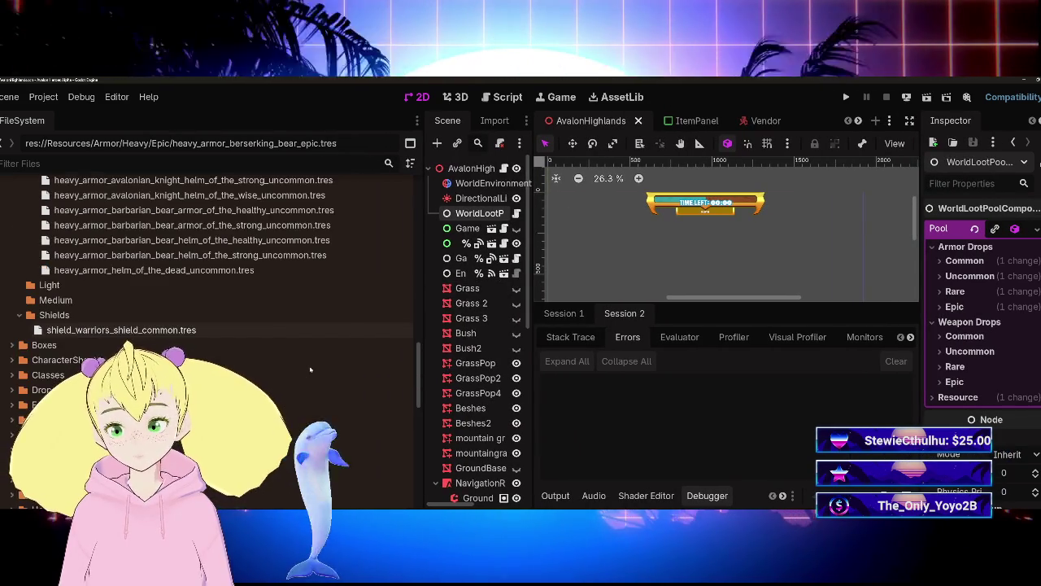
scroll(312, 367, "up", 4)
key("ctrl+s")
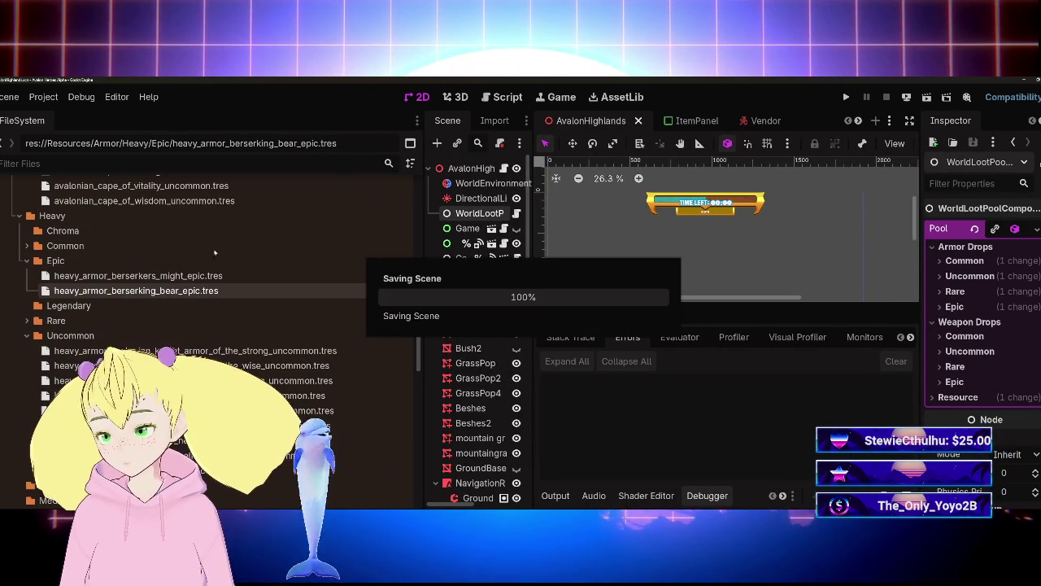
left_click(27, 335)
scroll(24, 341, "up", 3)
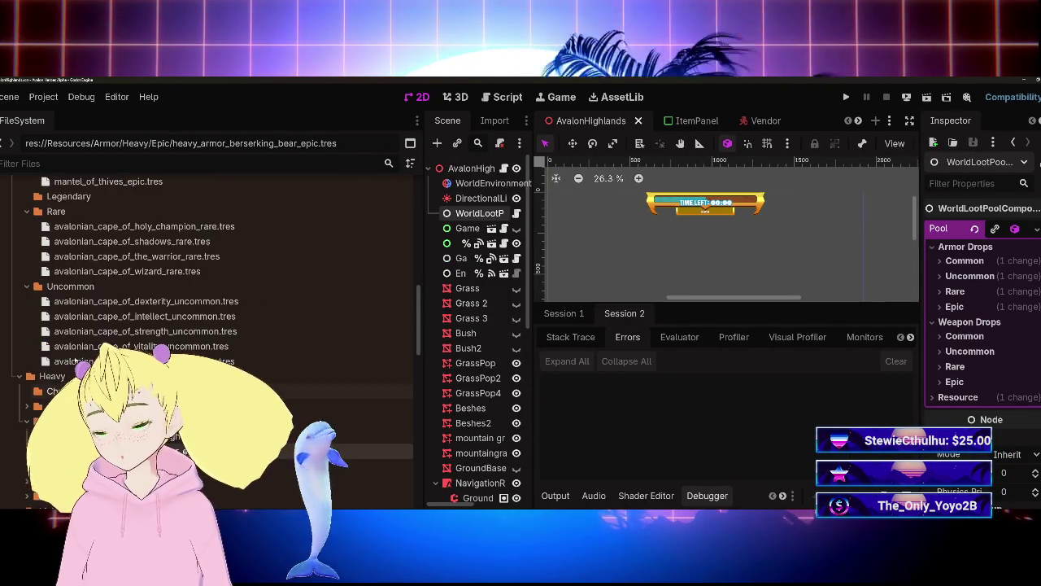
left_click(19, 296)
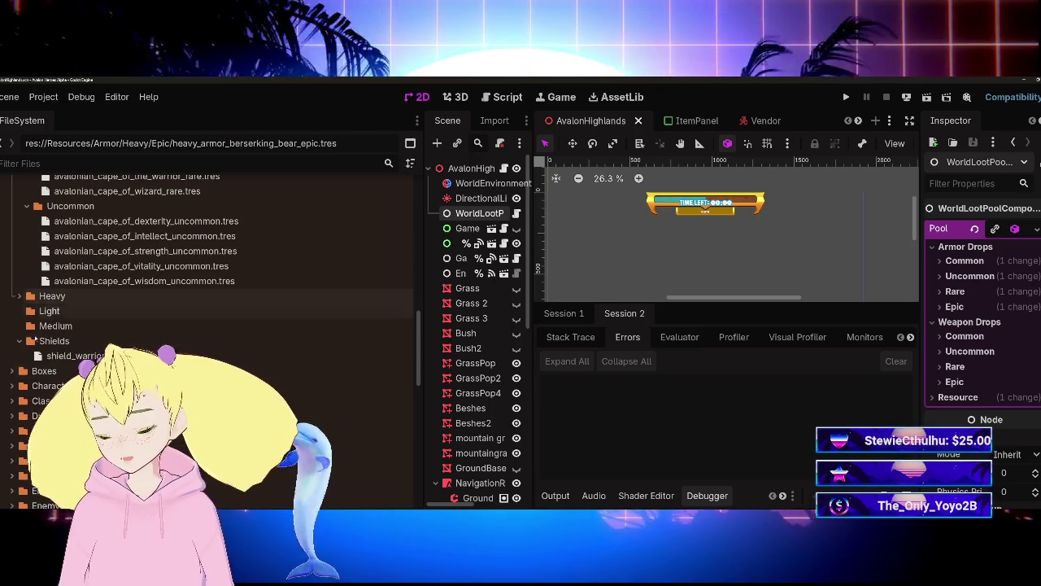
scroll(16, 297, "up", 3)
scroll(25, 383, "up", 5)
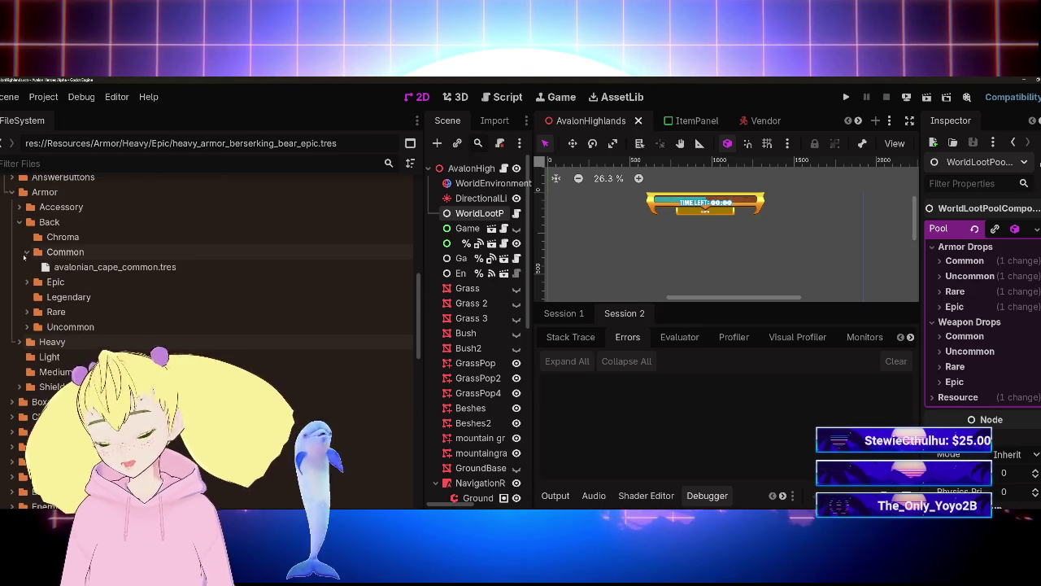
left_click(27, 222)
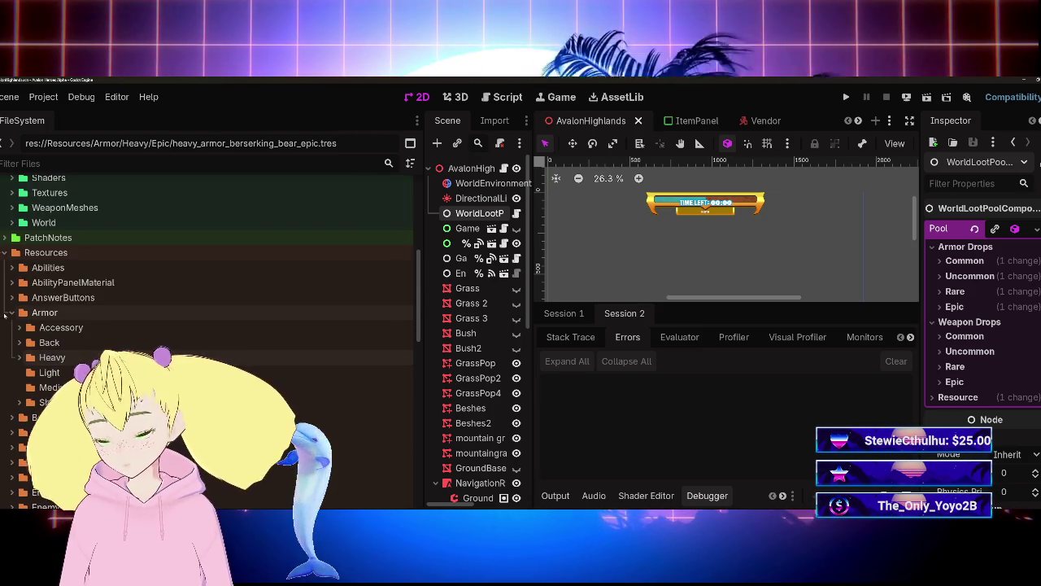
left_click(11, 313)
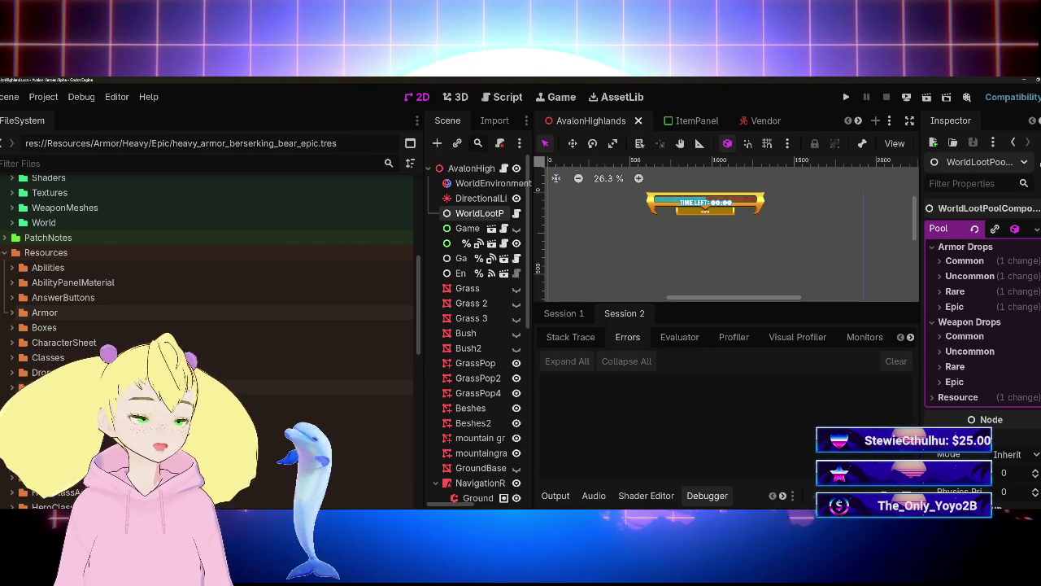
Locate axe_avalonian_axe_common.tres under Weapons > Axes > Common and duplicate it
scroll(73, 283, "up", 6)
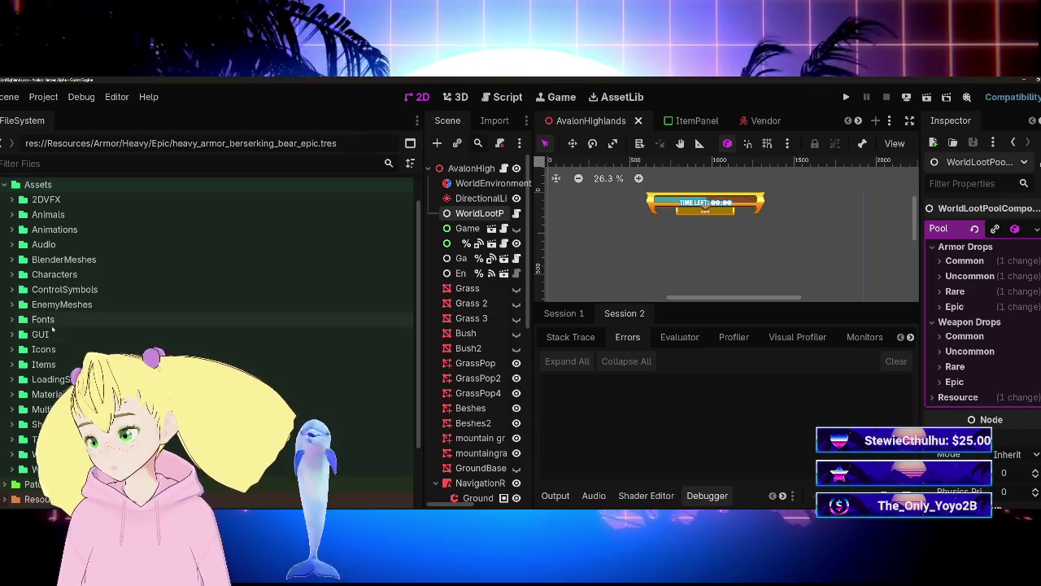
scroll(57, 272, "up", 2)
scroll(49, 301, "down", 3)
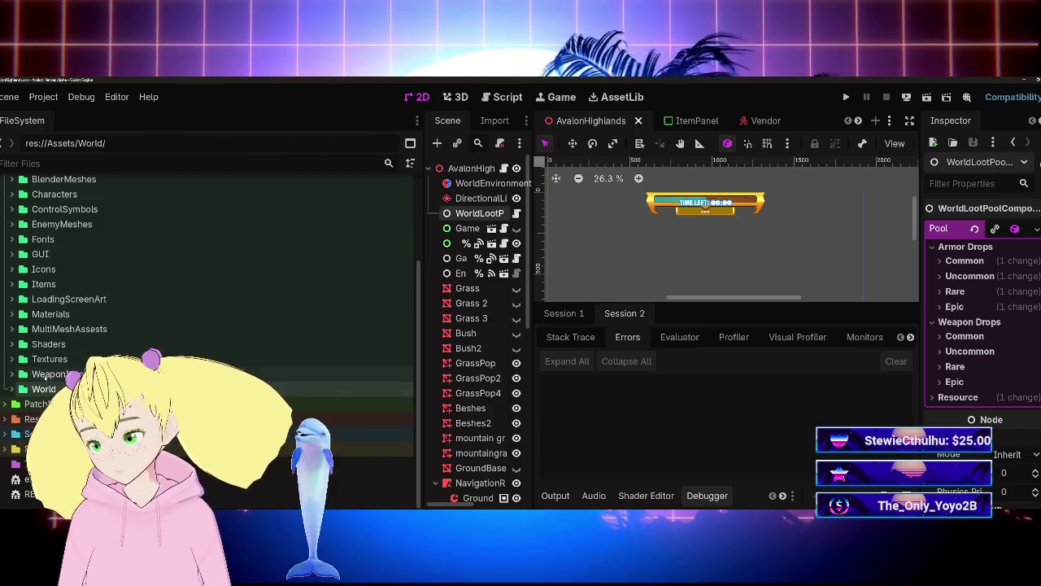
key("Up")
key("Up")
key("Up")
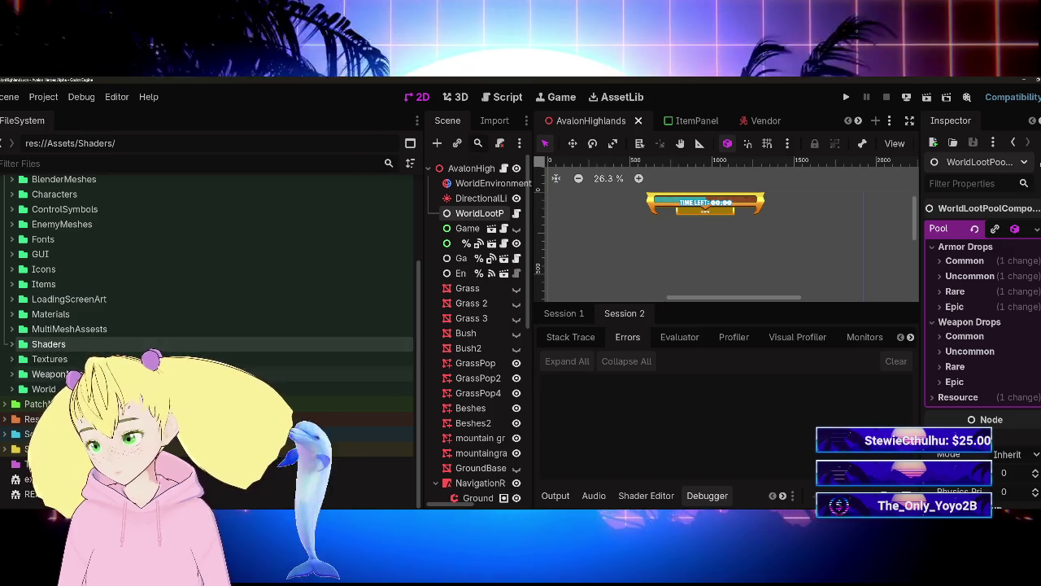
key("Left")
key("Left")
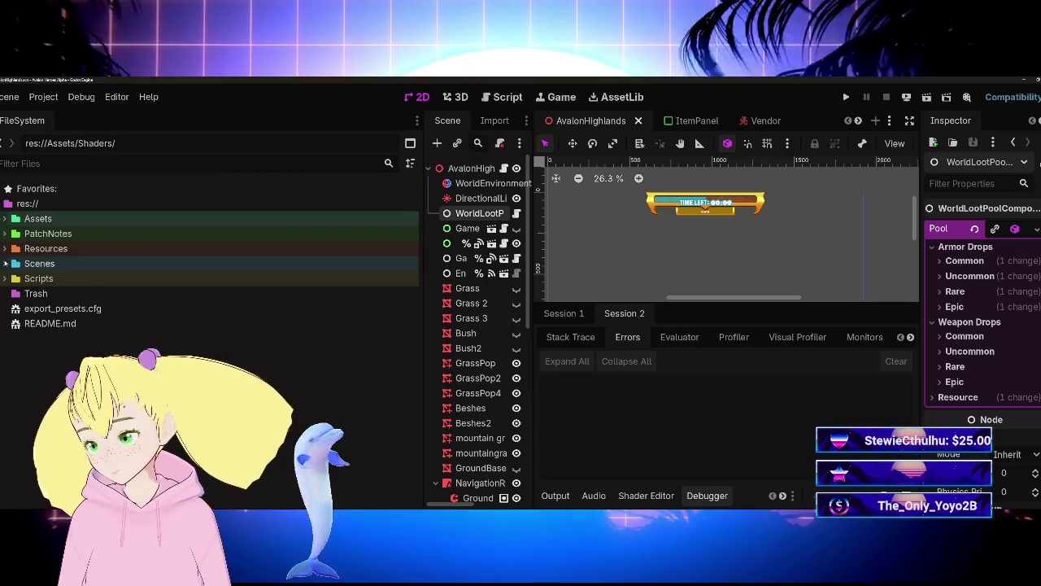
key("Right")
scroll(40, 356, "down", 10)
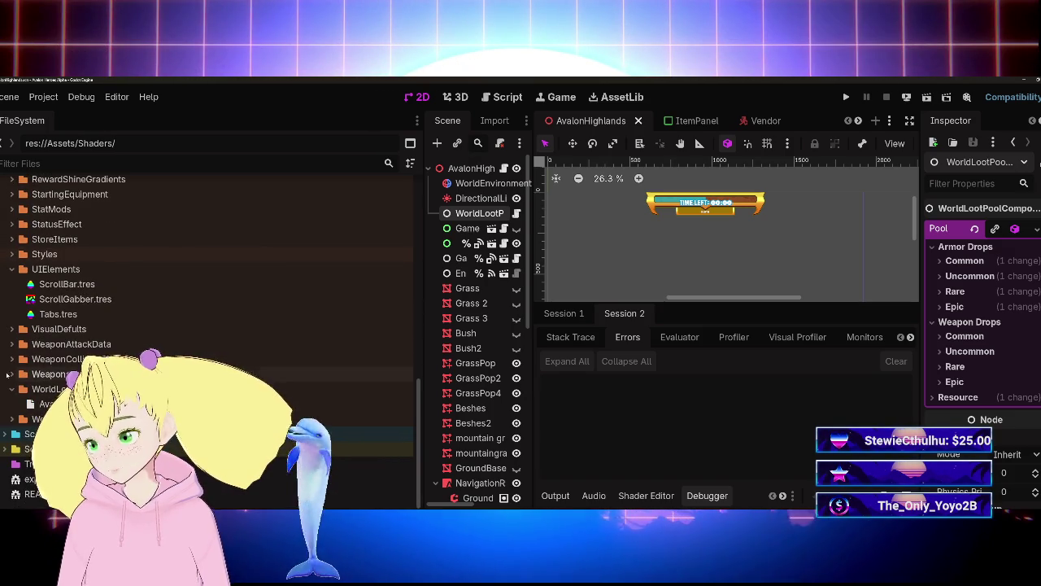
left_click(11, 285)
scroll(49, 285, "up", 5)
scroll(49, 285, "down", 5)
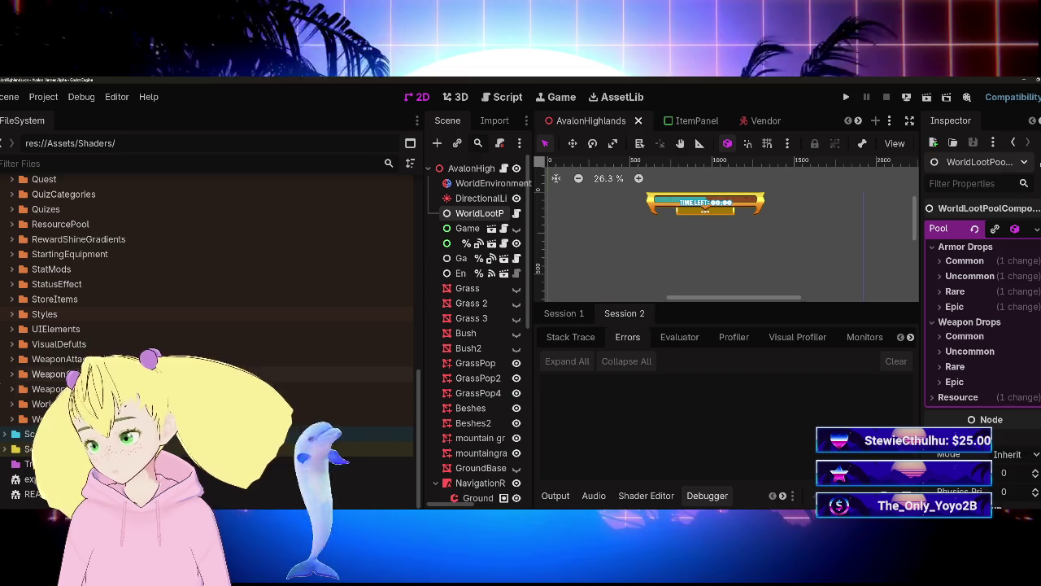
left_click(12, 389)
scroll(100, 292, "down", 2)
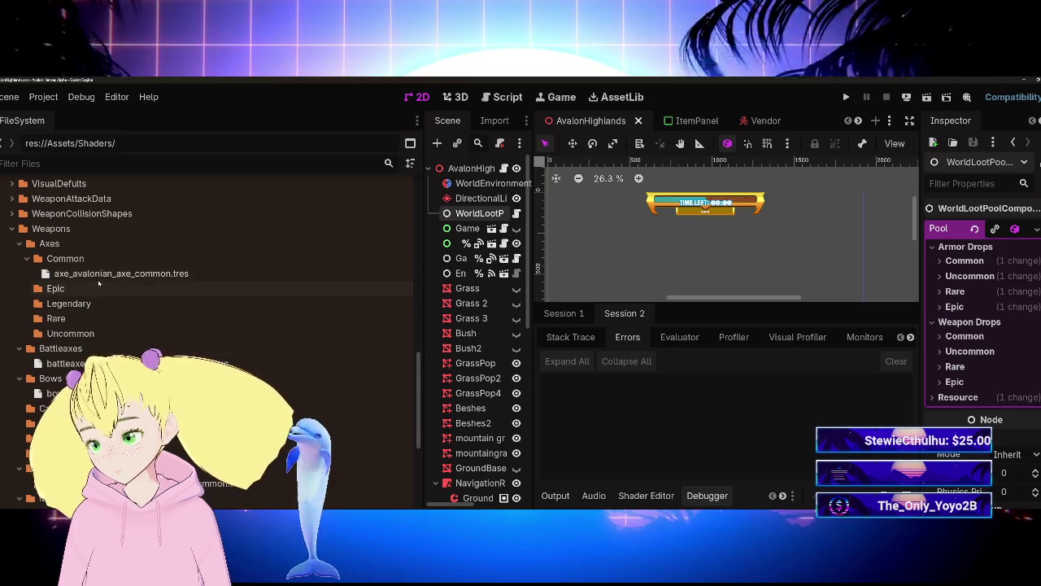
left_click(99, 277)
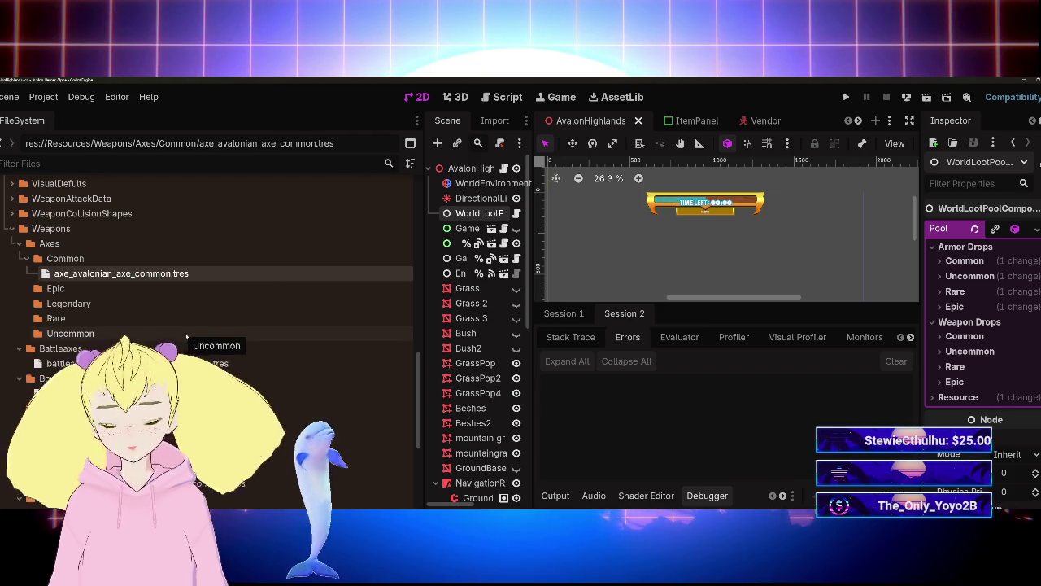
key("ctrl+d")
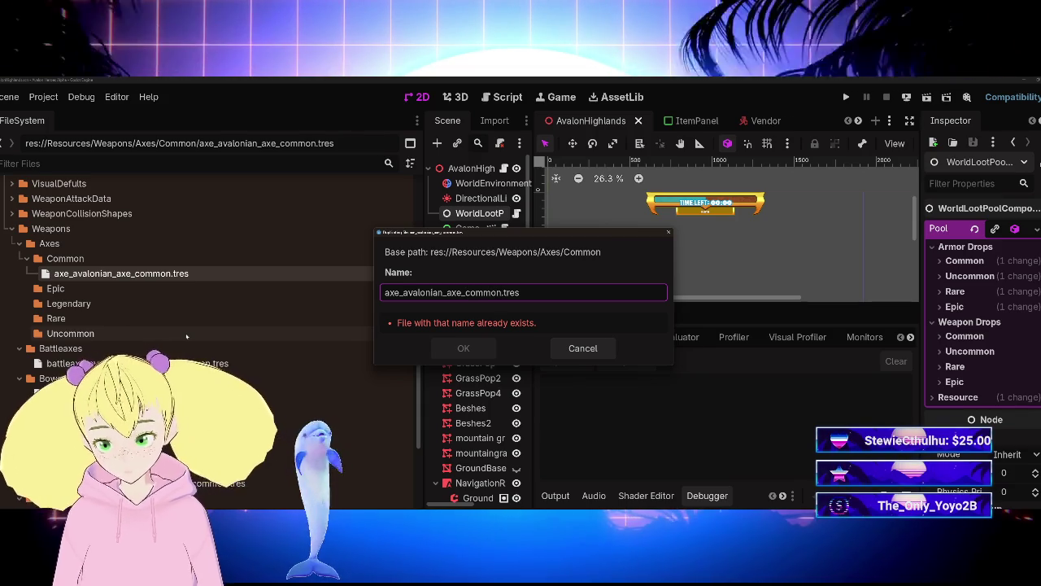
Name the copy axe_avalonian_axe_of_strength_uncommon.tres, move it into Uncommon, and open it
type("of_str")
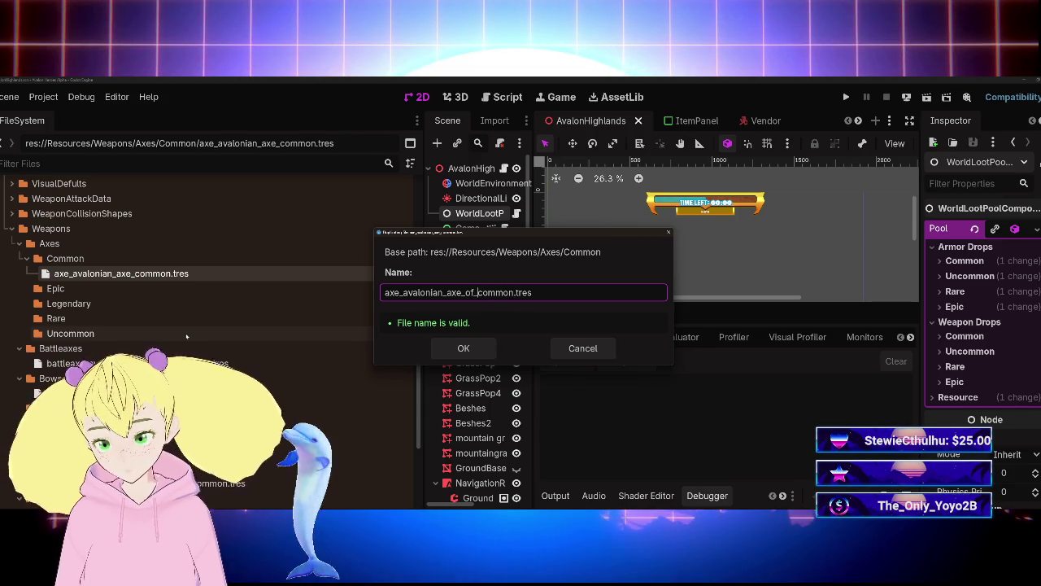
type("ength")
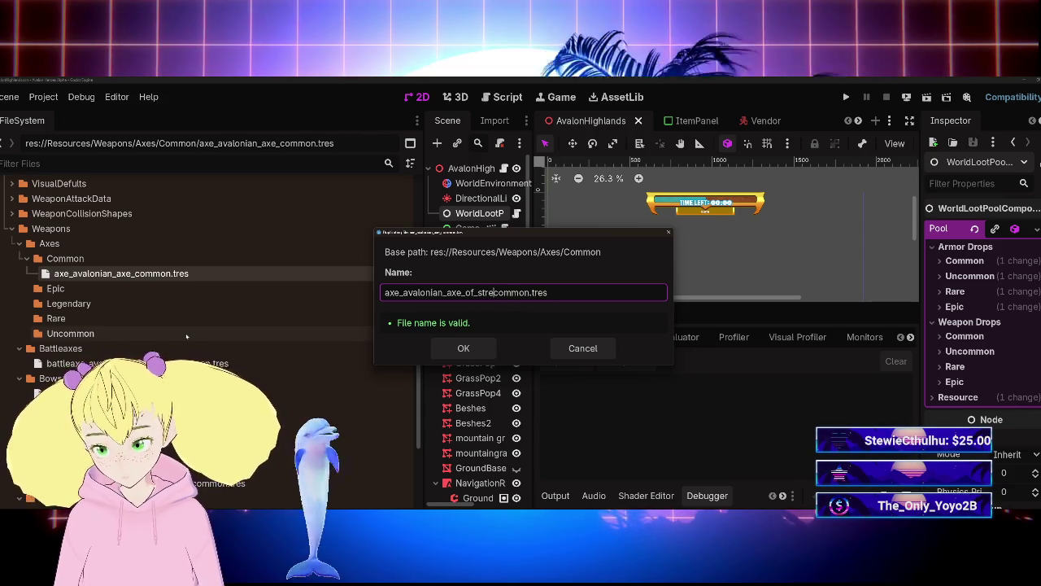
type("_un")
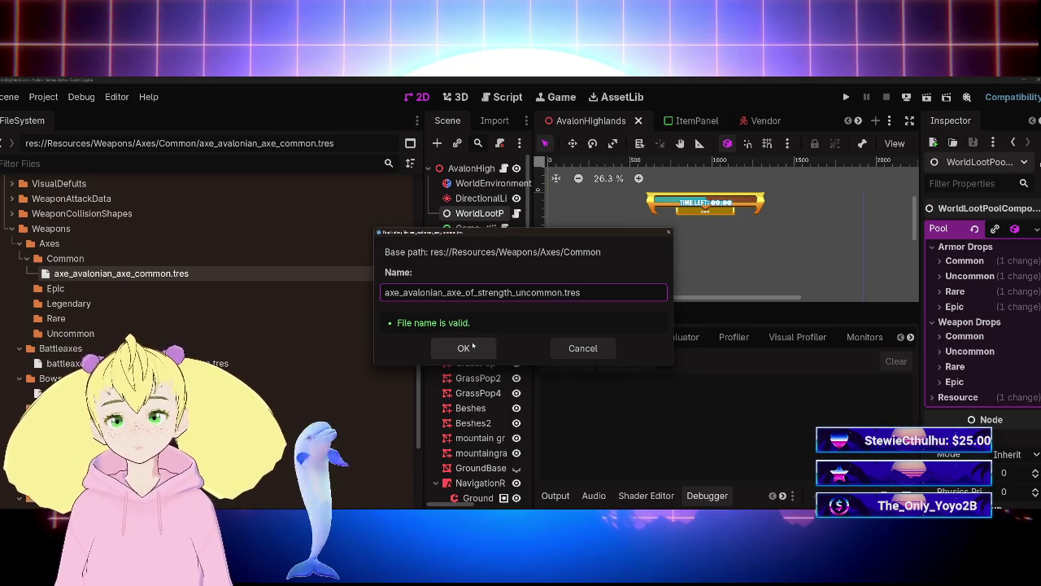
left_click(472, 347)
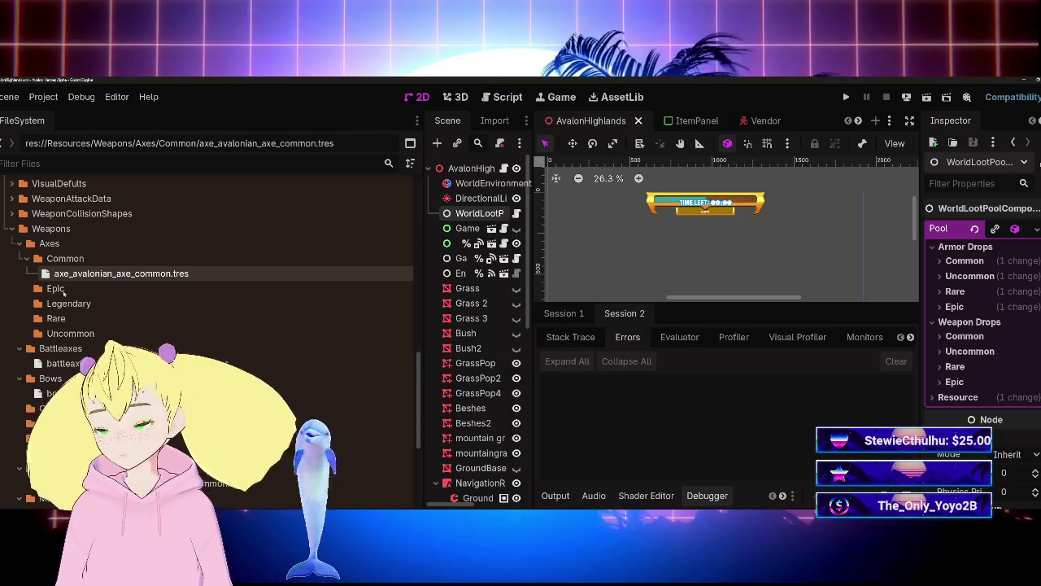
left_click_drag(99, 289, 70, 348)
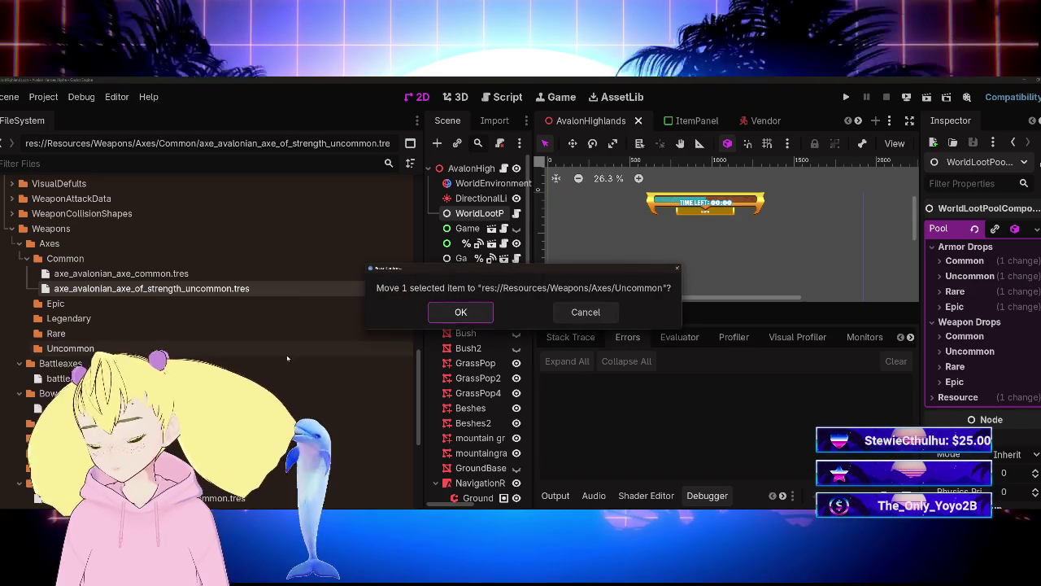
left_click(482, 317)
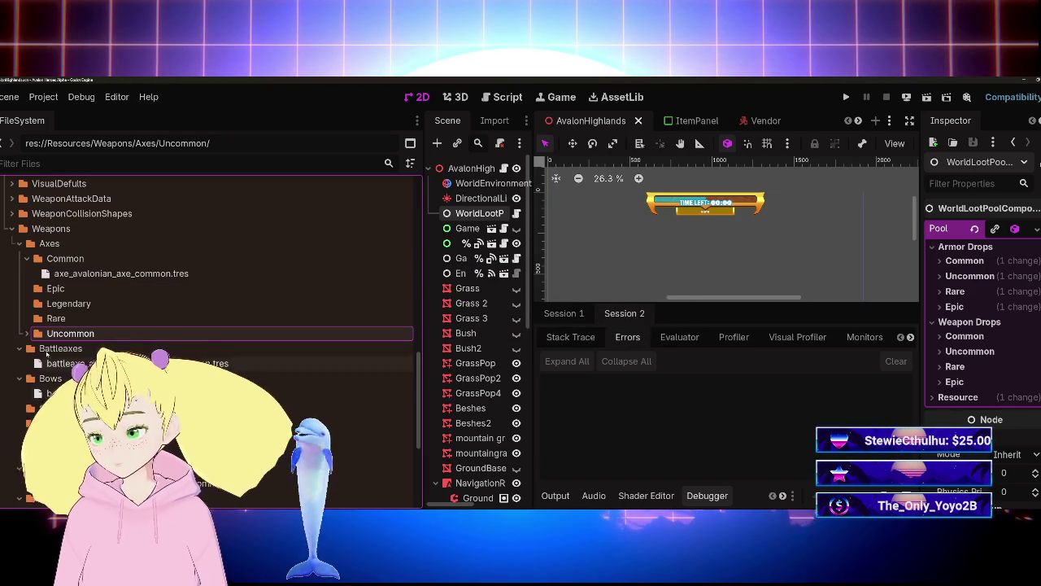
left_click(151, 348)
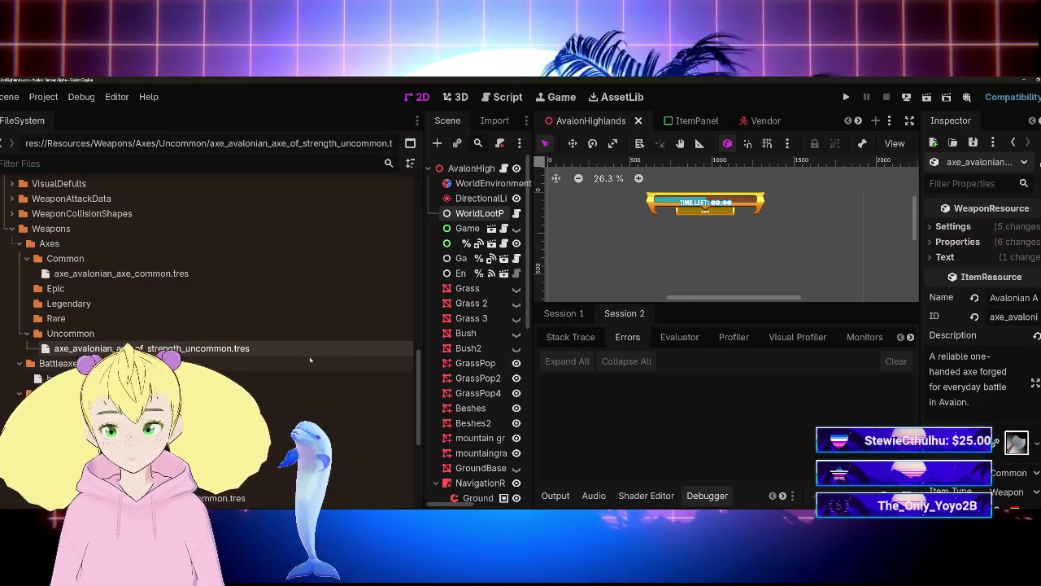
Widen the Inspector and FileSystem panels and browse to the Weapons axe assets
mouse_move(923, 385)
left_mouse_down()
mouse_move(605, 383)
mouse_move(678, 382)
left_mouse_up()
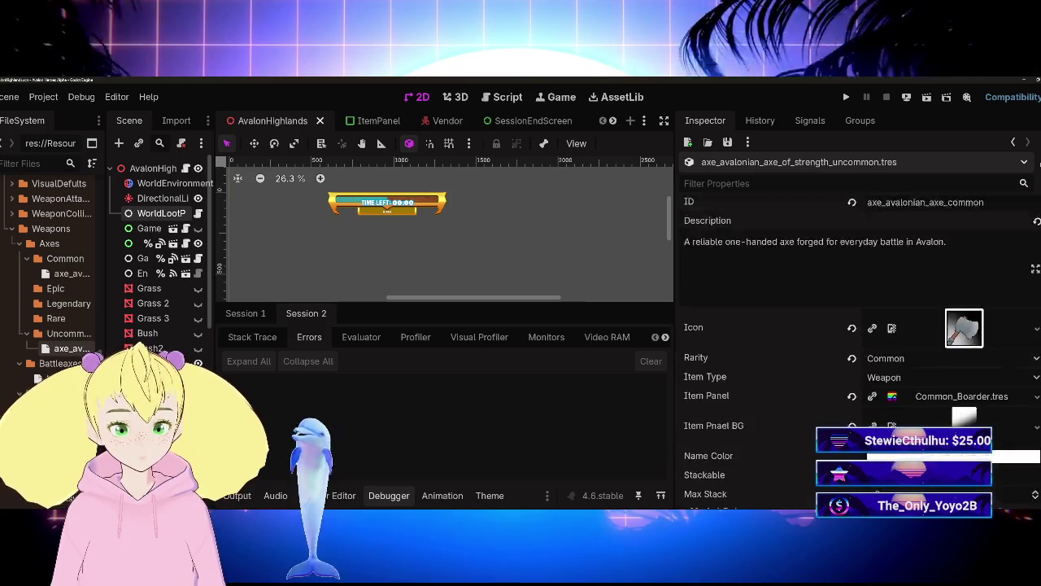
scroll(814, 342, "down", 3)
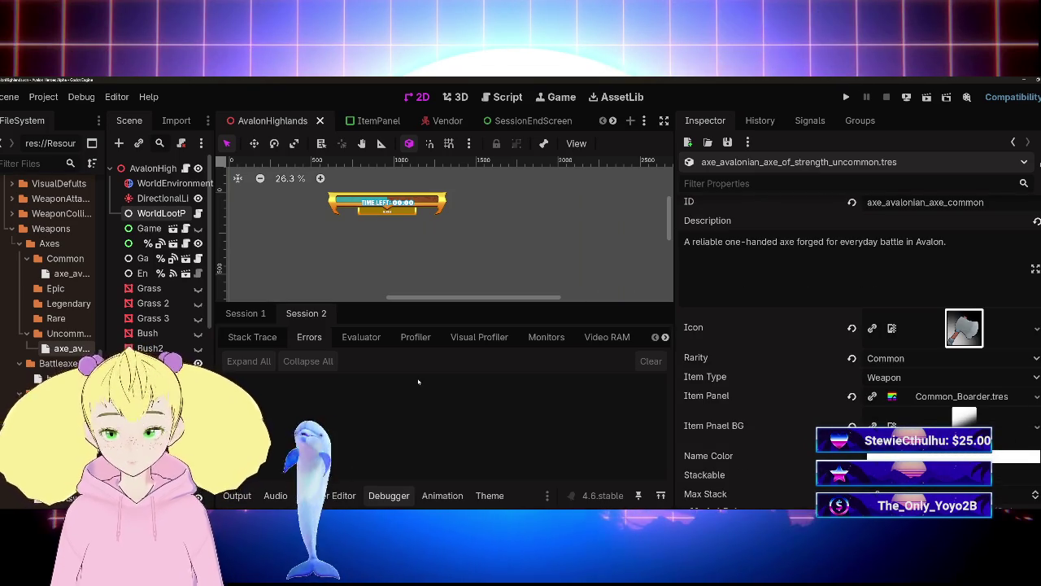
scroll(63, 345, "up", 5)
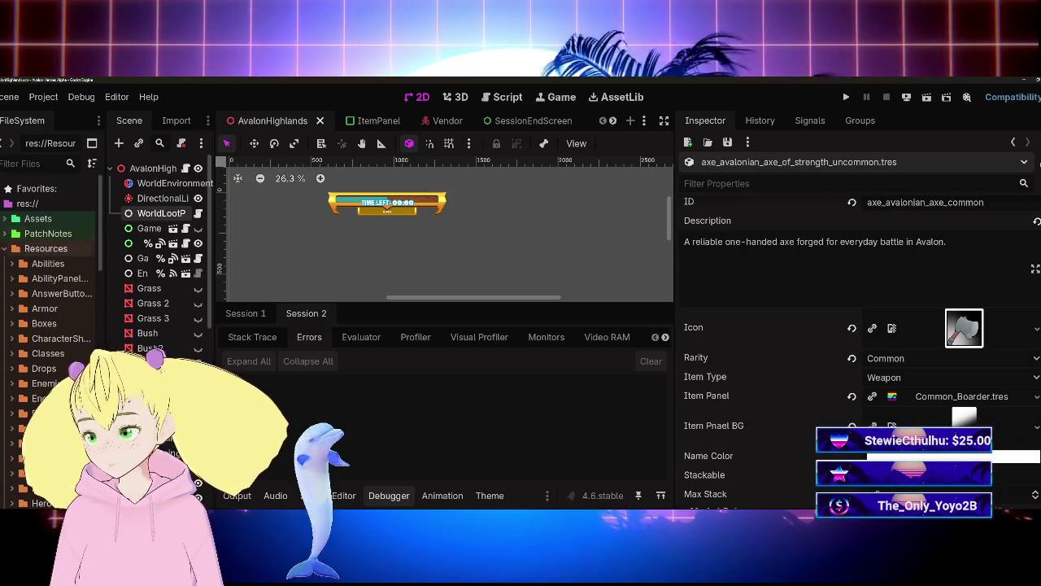
left_click(4, 249)
left_click(4, 234)
left_click(4, 234)
left_click(4, 219)
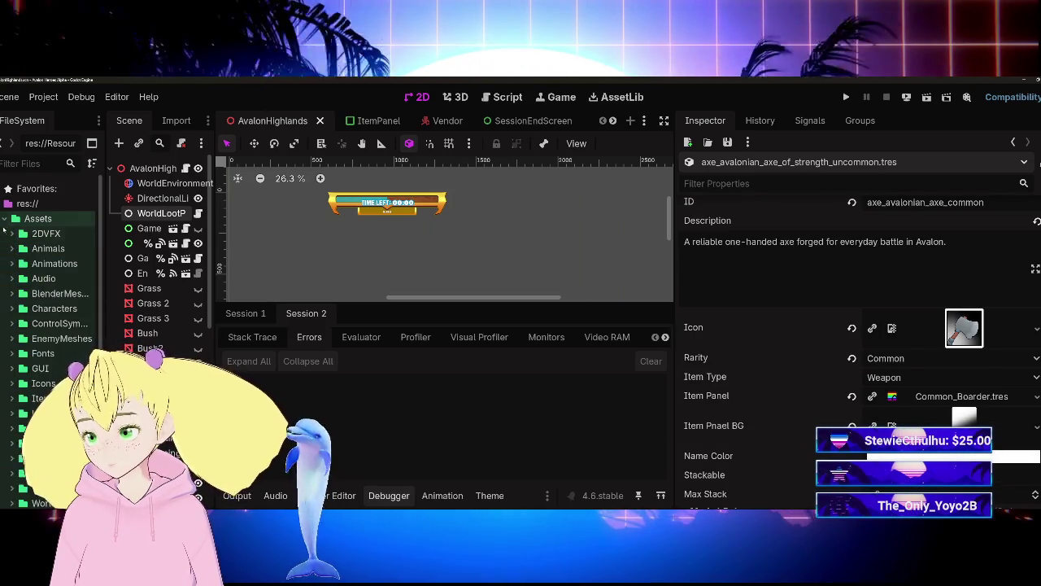
scroll(49, 284, "down", 3)
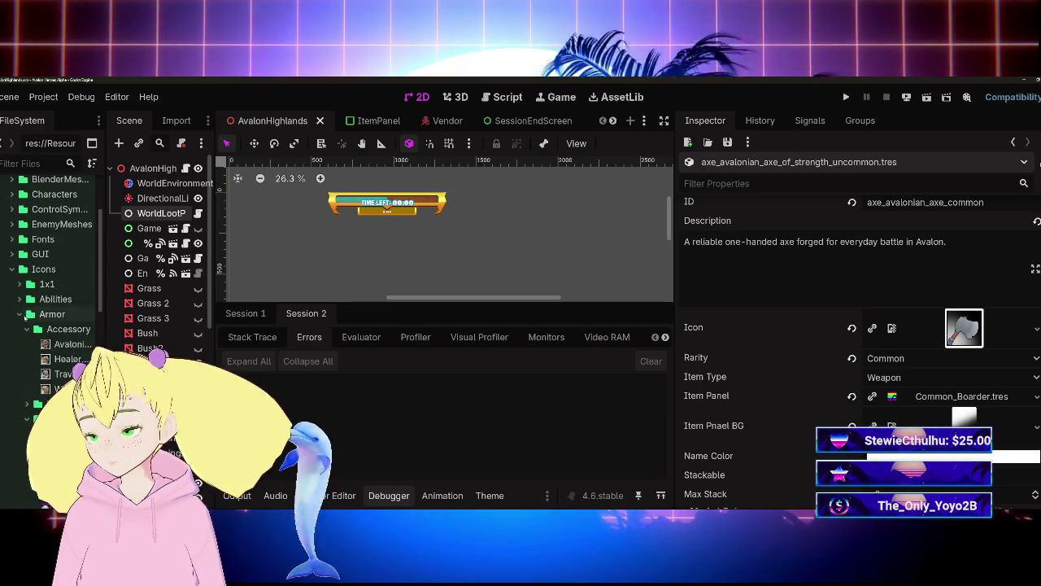
left_click(20, 314)
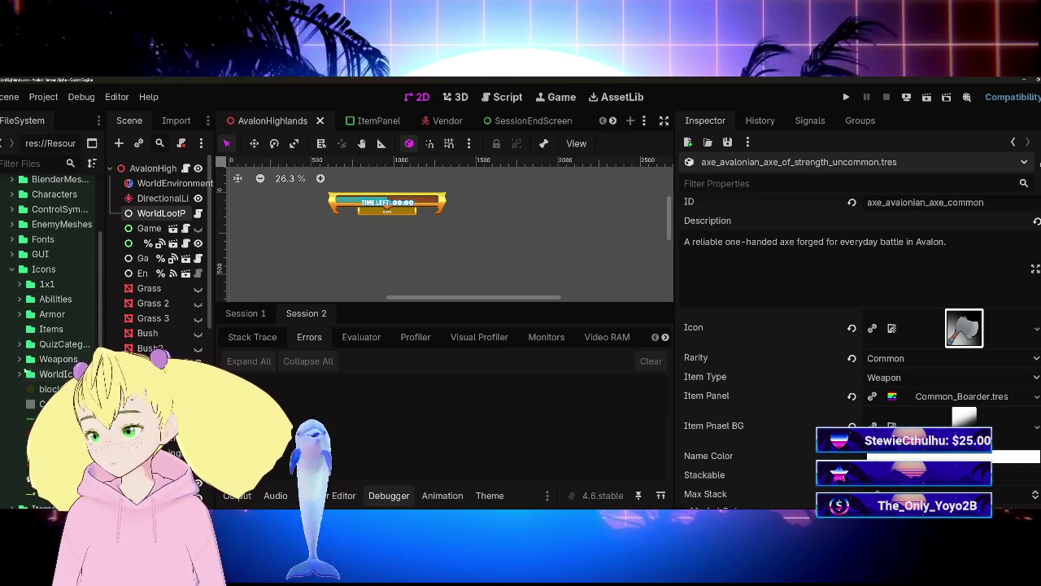
left_click(19, 358)
scroll(49, 325, "down", 3)
left_click_drag(105, 337, 144, 338)
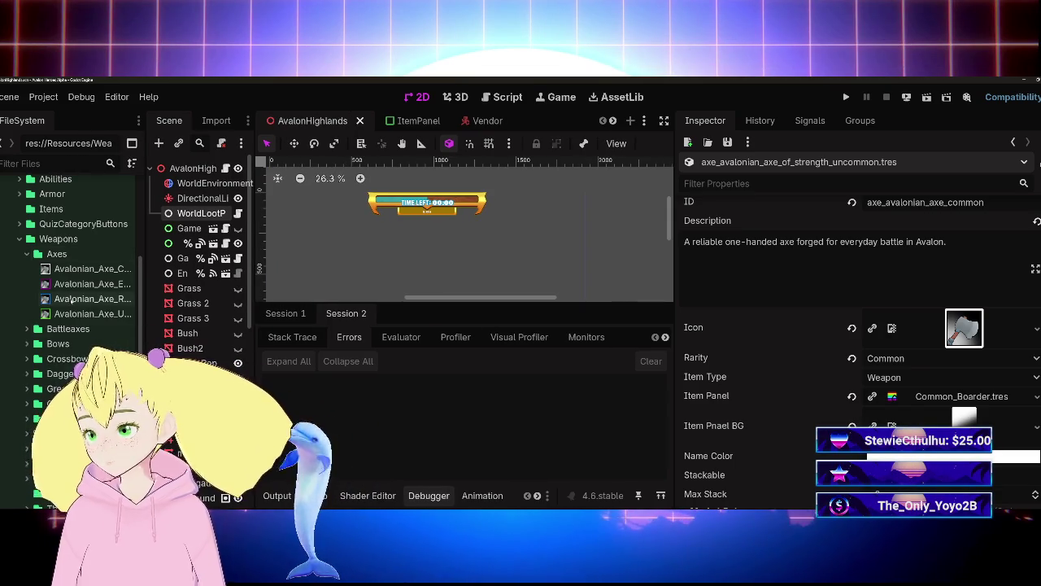
Set the uncommon axe icon, Uncommon rarity, and the green panel background image
mouse_move(79, 317)
left_mouse_down()
mouse_move(980, 334)
mouse_move(964, 327)
left_mouse_up()
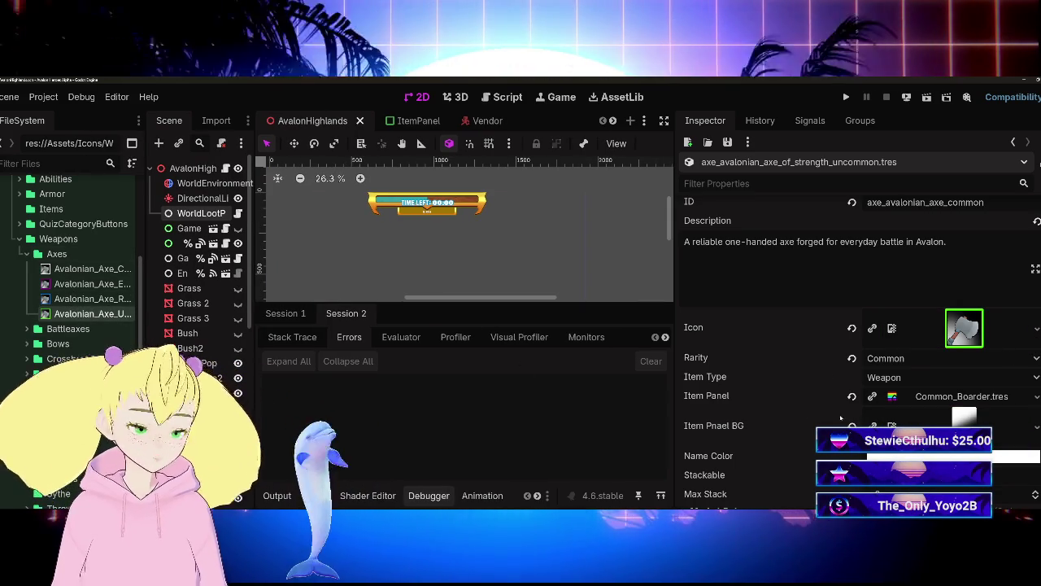
left_click(887, 358)
left_click(929, 411)
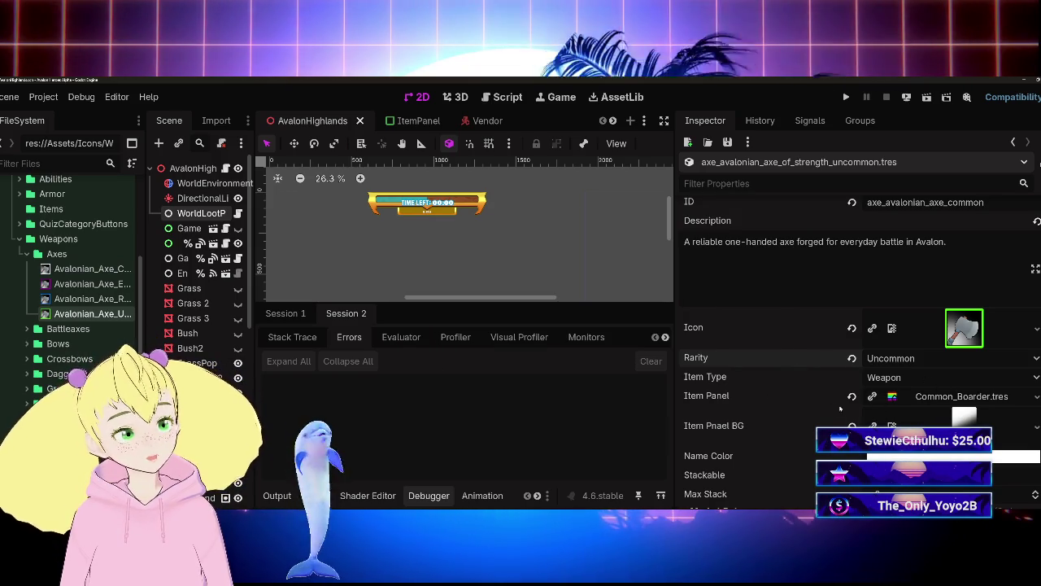
scroll(69, 285, "down", 5)
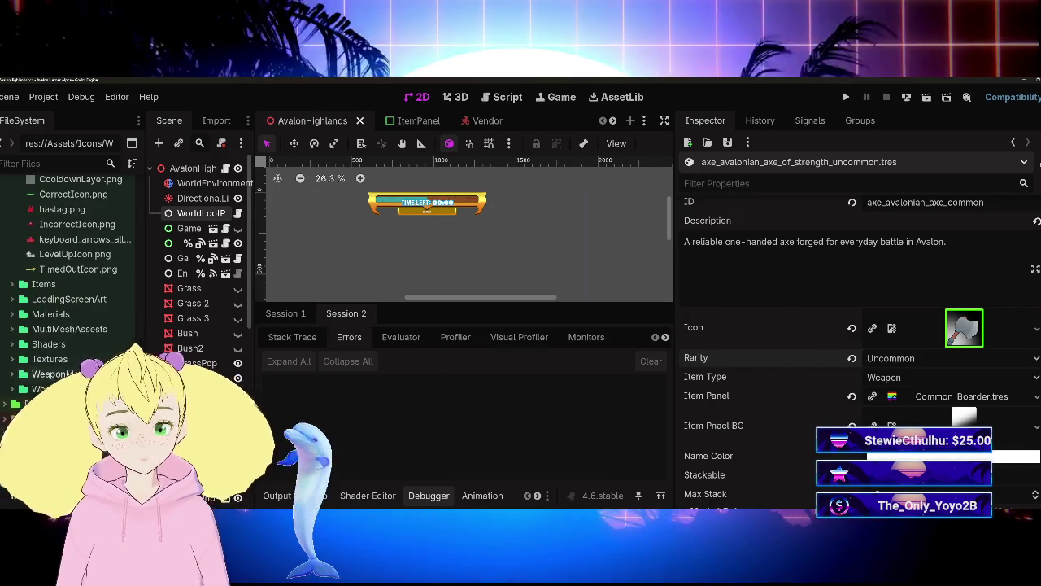
scroll(69, 284, "up", 10)
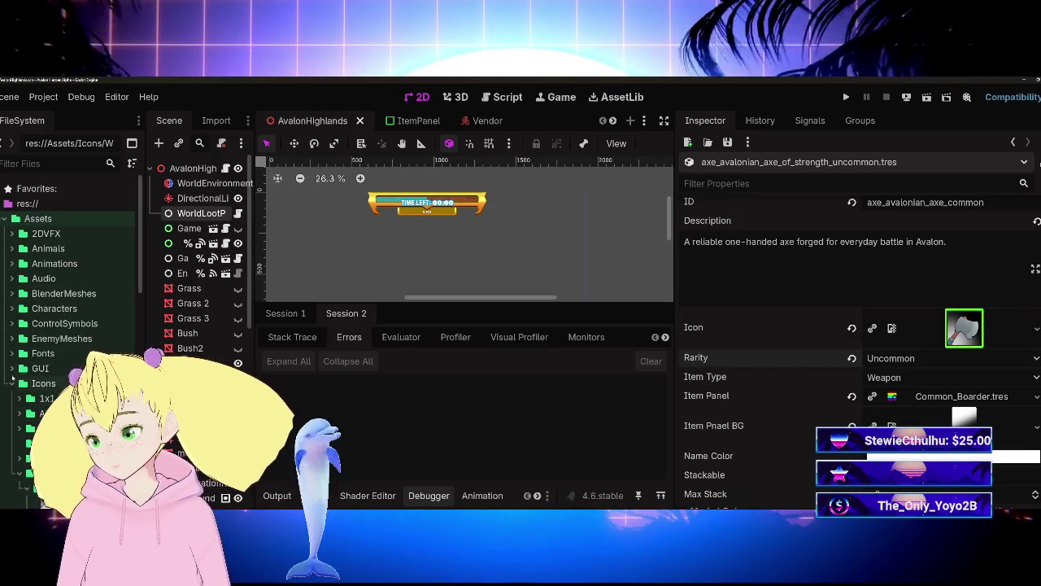
scroll(69, 285, "down", 4)
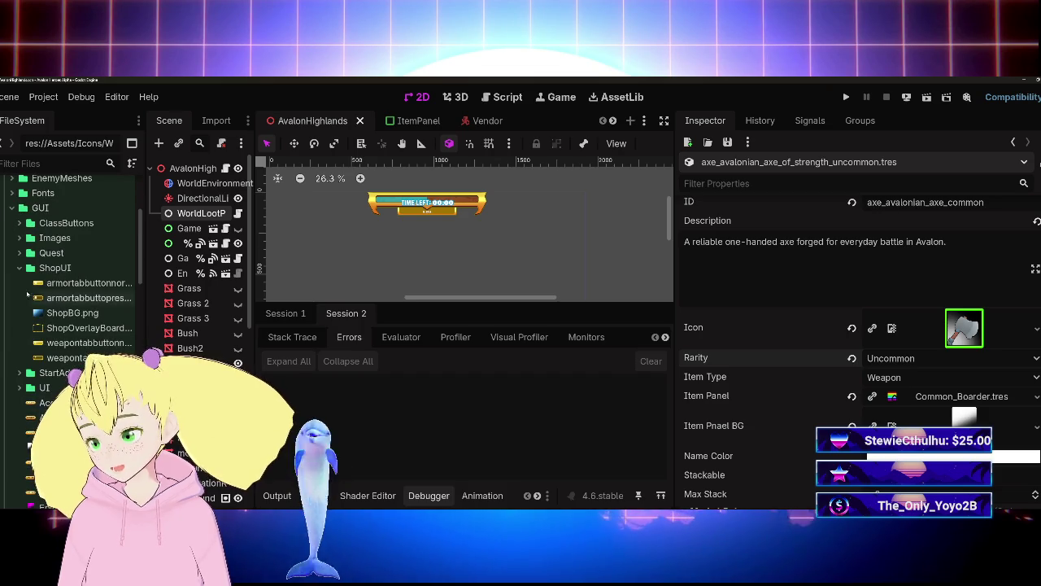
mouse_move(82, 278)
left_mouse_down()
mouse_move(895, 431)
mouse_move(903, 467)
mouse_move(952, 431)
left_mouse_up()
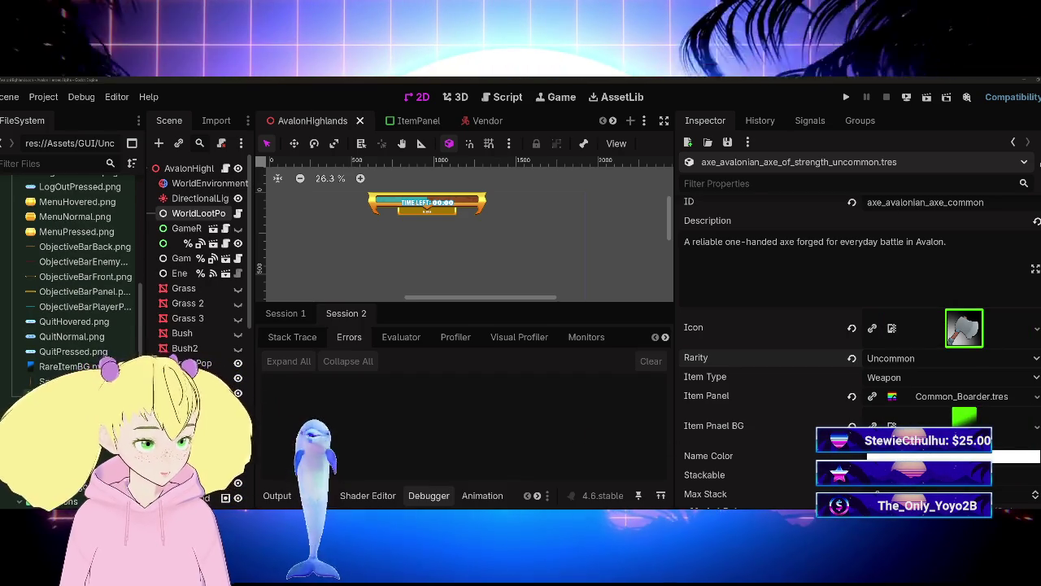
Set the name colour to 51ff00 and the item panel to UncommonPanel.tres
left_click(911, 456)
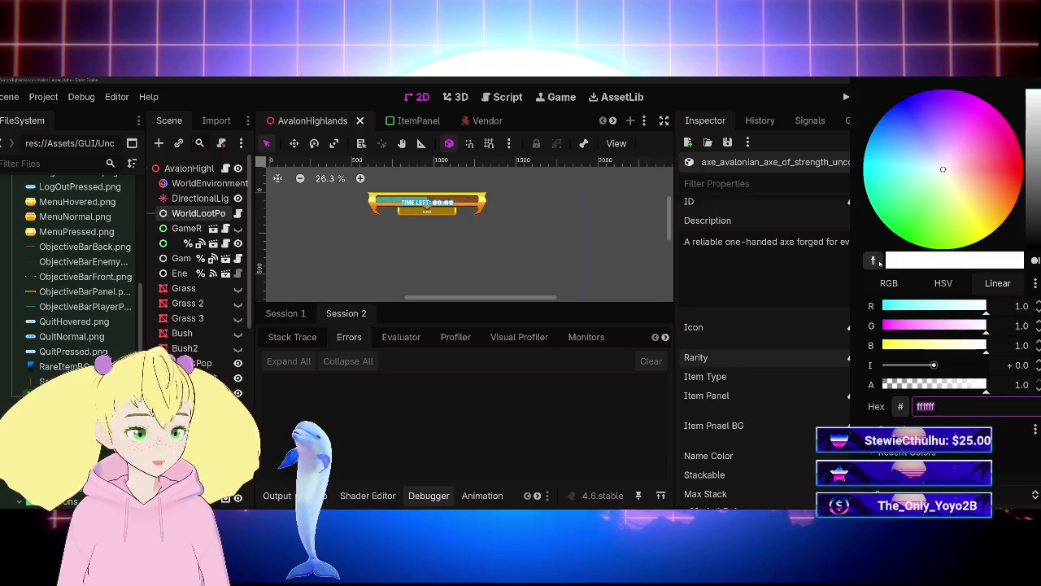
left_click(874, 260)
left_click(928, 247)
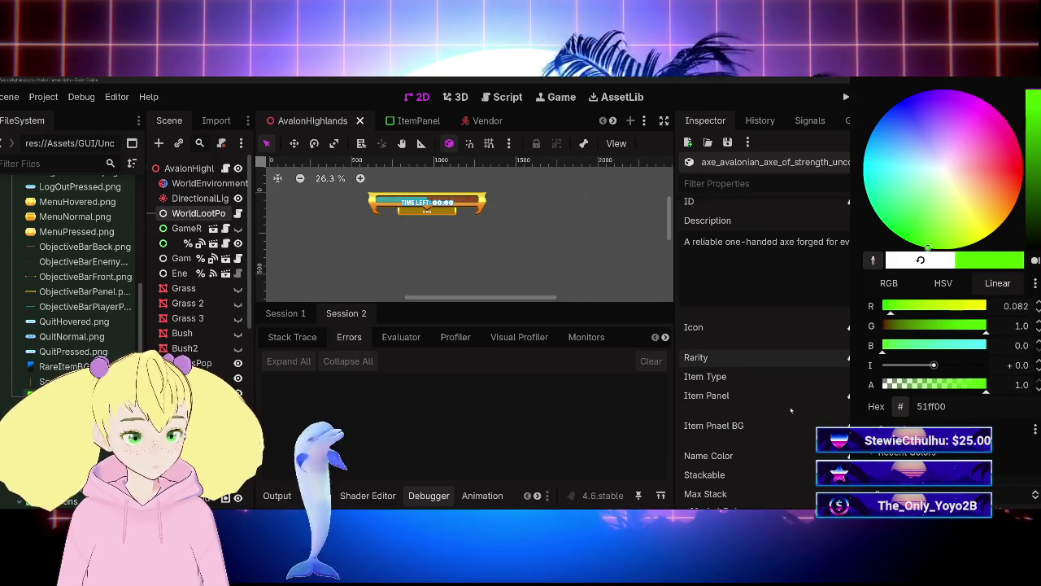
left_click(789, 411)
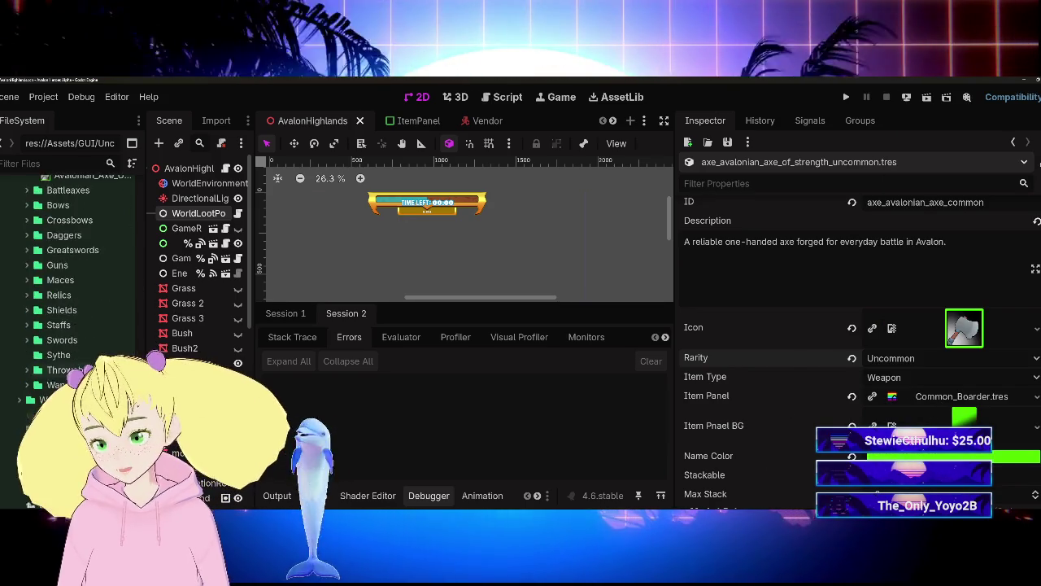
scroll(69, 260, "up", 5)
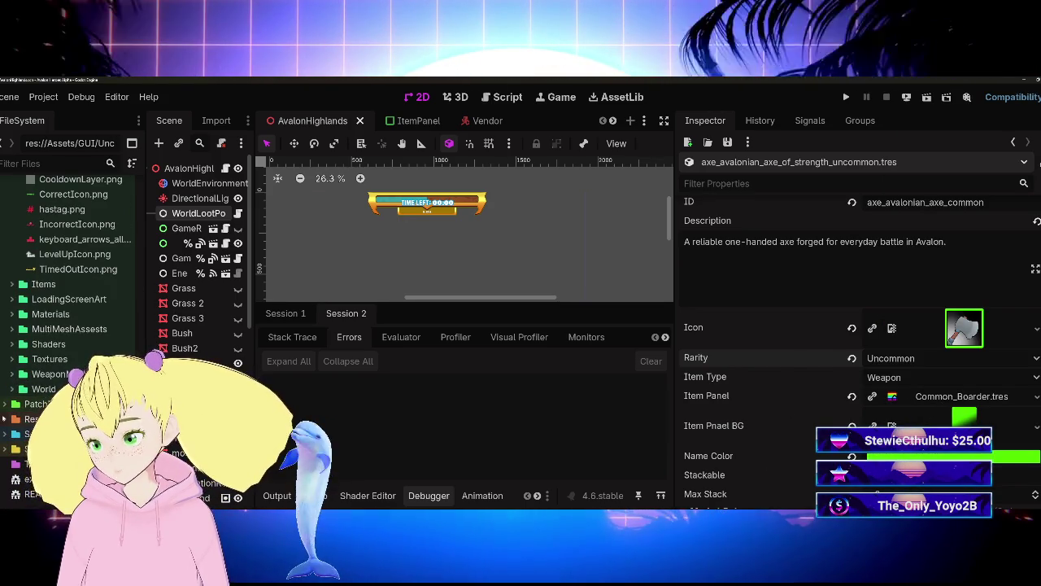
scroll(69, 260, "down", 10)
scroll(69, 260, "up", 5)
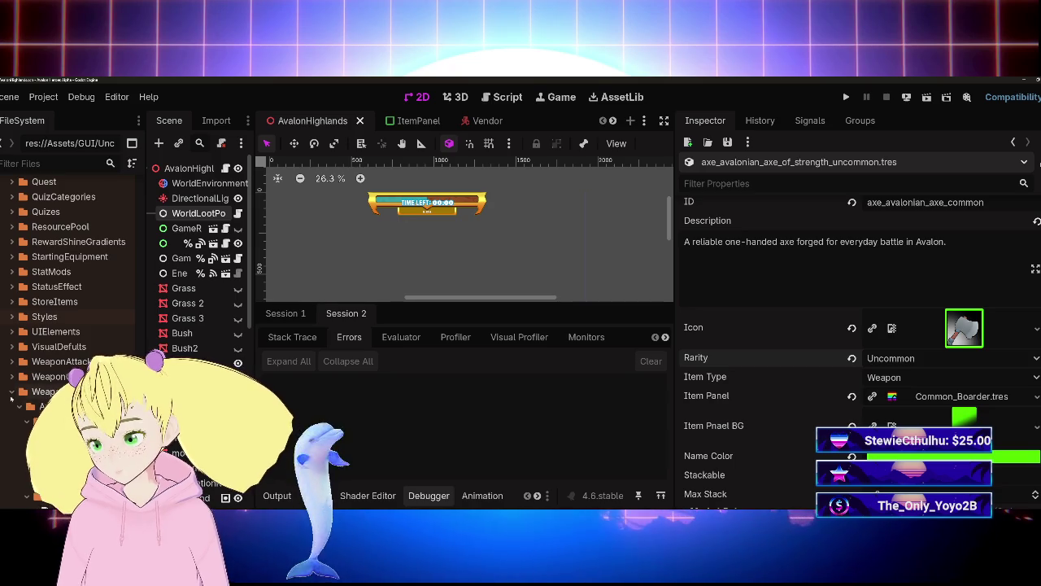
scroll(25, 370, "up", 2)
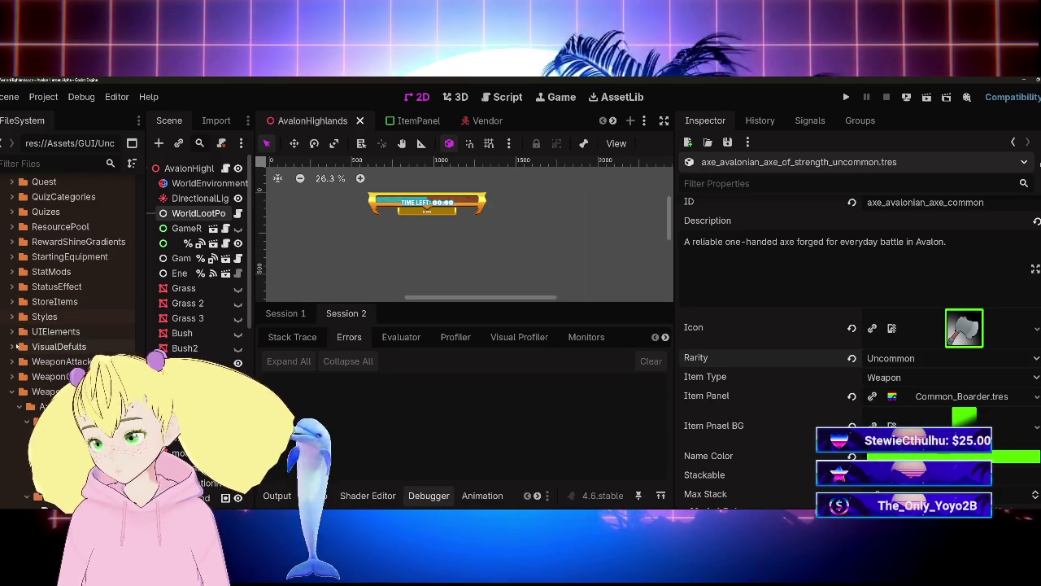
scroll(24, 331, "up", 3)
scroll(29, 334, "down", 4)
scroll(29, 333, "down", 3)
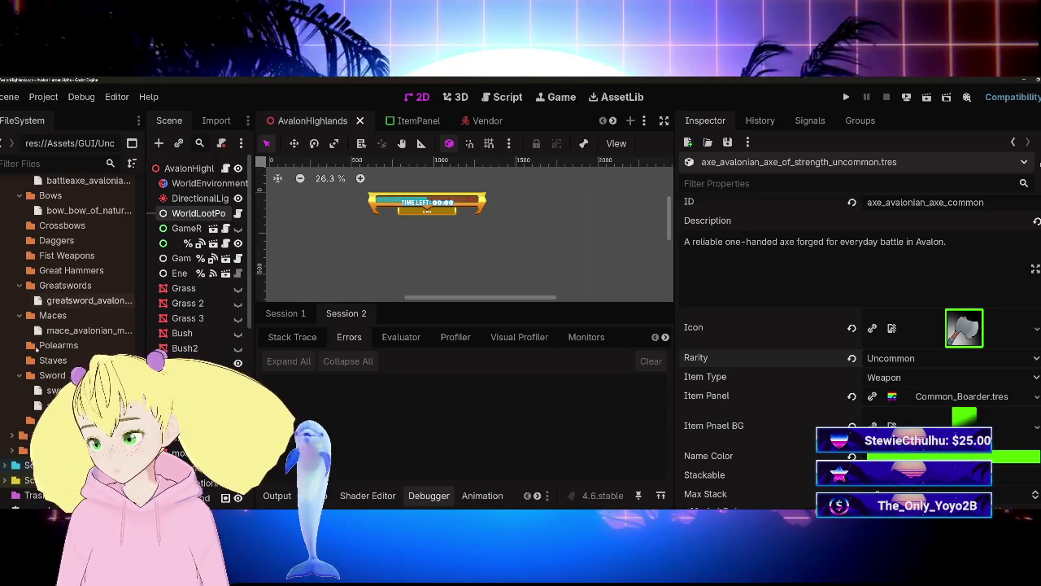
scroll(29, 333, "down", 2)
scroll(41, 350, "up", 8)
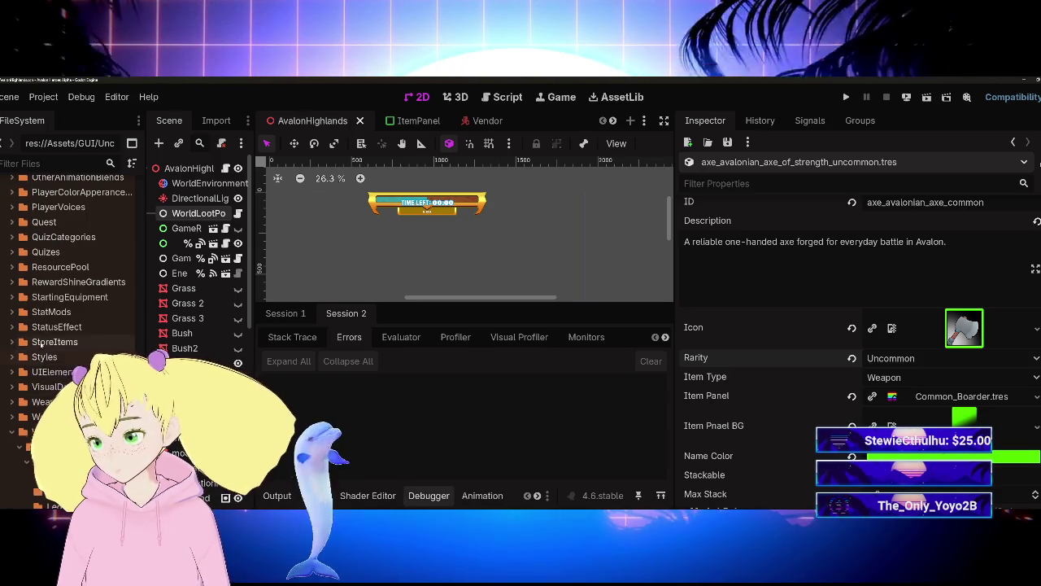
scroll(37, 337, "up", 3)
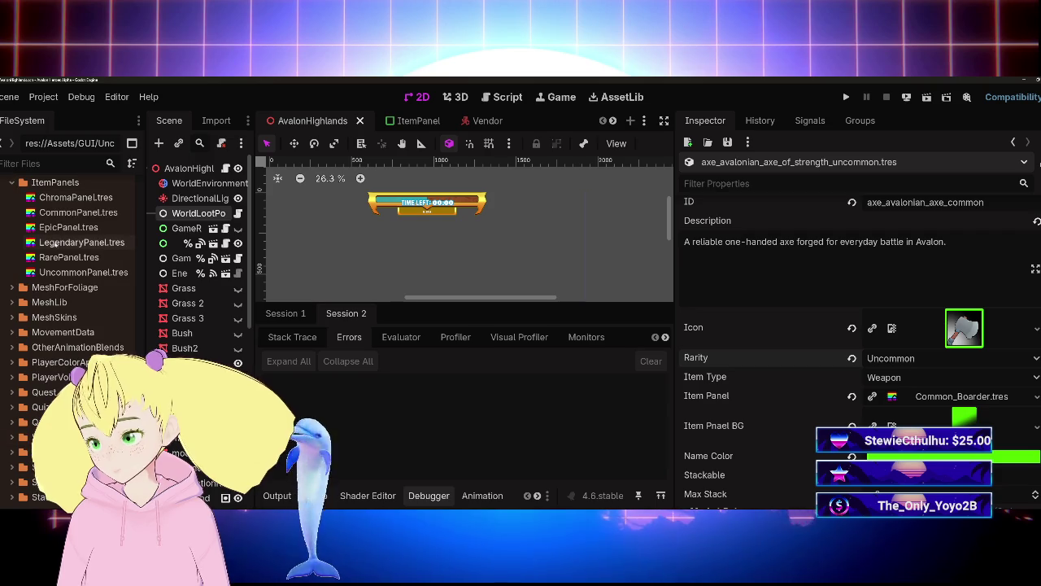
left_click_drag(66, 272, 960, 396)
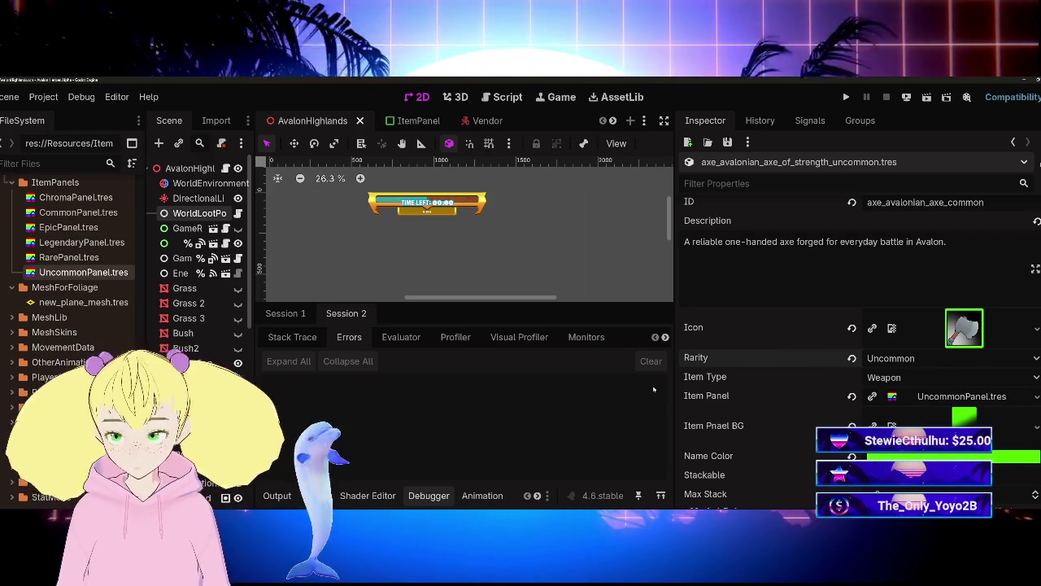
Name the item 'Avalonian Axe Of Strength', set ID axe_avalonian_axe_of_strength_uncommon, and save
key("ctrl+s")
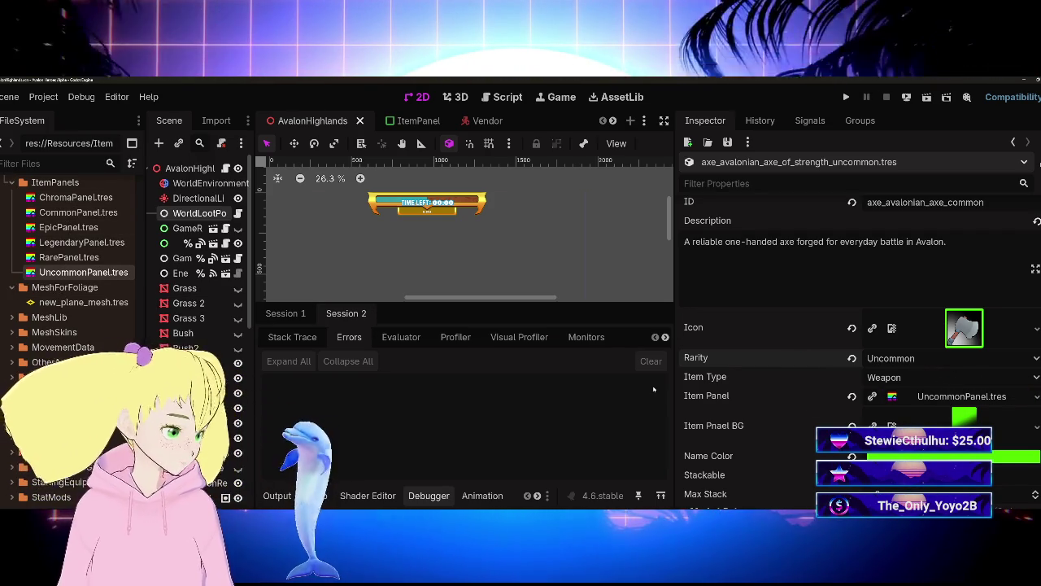
scroll(854, 416, "down", 1)
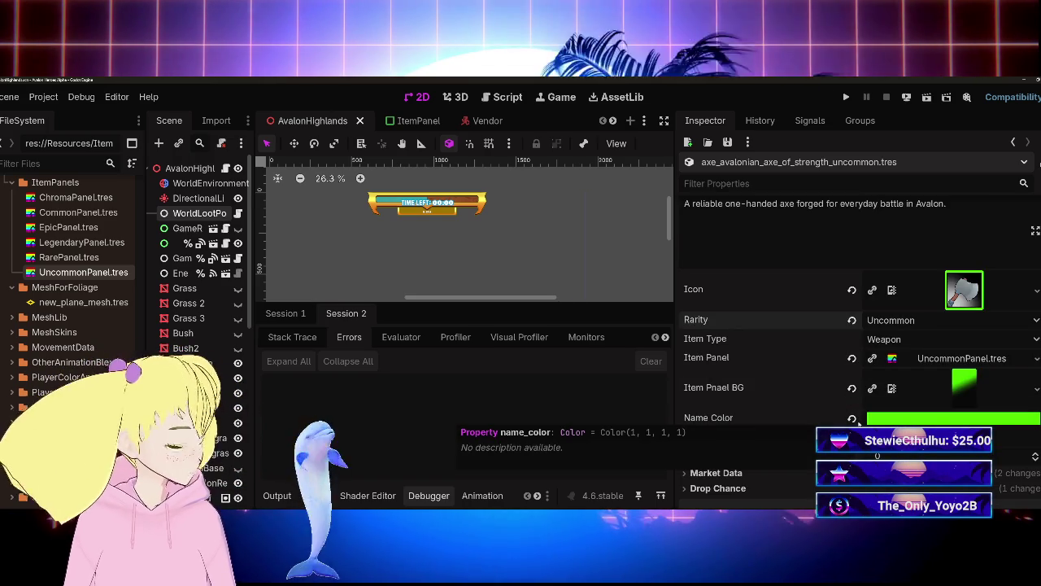
scroll(768, 243, "up", 4)
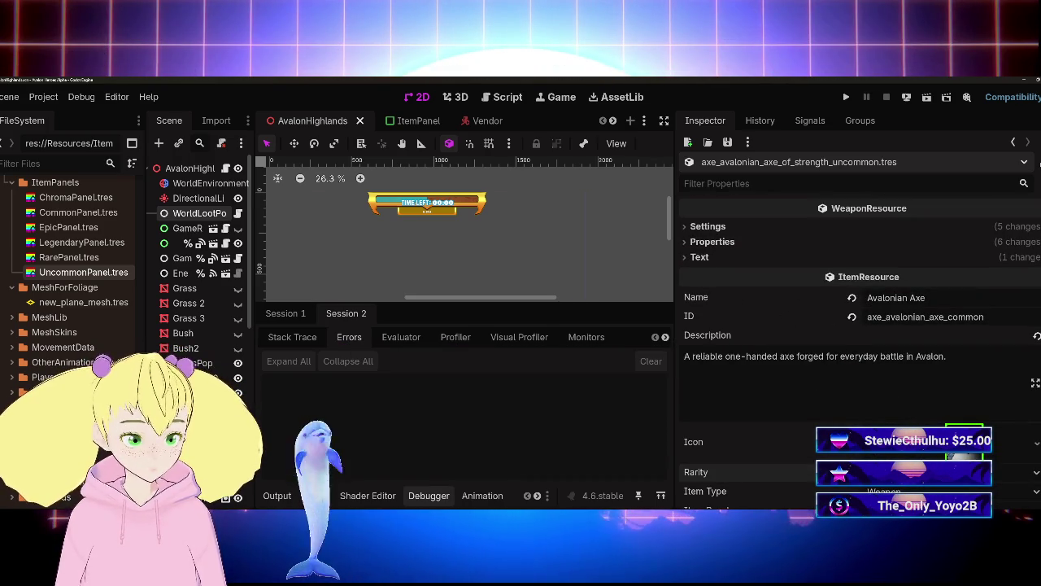
type("Of S")
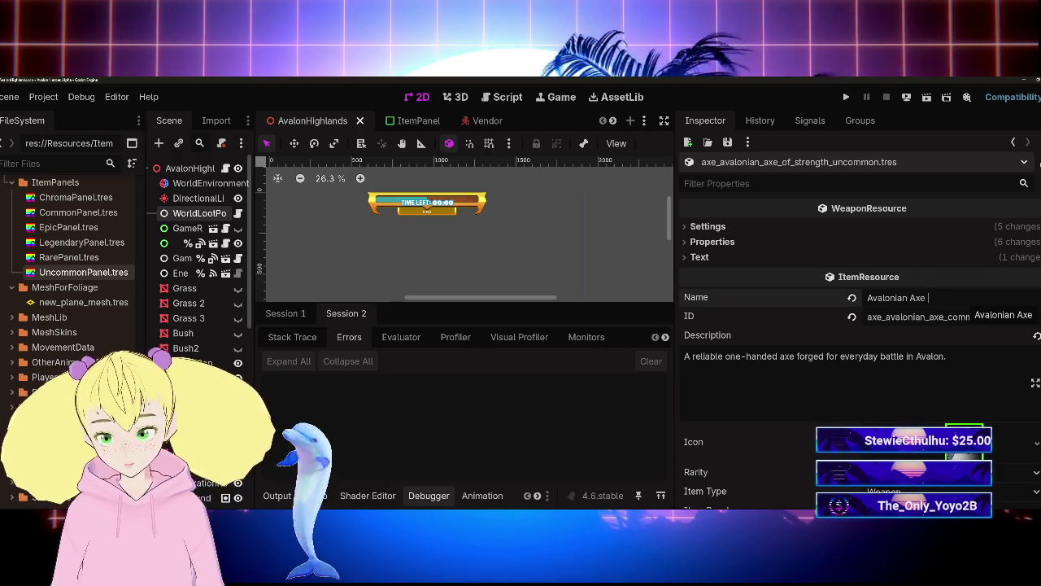
type("trength")
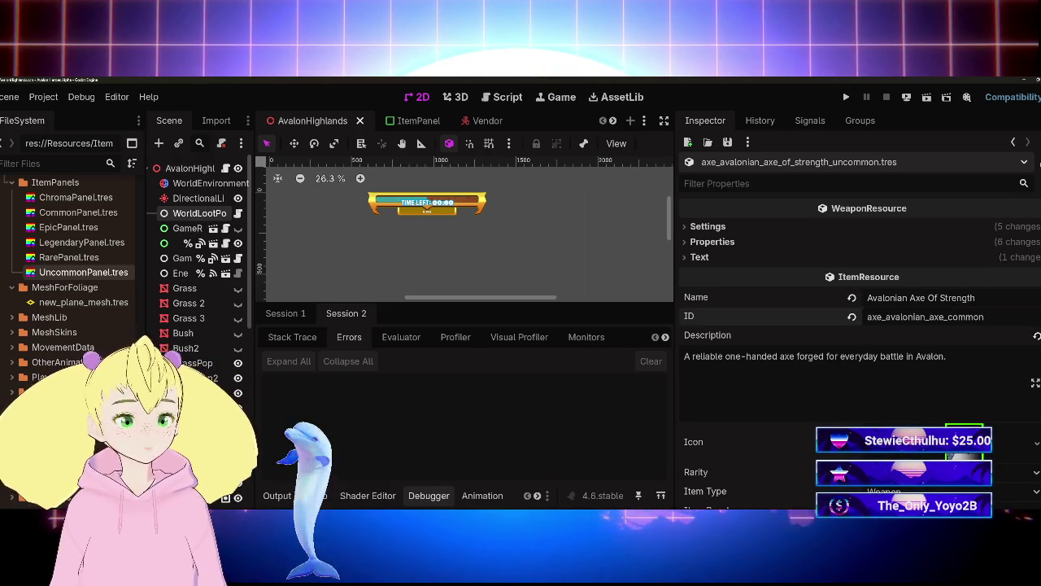
key("Tab")
type("of_strength_")
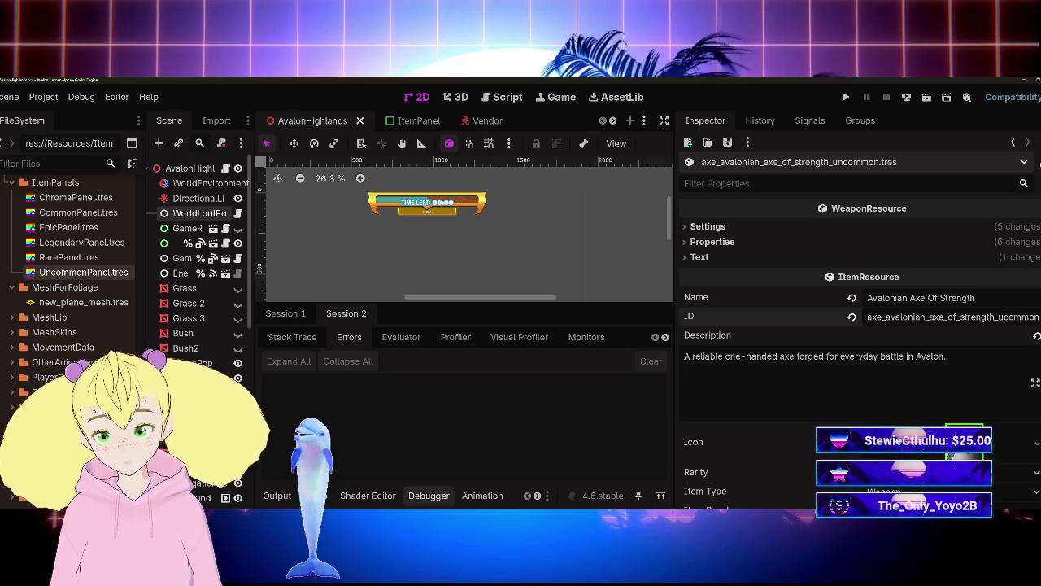
type("un")
key("ctrl+s")
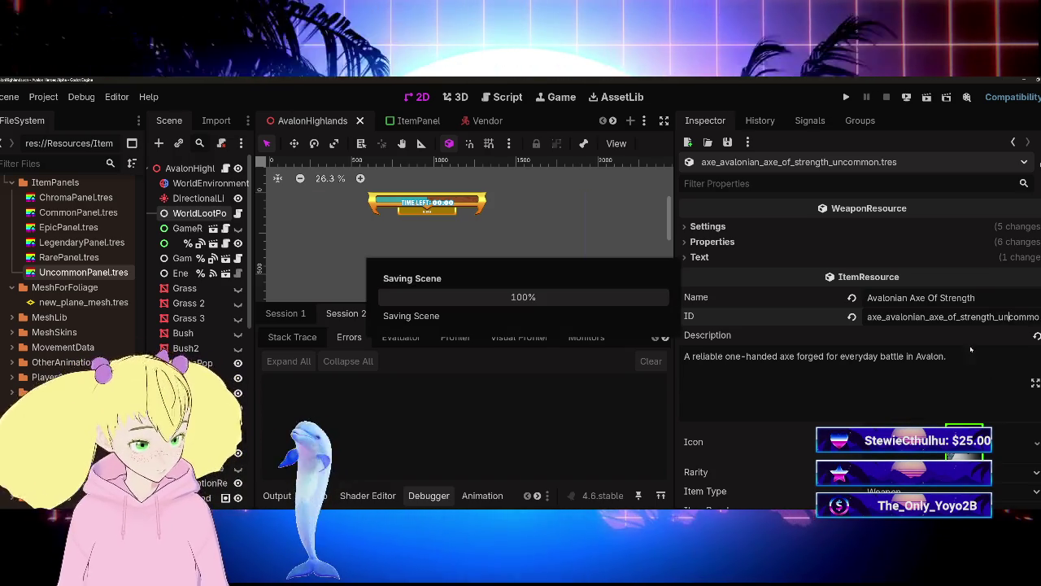
scroll(774, 333, "down", 3)
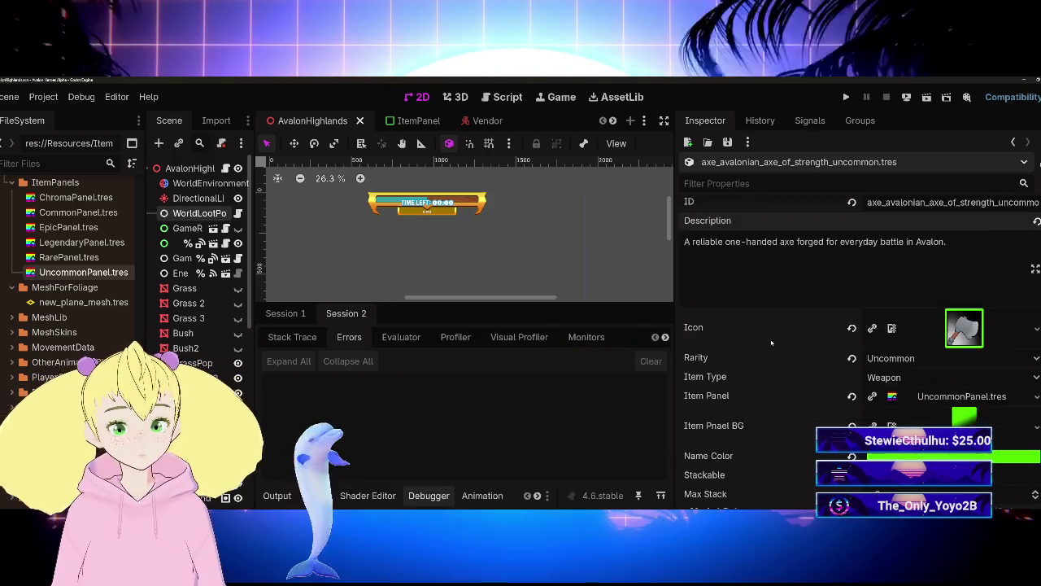
Make the axe's Mesh resource a unique copy
scroll(774, 334, "up", 3)
left_click(730, 230)
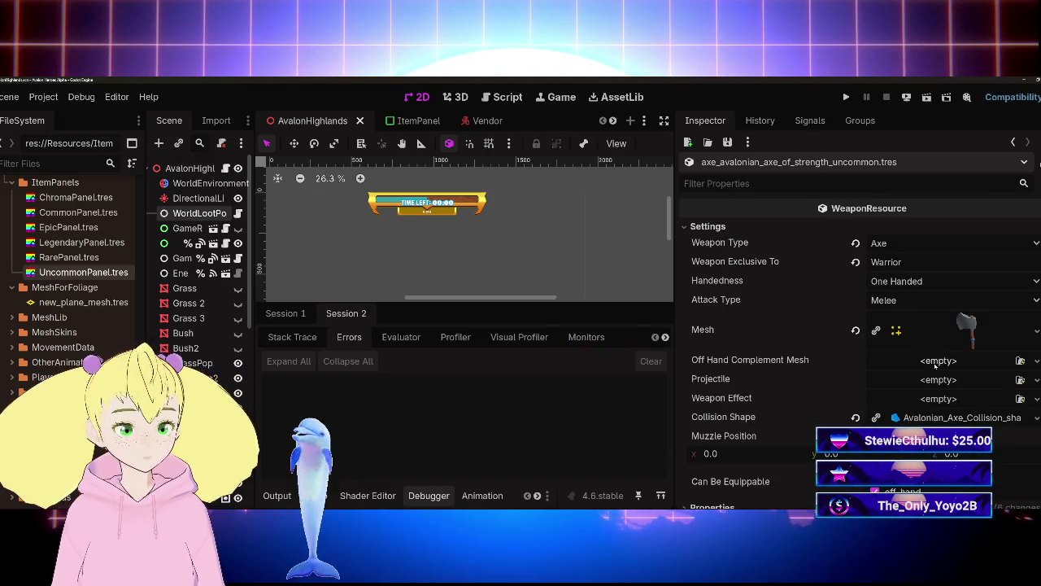
left_click(966, 328)
right_click(966, 327)
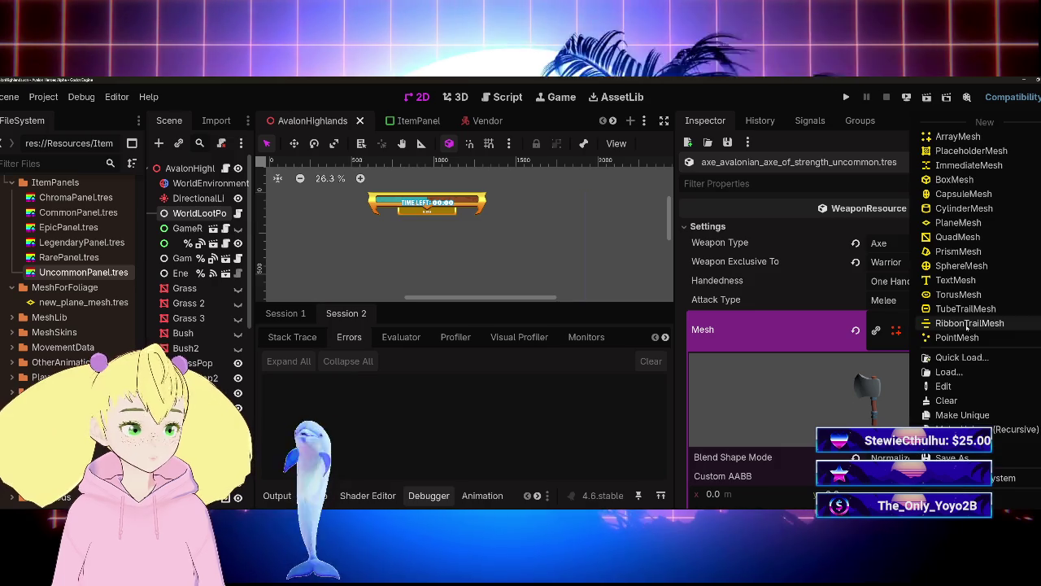
left_click(968, 429)
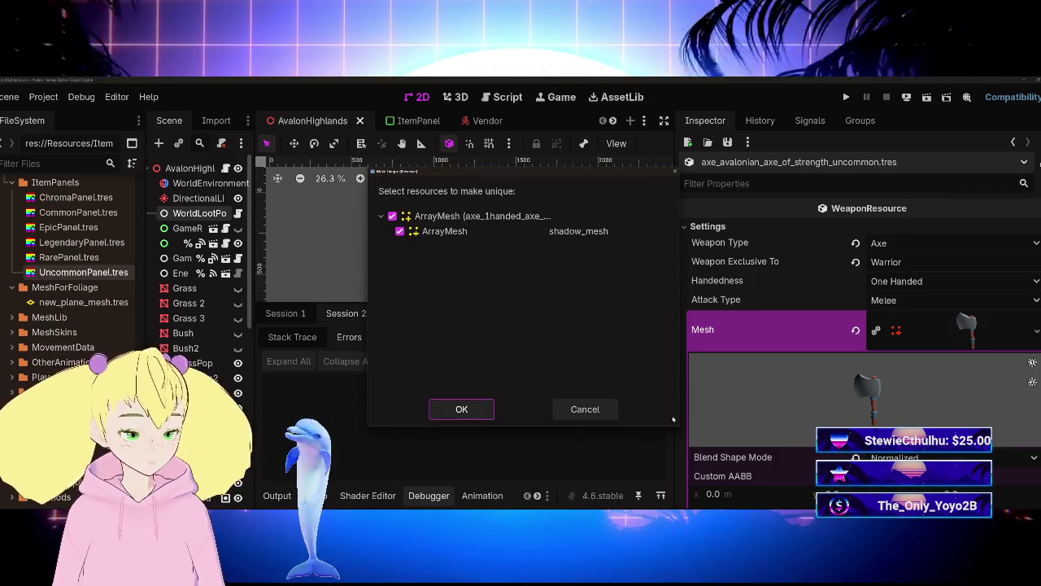
left_click(463, 410)
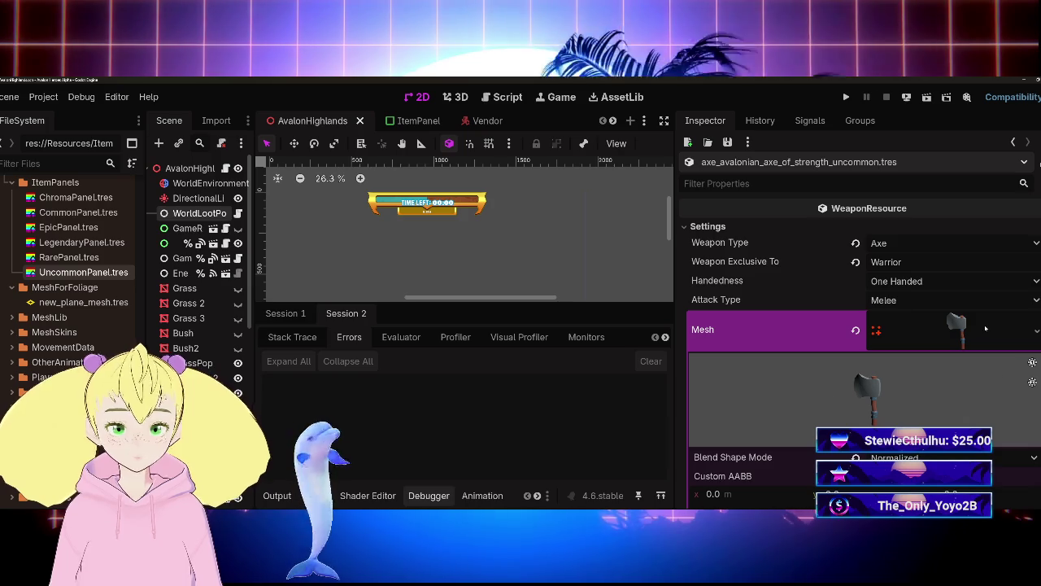
Make the Surface 0 material unique (recursive) and expand its properties
scroll(985, 328, "down", 5)
left_click(911, 379)
scroll(911, 425, "down", 1)
left_click(1033, 350)
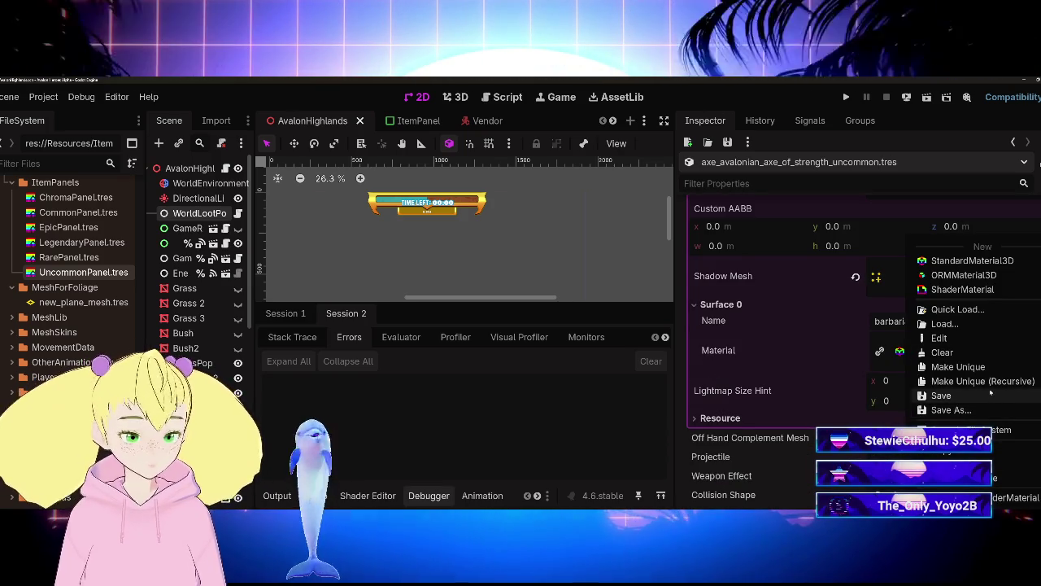
left_click(983, 381)
left_click(480, 405)
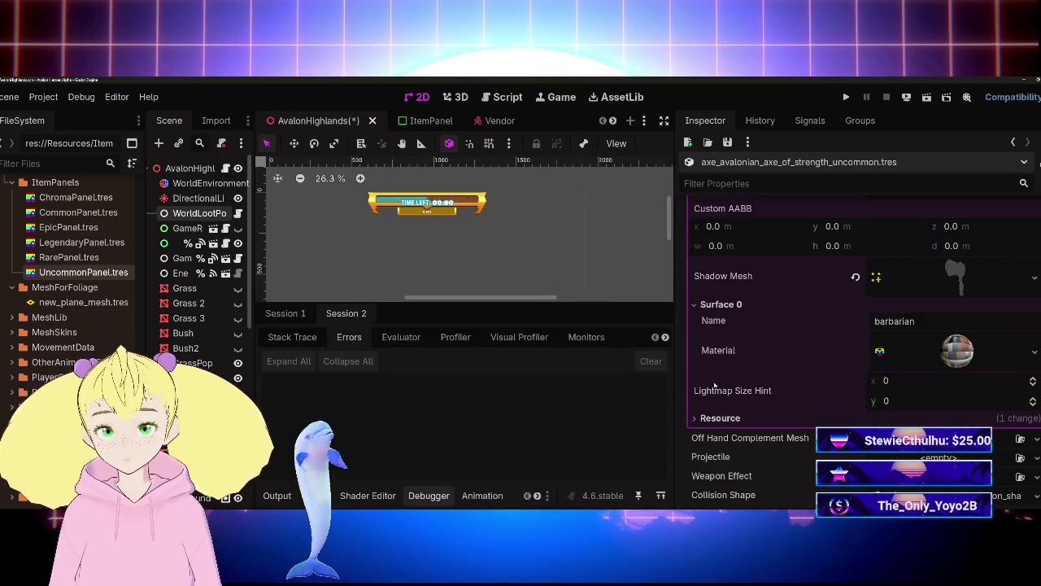
left_click(953, 358)
scroll(953, 363, "down", 3)
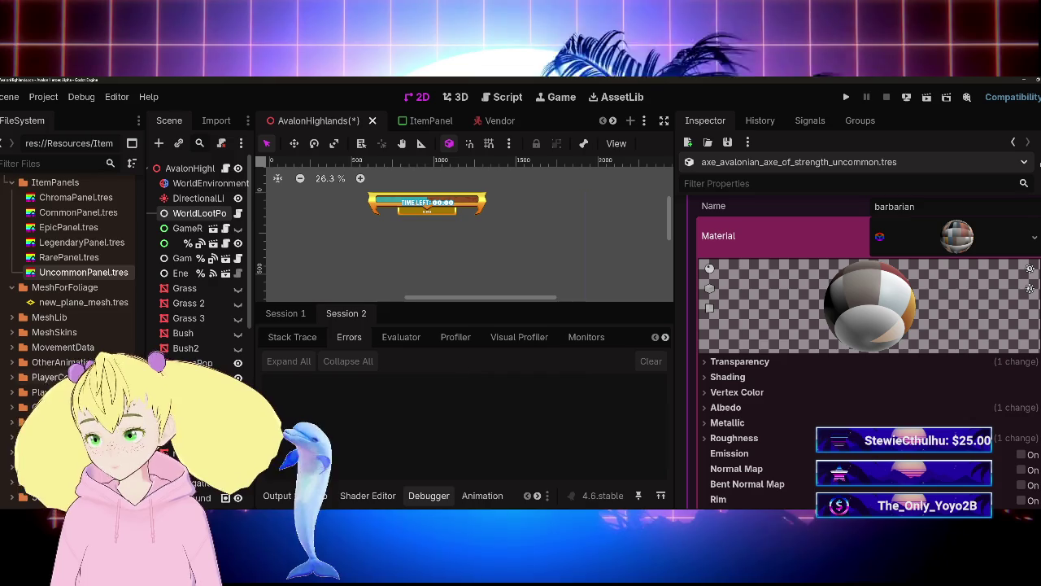
scroll(69, 325, "down", 5)
scroll(69, 326, "up", 2)
left_click(27, 265)
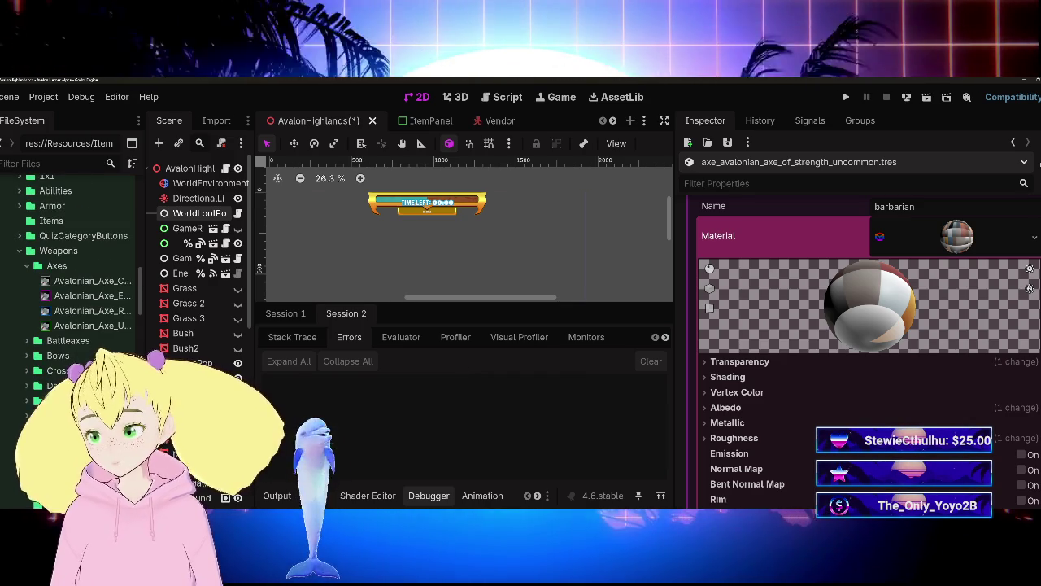
scroll(41, 309, "up", 4)
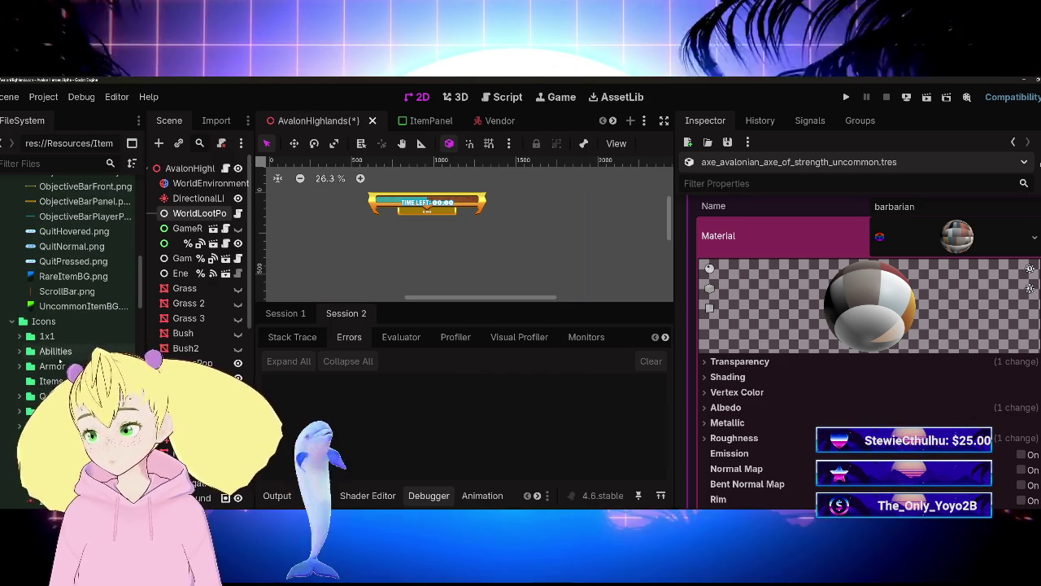
scroll(69, 260, "down", 5)
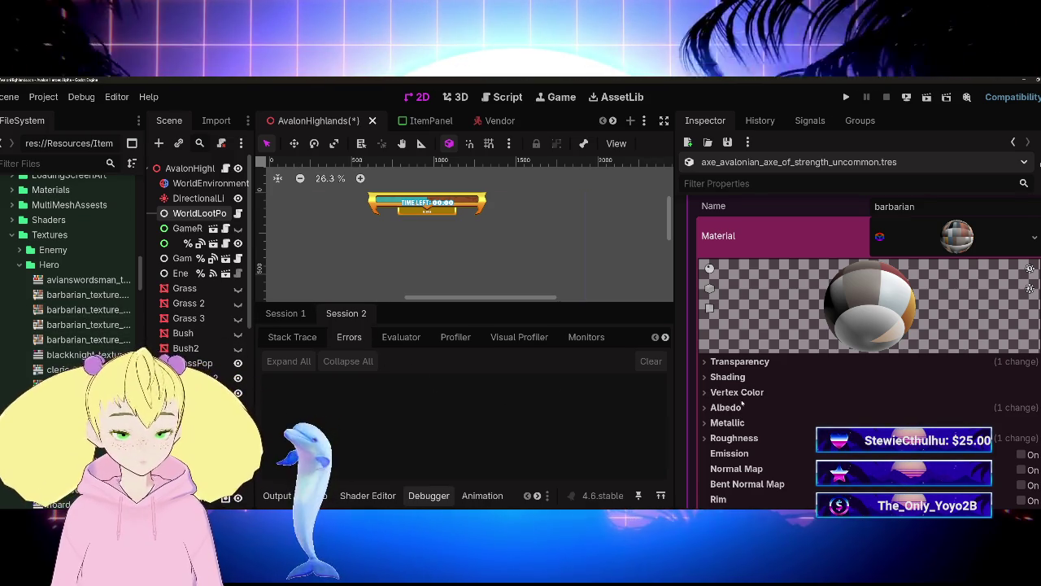
Apply a barbarian texture as the material's Albedo texture
left_click(787, 407)
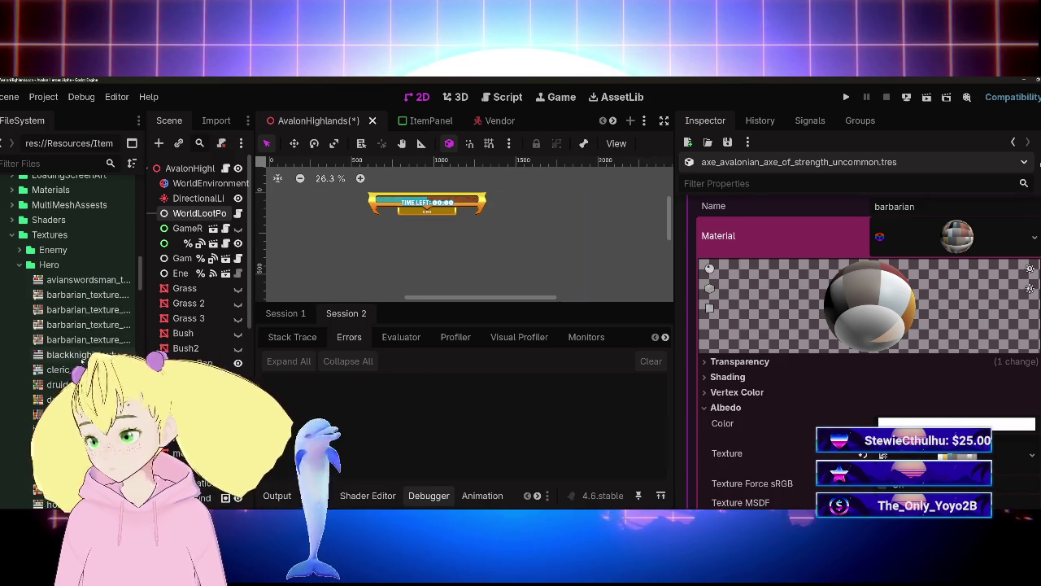
mouse_move(73, 342)
left_mouse_down()
mouse_move(512, 416)
mouse_move(1000, 453)
mouse_move(976, 453)
left_mouse_up()
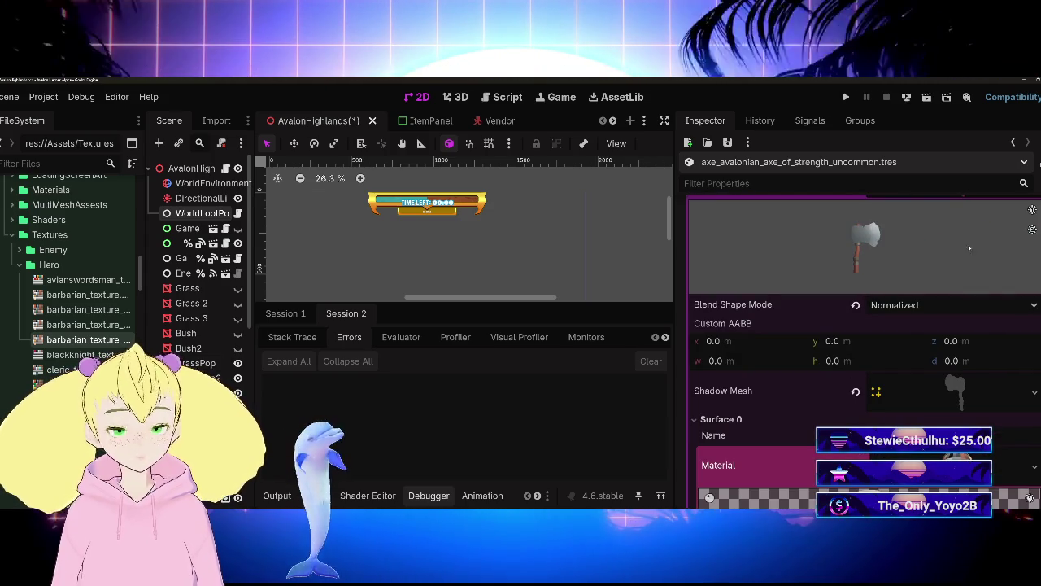
scroll(793, 415, "down", 4)
scroll(781, 411, "down", 1)
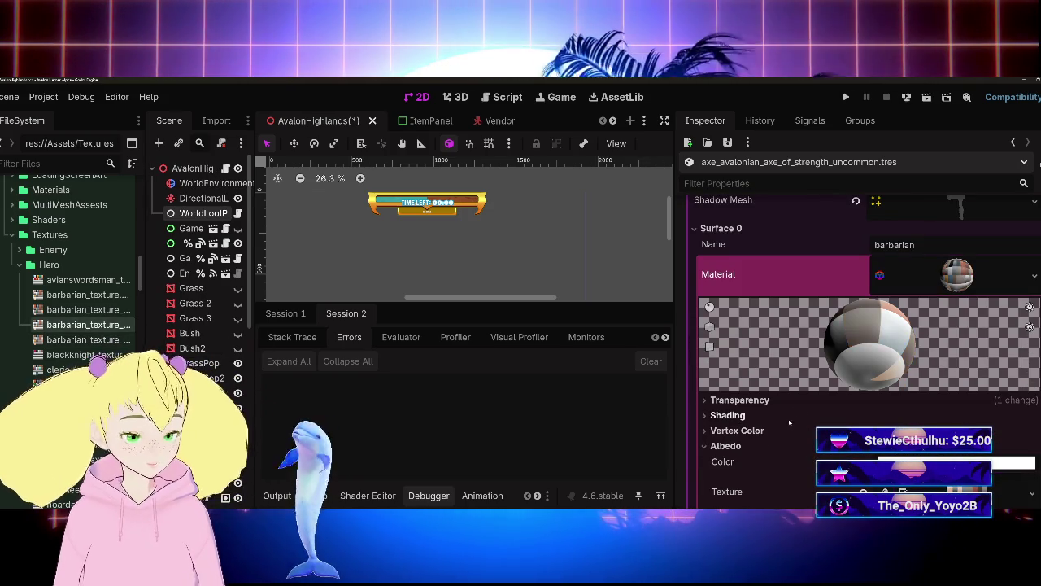
scroll(878, 298, "up", 5)
Inspect the axe from several angles, then switch the albedo to the aviansswordsman texture
left_click_drag(878, 297, 842, 295)
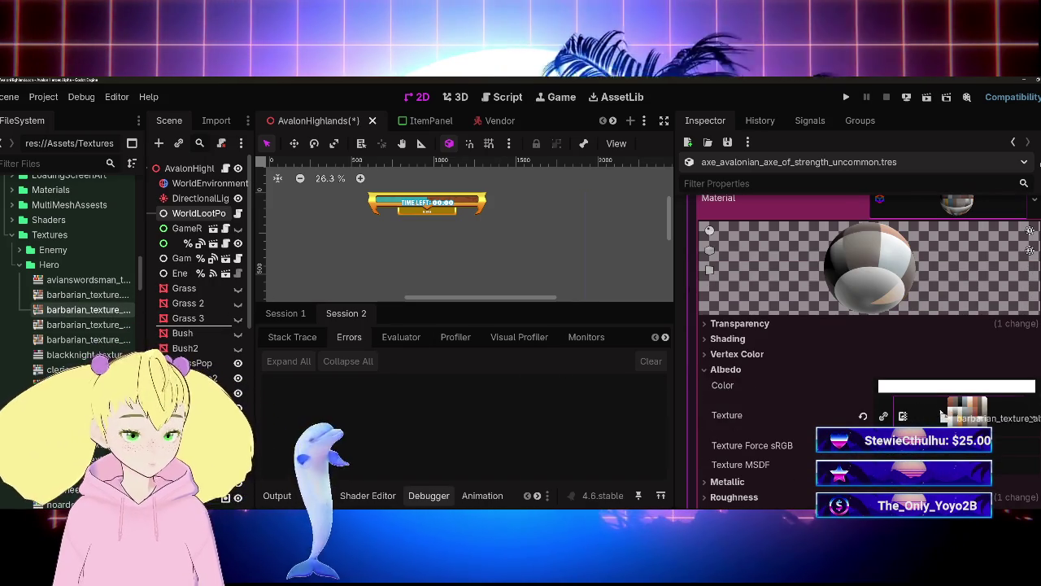
scroll(903, 413, "up", 5)
left_click_drag(894, 268, 842, 272)
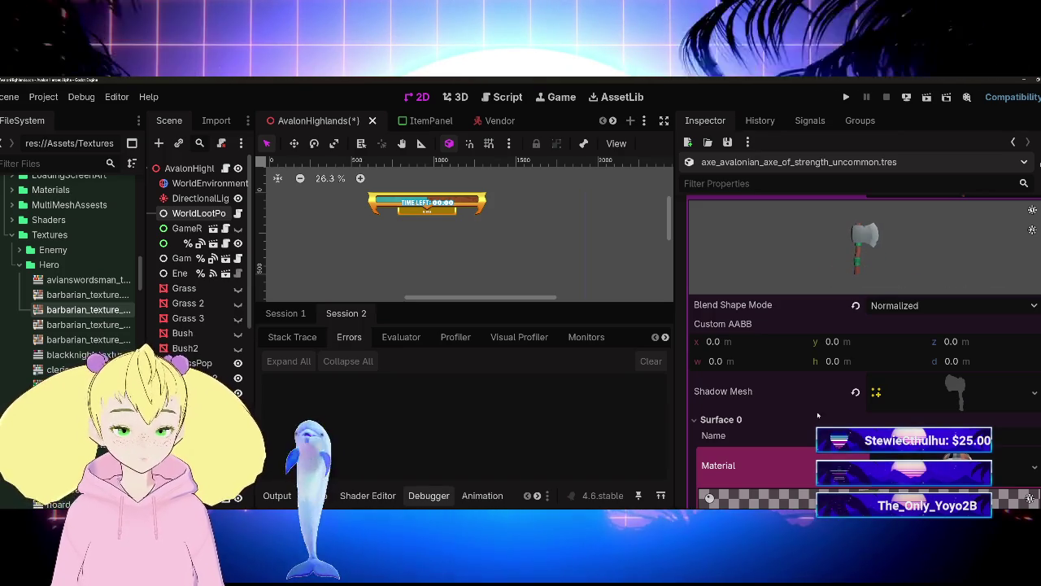
scroll(878, 273, "down", 5)
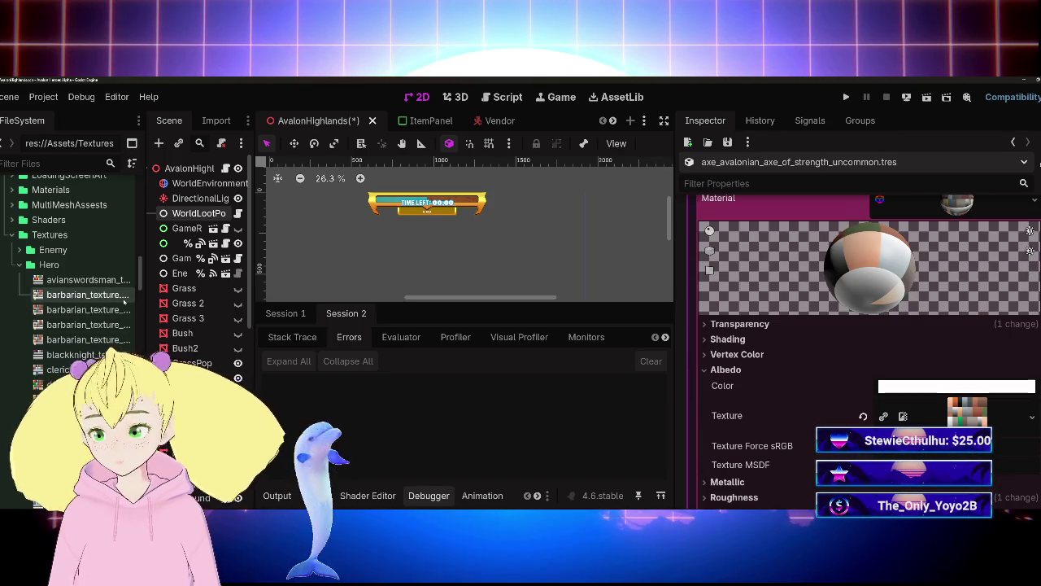
scroll(883, 425, "up", 5)
mouse_move(847, 307)
left_mouse_down()
mouse_move(870, 298)
mouse_move(860, 310)
left_mouse_up()
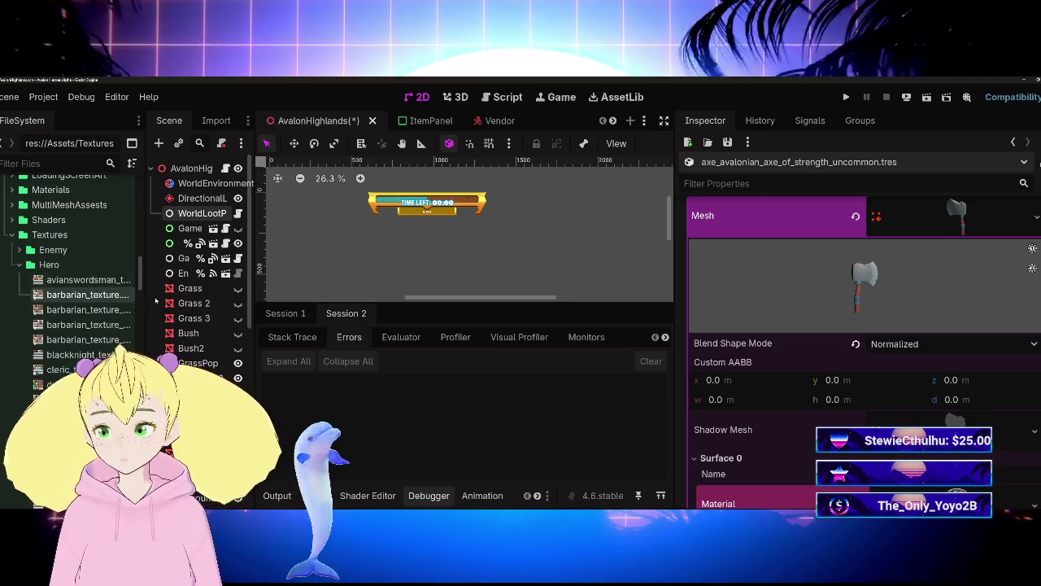
scroll(830, 390, "down", 3)
mouse_move(75, 281)
left_mouse_down()
mouse_move(863, 382)
mouse_move(879, 407)
mouse_move(895, 488)
mouse_move(938, 384)
mouse_move(990, 356)
mouse_move(887, 376)
left_mouse_up()
Rotate the axe preview to inspect the red-retextured blade
scroll(920, 370, "up", 10)
scroll(851, 367, "down", 10)
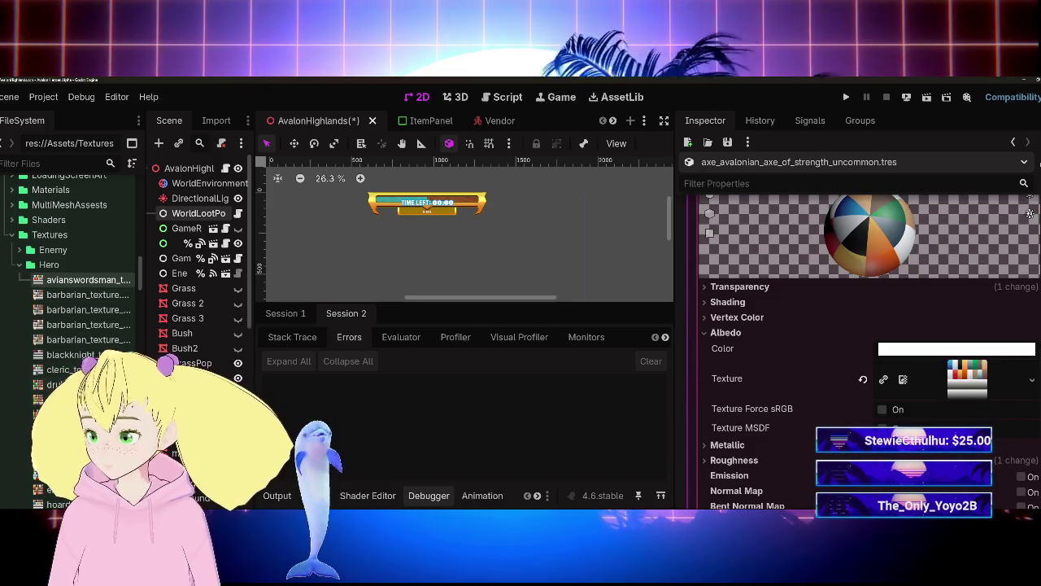
scroll(74, 260, "down", 5)
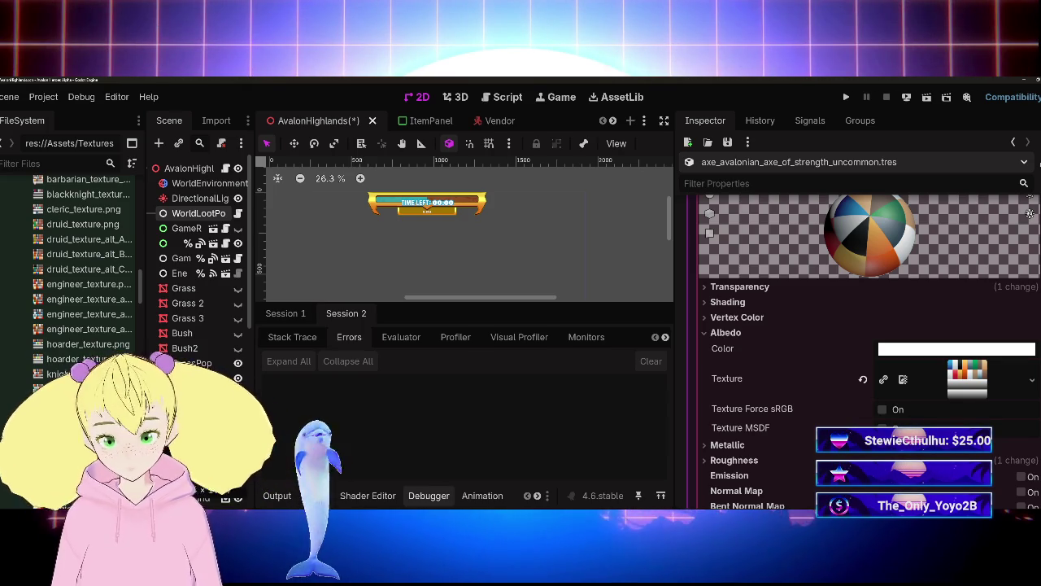
scroll(944, 392, "up", 5)
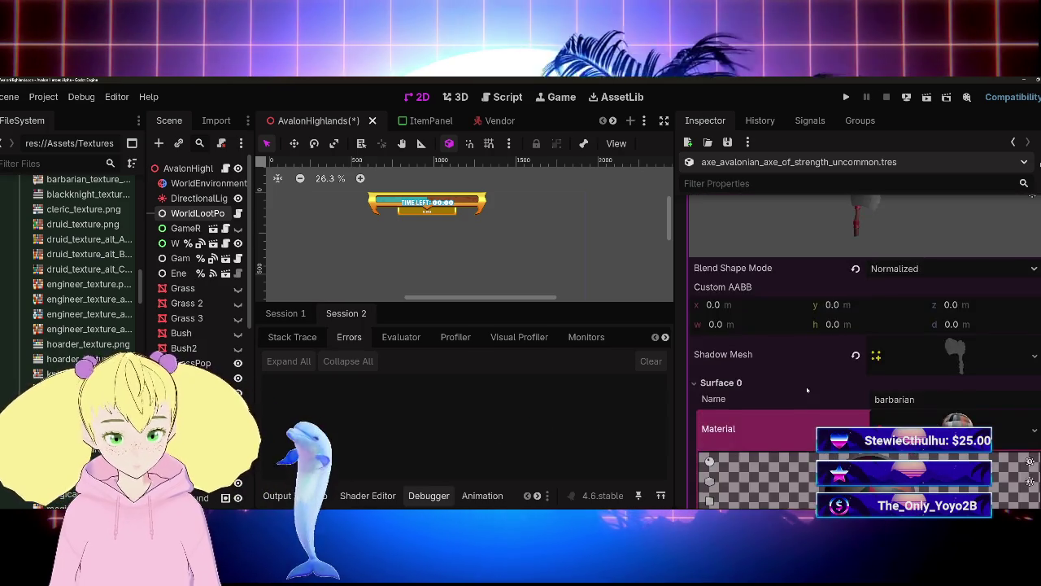
mouse_move(963, 281)
left_mouse_down()
mouse_move(818, 301)
mouse_move(888, 287)
mouse_move(931, 298)
left_mouse_up()
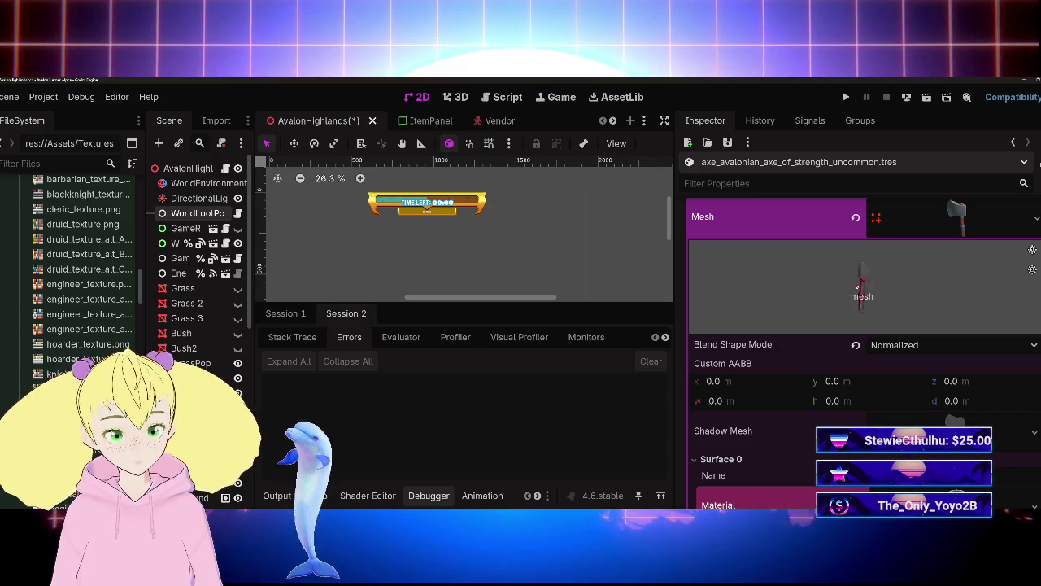
mouse_move(868, 297)
left_mouse_down()
mouse_move(807, 291)
mouse_move(915, 294)
mouse_move(831, 299)
mouse_move(917, 286)
left_mouse_up()
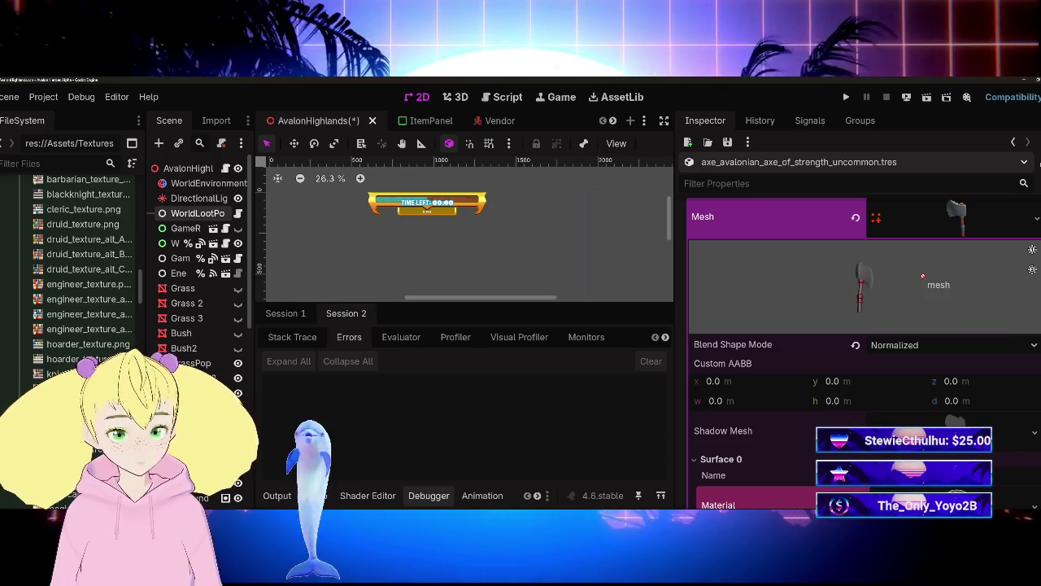
mouse_move(843, 303)
left_mouse_down()
mouse_move(878, 275)
mouse_move(861, 254)
mouse_move(897, 280)
left_mouse_up()
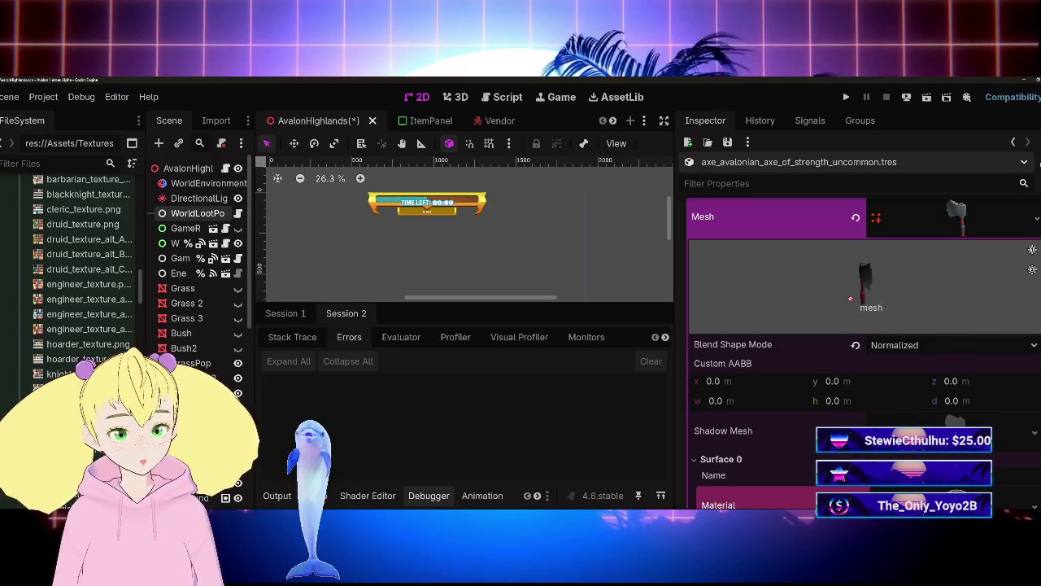
mouse_move(943, 301)
left_mouse_down()
mouse_move(864, 297)
mouse_move(885, 260)
mouse_move(874, 318)
left_mouse_up()
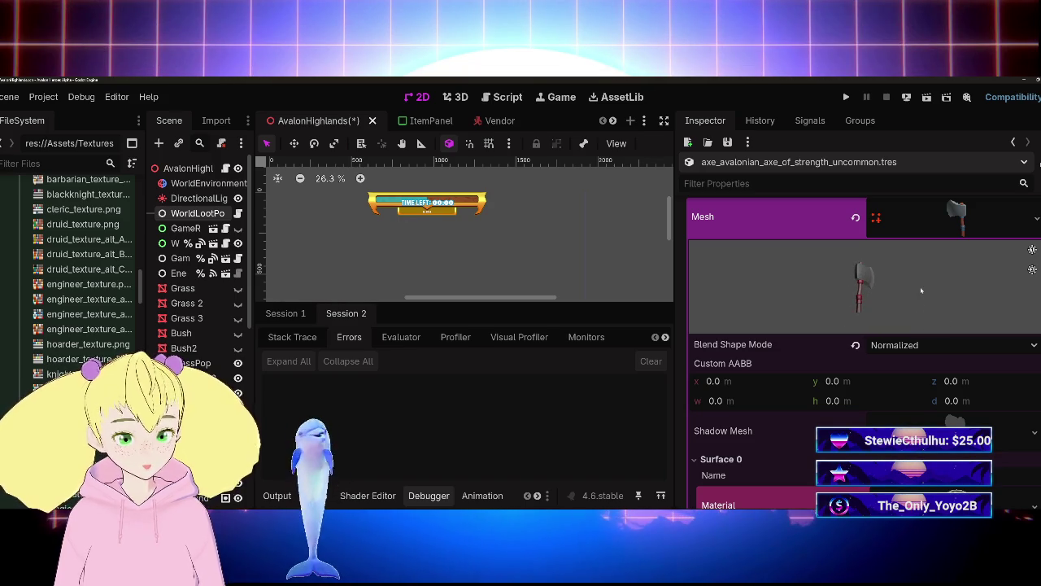
left_click_drag(884, 292, 900, 295)
Collapse the Albedo settings and save the scene
scroll(814, 365, "down", 5)
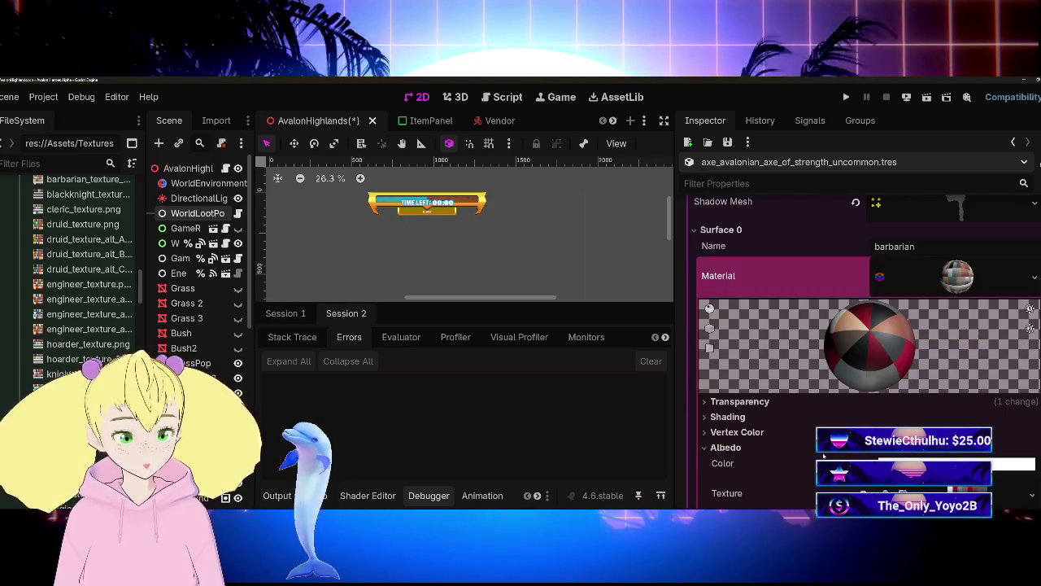
scroll(813, 366, "down", 3)
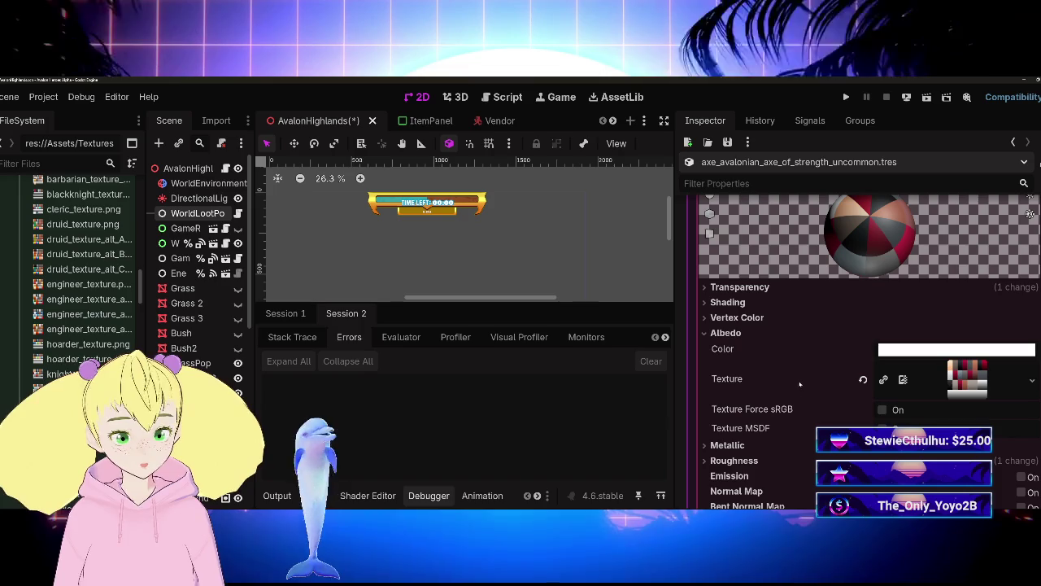
left_click(811, 330)
scroll(818, 394, "up", 4)
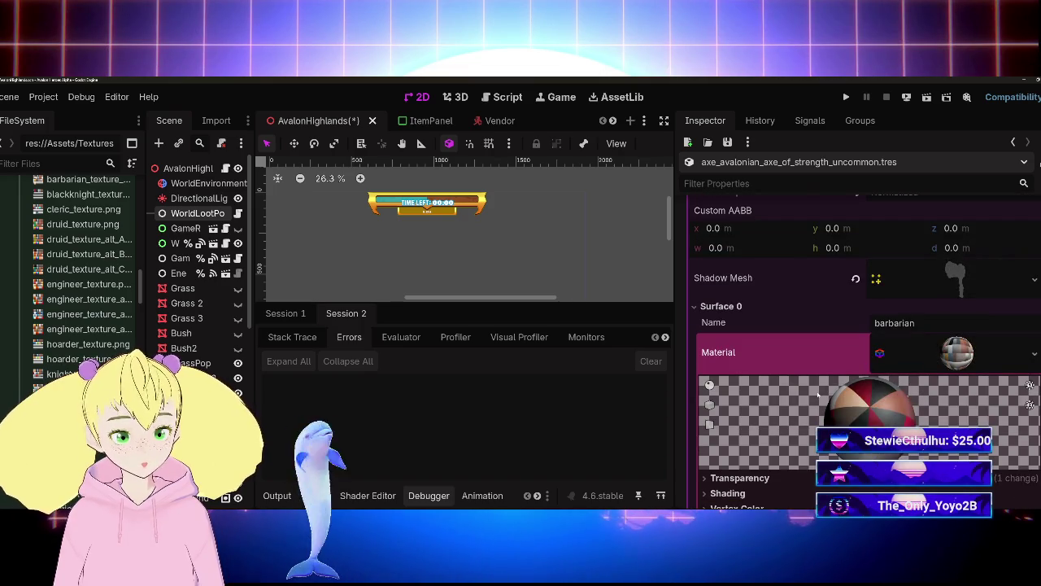
scroll(819, 394, "up", 6)
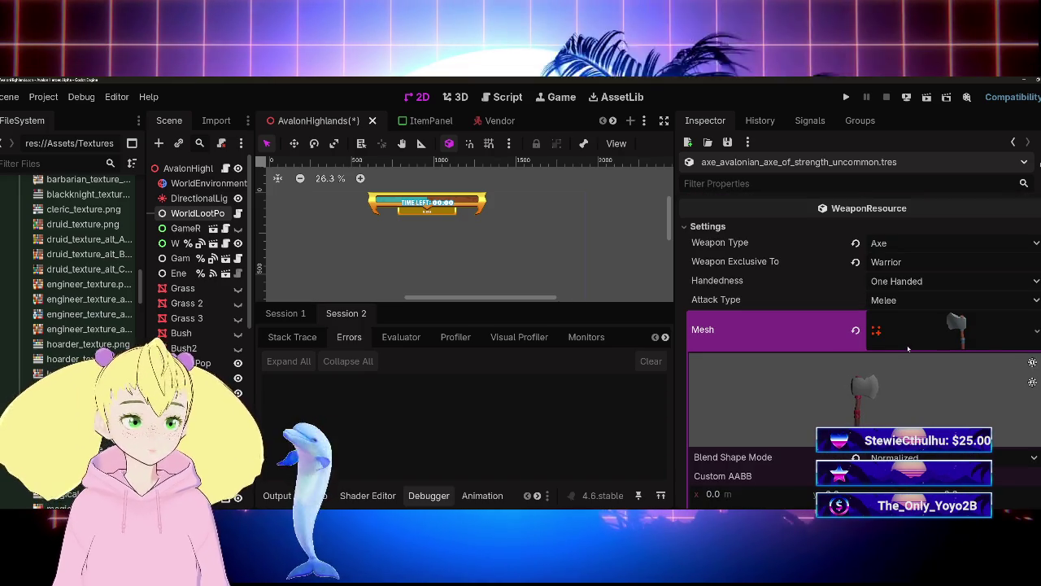
key("ctrl+s")
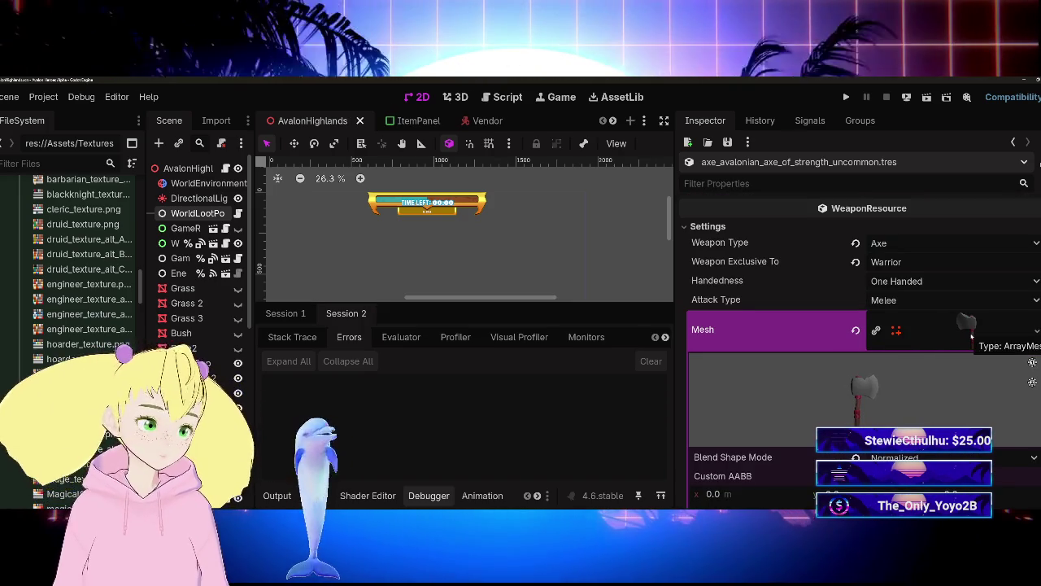
Inspect the uncommon axe of strength's red-retextured mesh preview in the Inspector
left_click(939, 337)
scroll(794, 393, "down", 2)
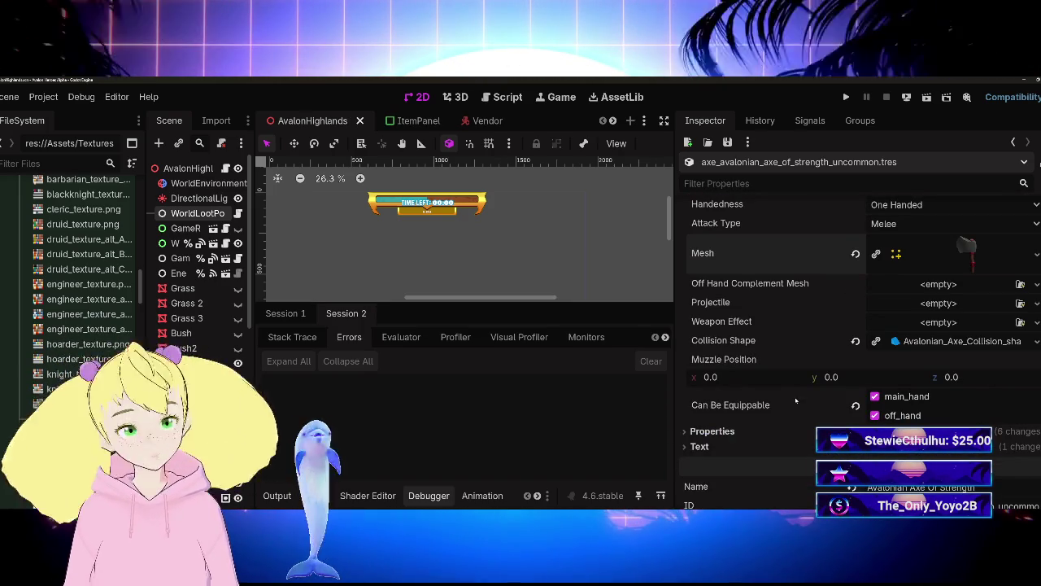
scroll(802, 367, "down", 5)
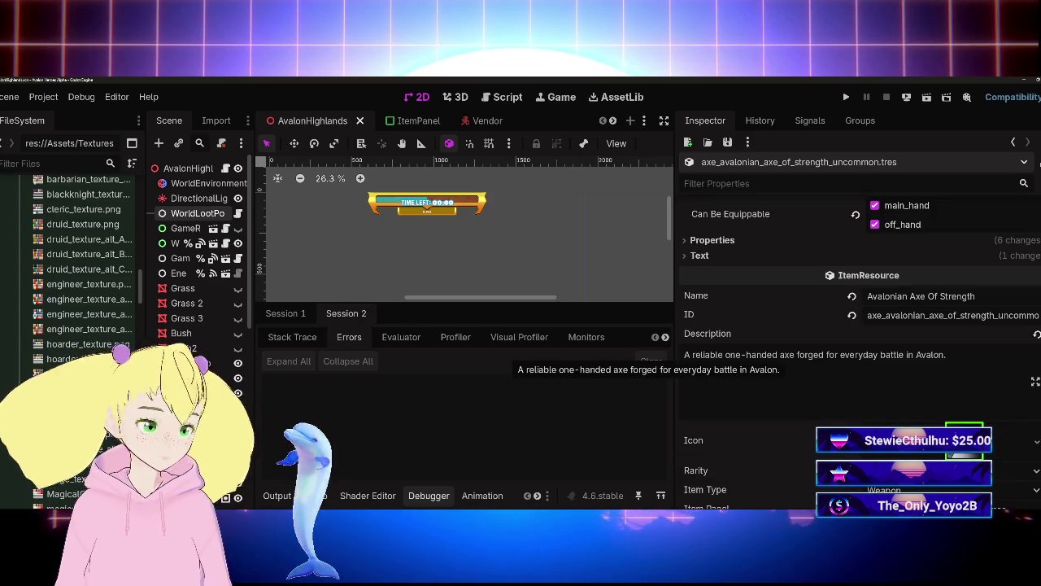
scroll(787, 359, "down", 1)
scroll(787, 359, "up", 6)
scroll(788, 358, "down", 5)
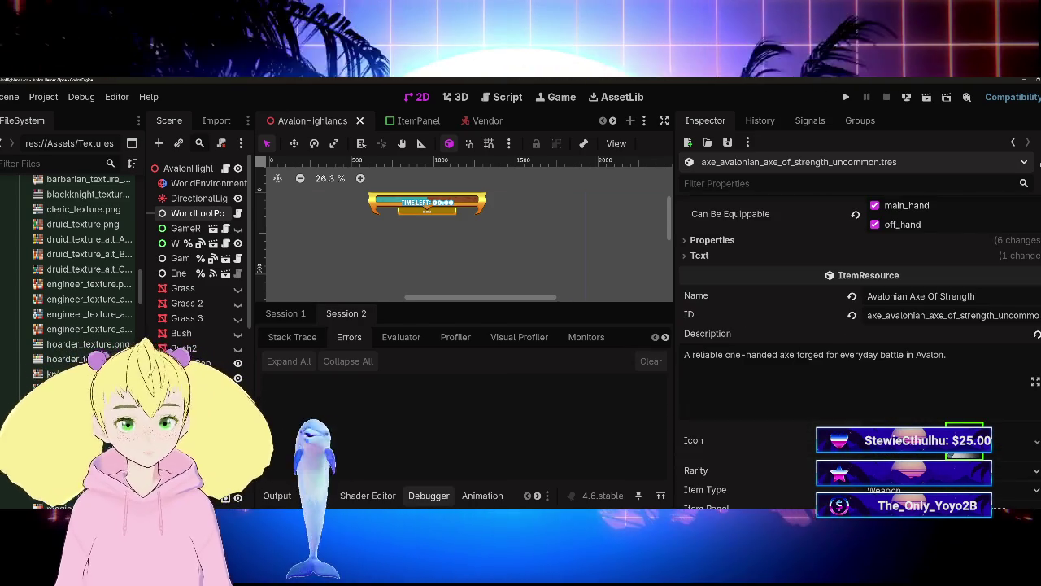
scroll(763, 404, "down", 1)
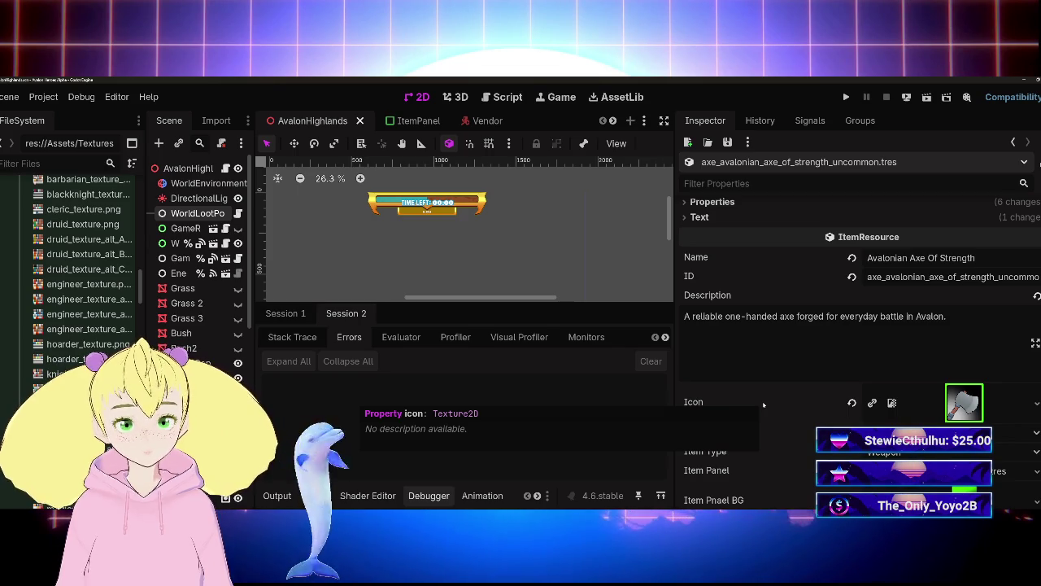
scroll(763, 405, "up", 7)
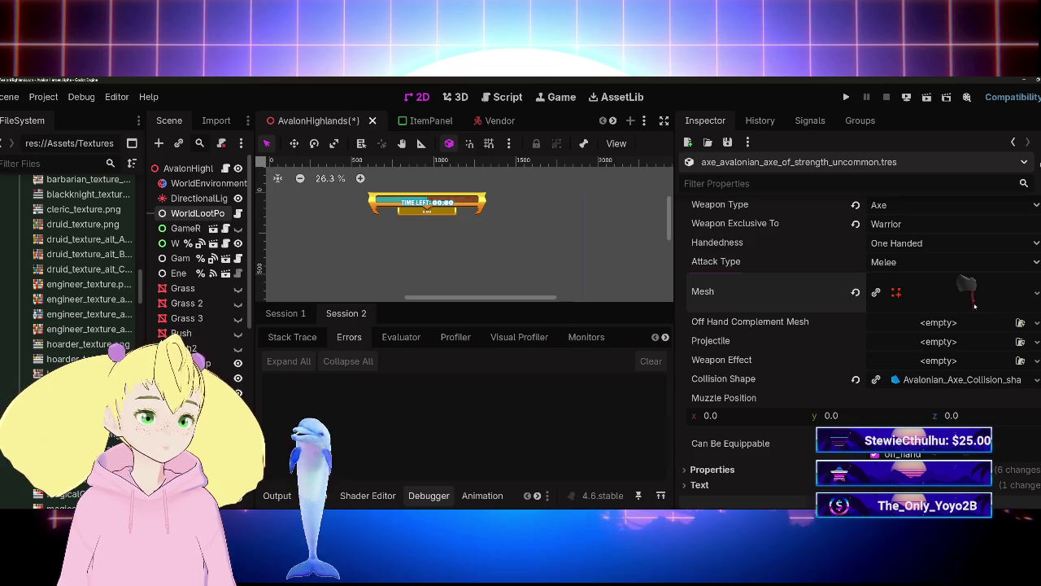
left_click(974, 305)
scroll(974, 403, "down", 2)
scroll(973, 403, "down", 4)
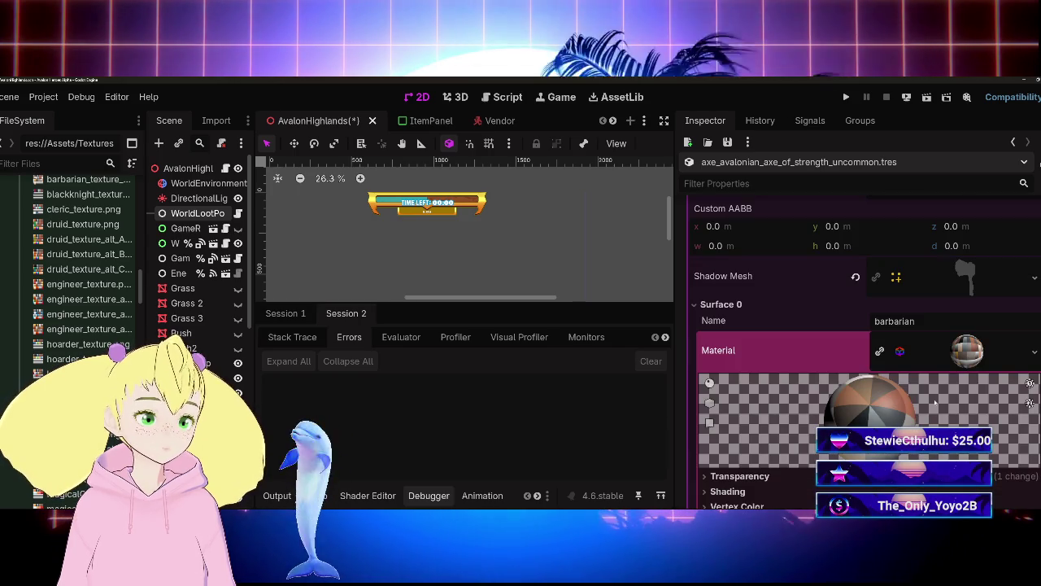
scroll(839, 352, "up", 5)
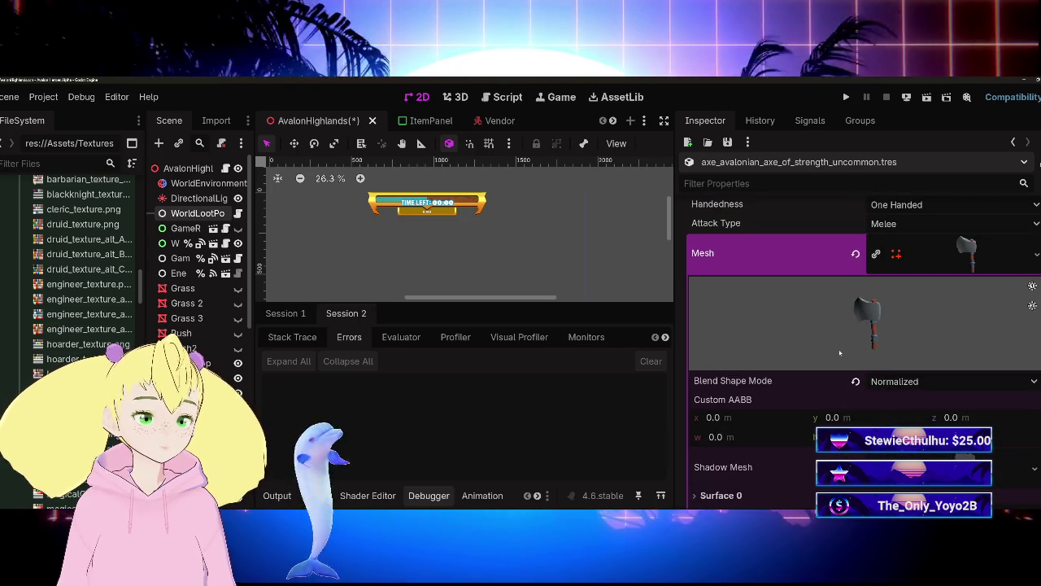
left_click(954, 256)
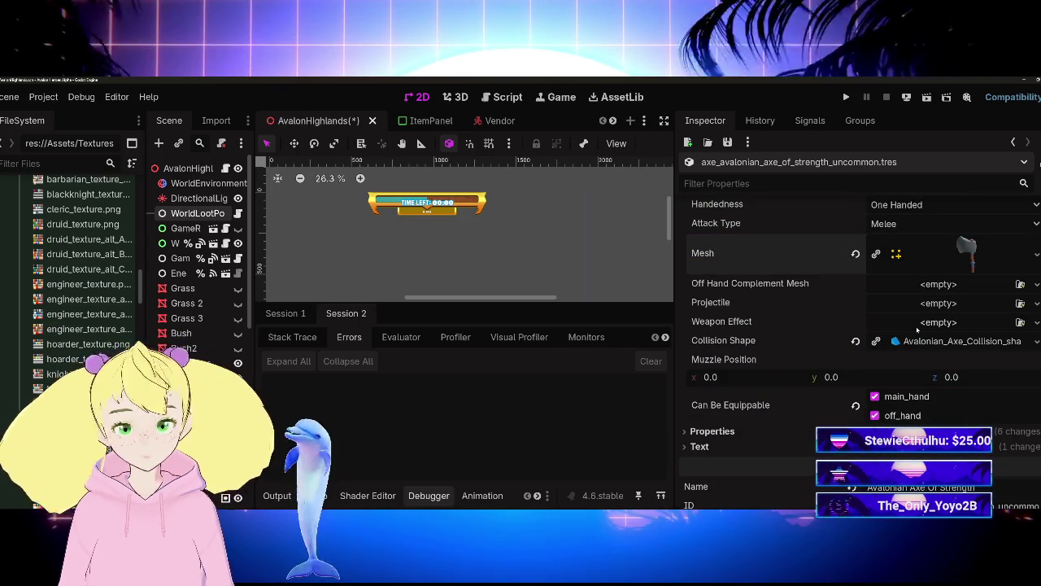
Save the scene and expand Properties to show Damage Data, Stats and Combat Data
key("ctrl+s")
scroll(812, 336, "up", 3)
scroll(814, 336, "down", 10)
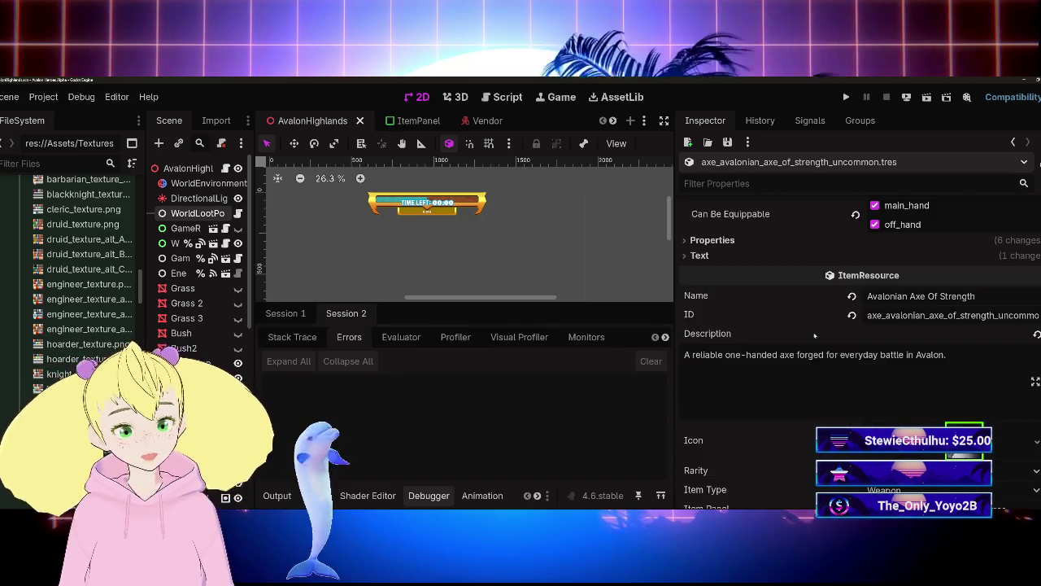
scroll(760, 379, "up", 7)
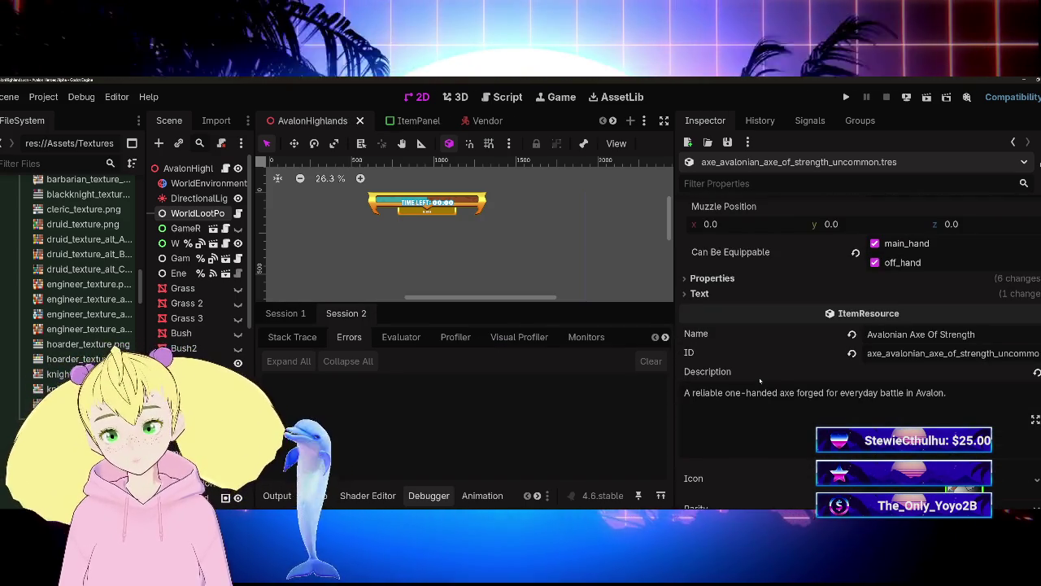
scroll(761, 442, "down", 9)
scroll(752, 432, "down", 2)
scroll(752, 432, "up", 7)
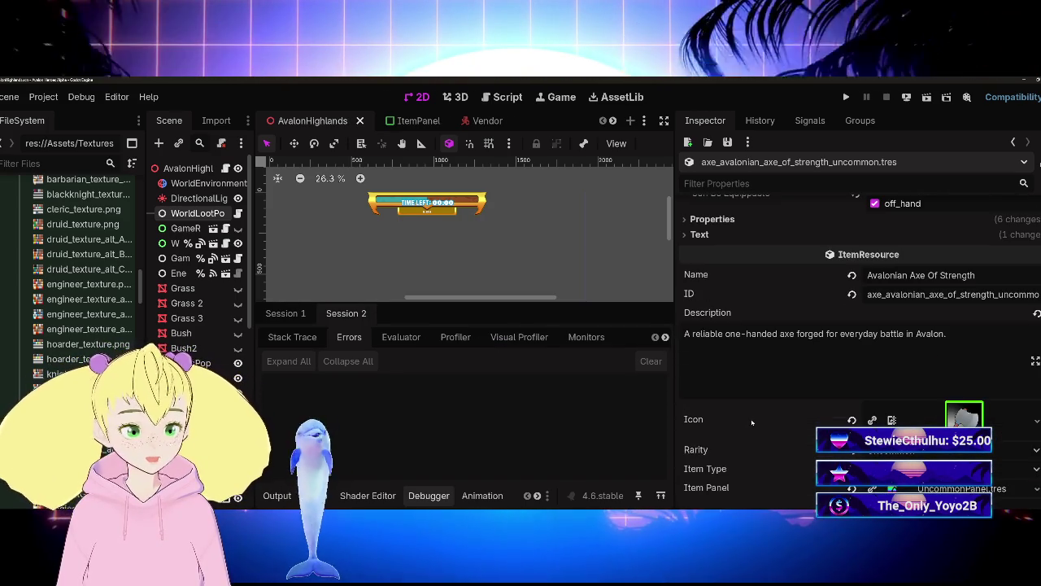
scroll(752, 432, "up", 2)
left_click(746, 296)
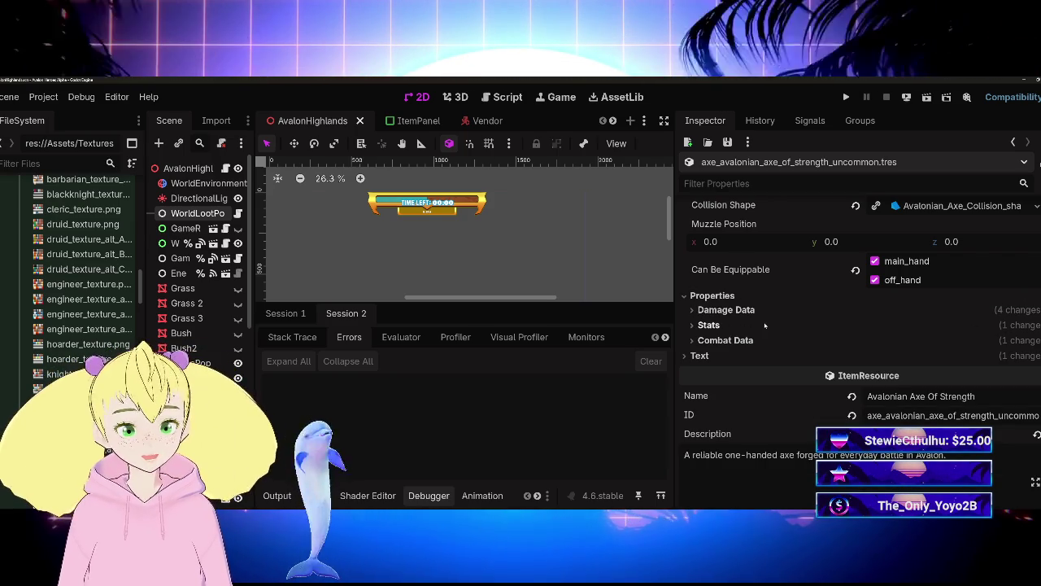
Expand Stats and create a new StatBonusResource for the axe's Stat Bonus
left_click(741, 327)
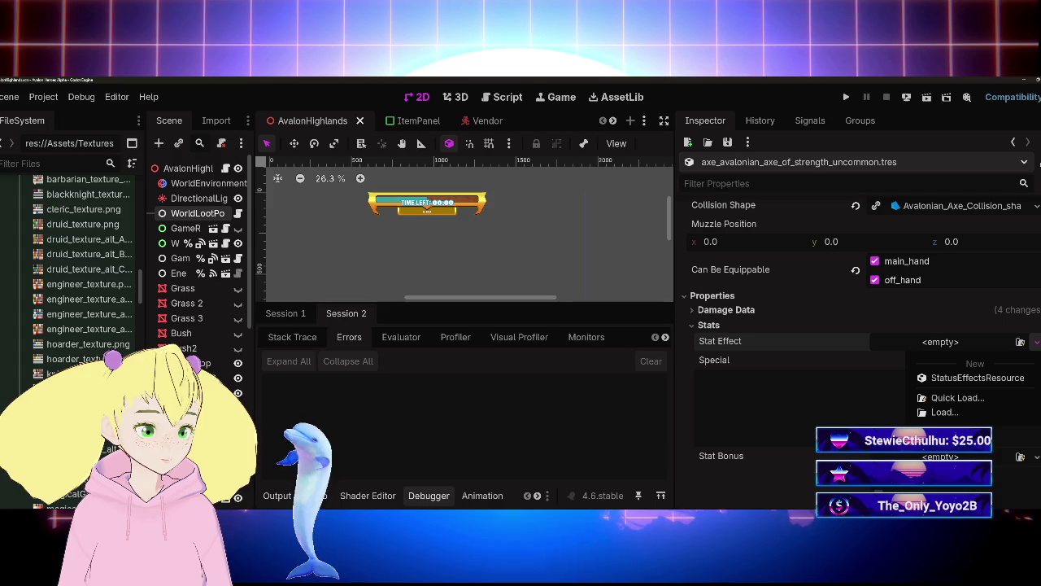
left_click(700, 324)
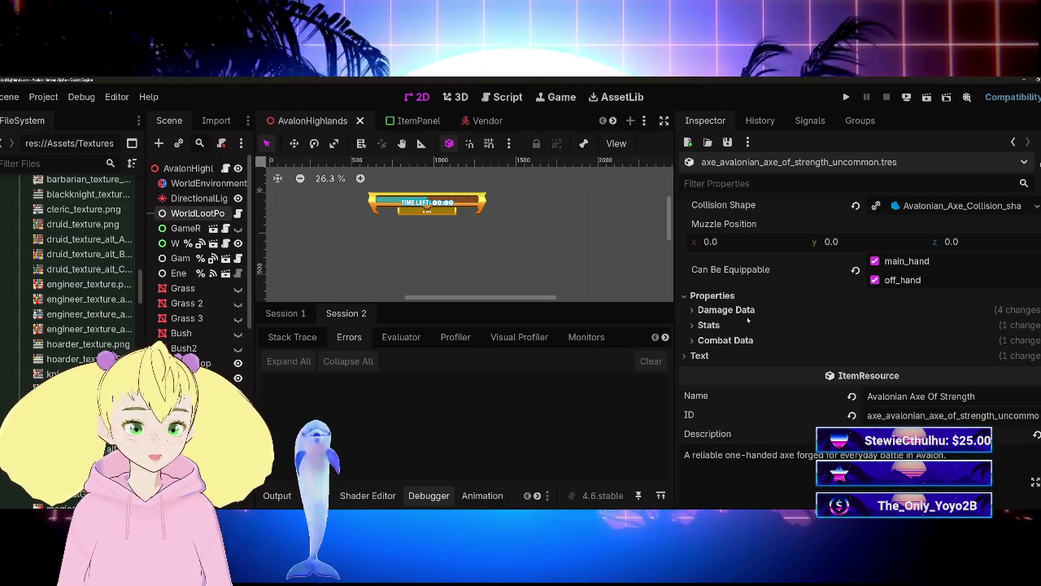
left_click(709, 324)
scroll(1028, 325, "down", 4)
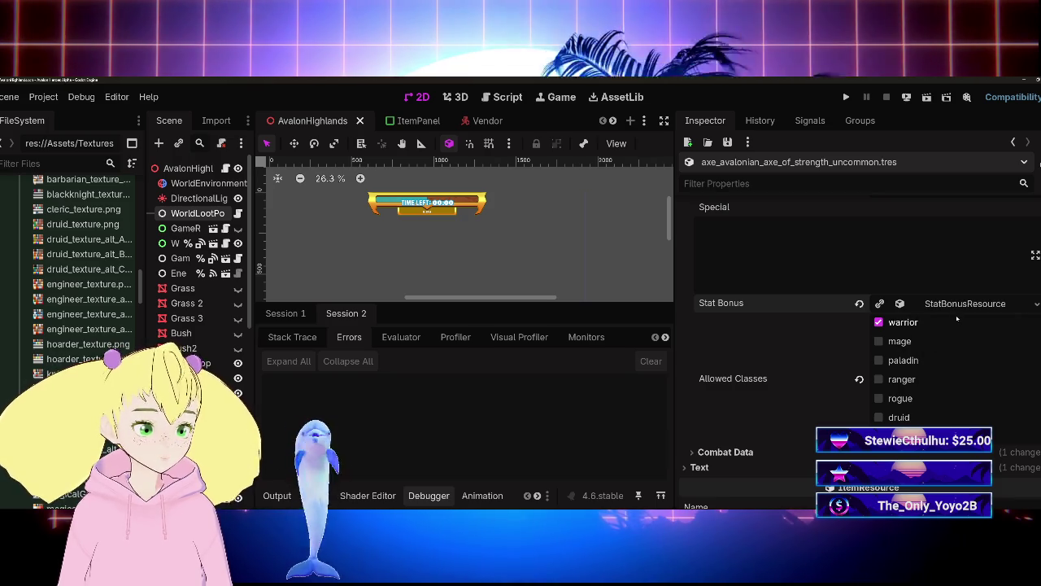
left_click(983, 340)
Set the stat bonus to Strength 5 and Vitality 0, save, and collapse Stat Bonus
left_click(743, 335)
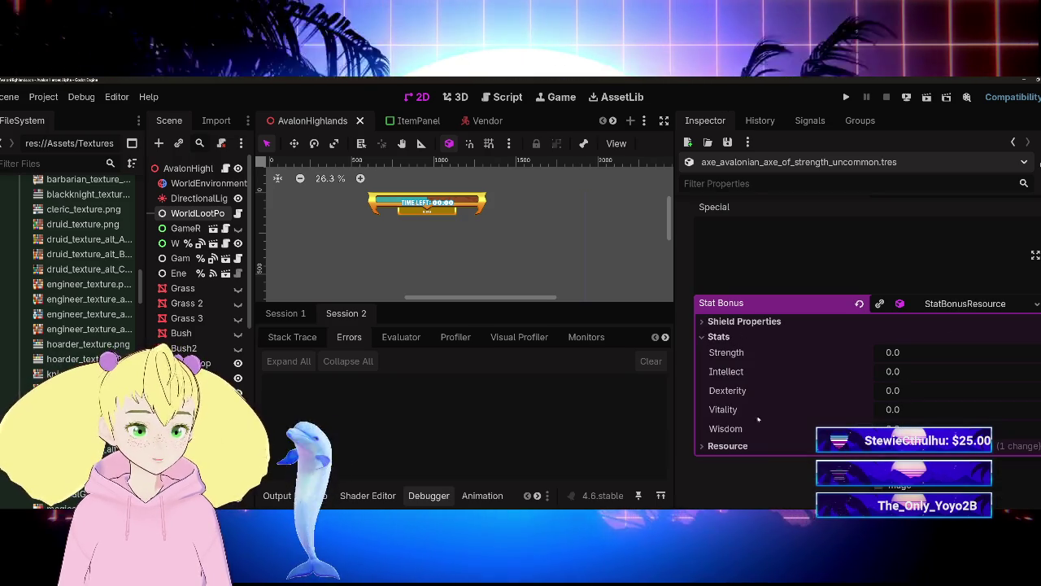
left_click(893, 353)
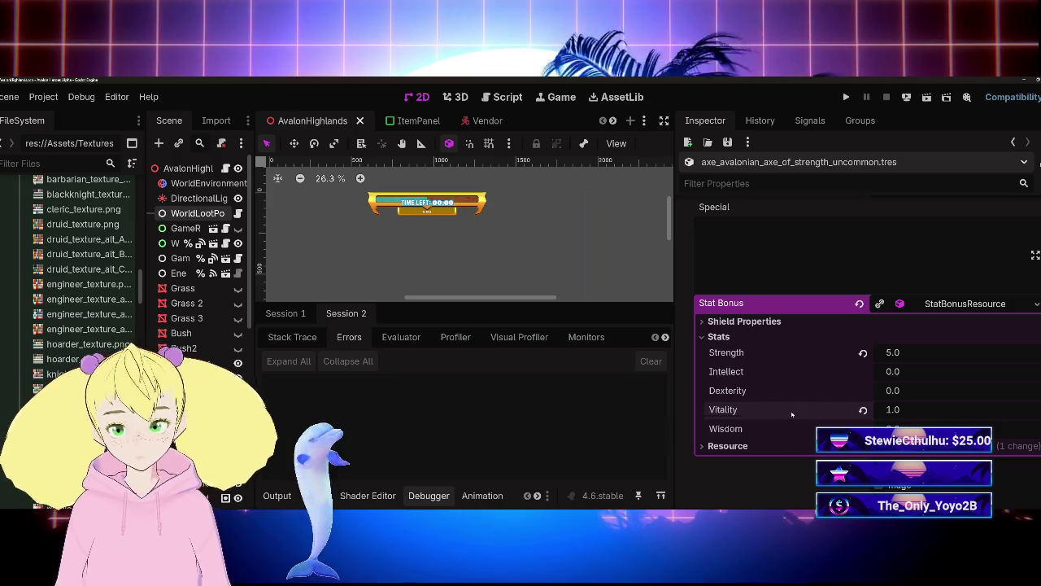
key("ctrl+s")
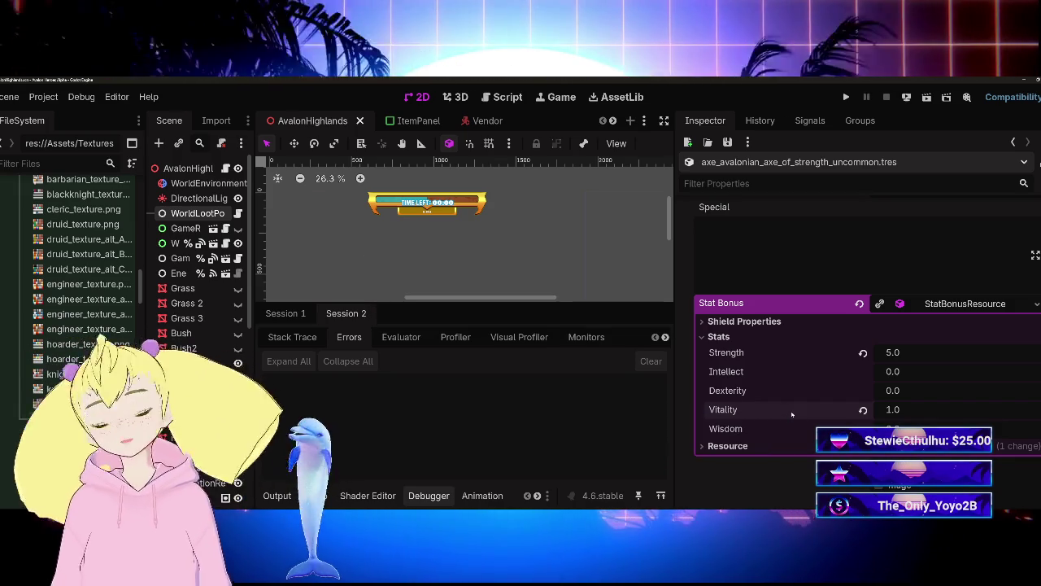
left_click(895, 409)
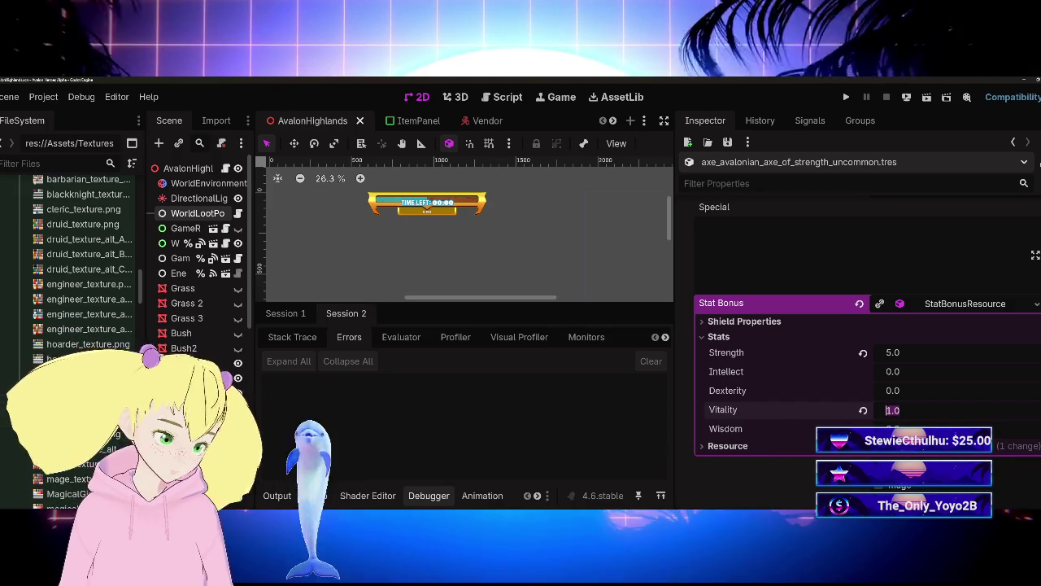
type("0")
key("ctrl+s")
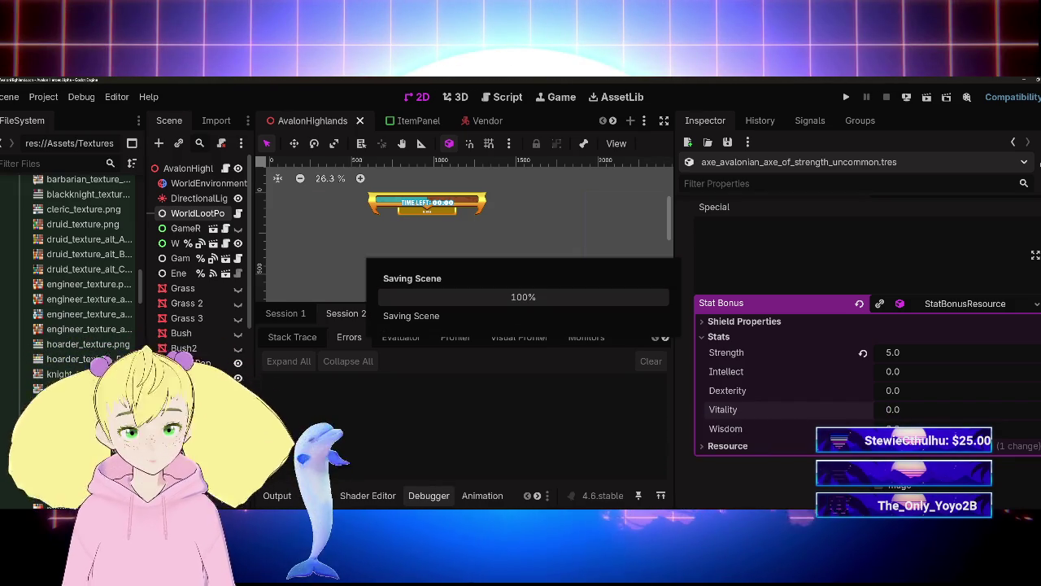
left_click(976, 307)
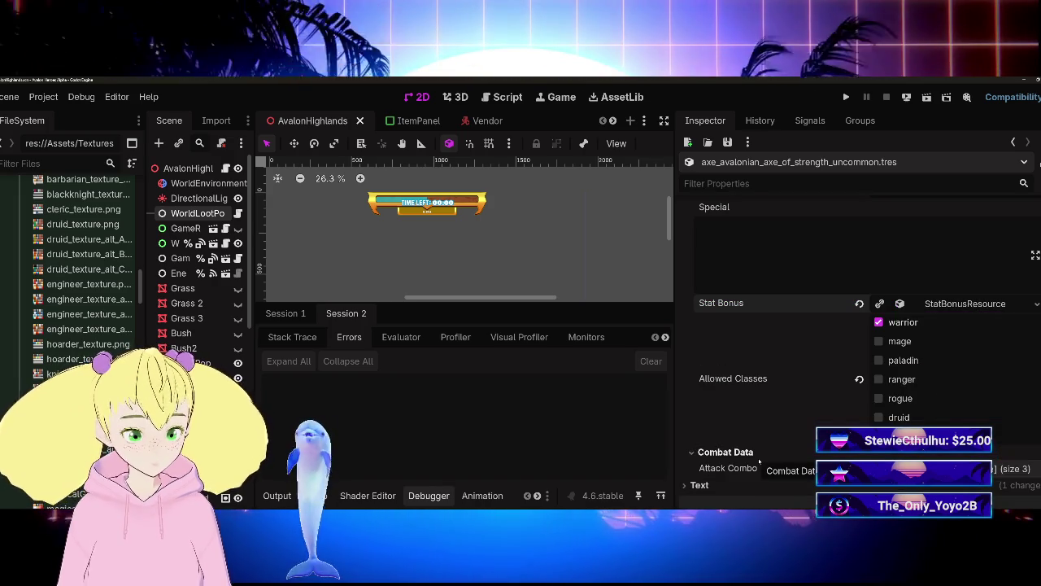
Collapse the Combat Data group and save the scene
left_click(726, 452)
scroll(814, 439, "up", 10)
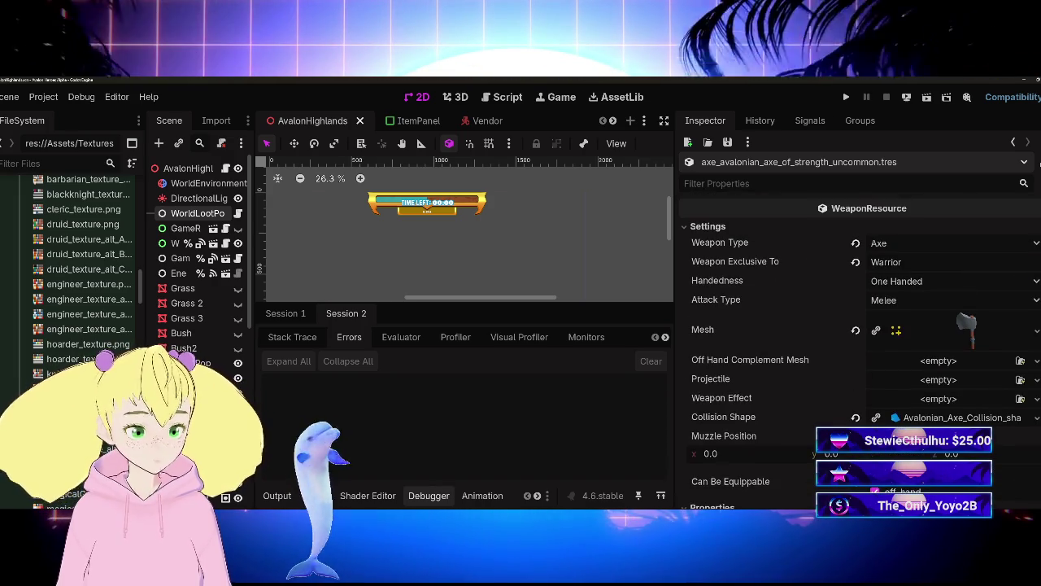
scroll(766, 439, "down", 3)
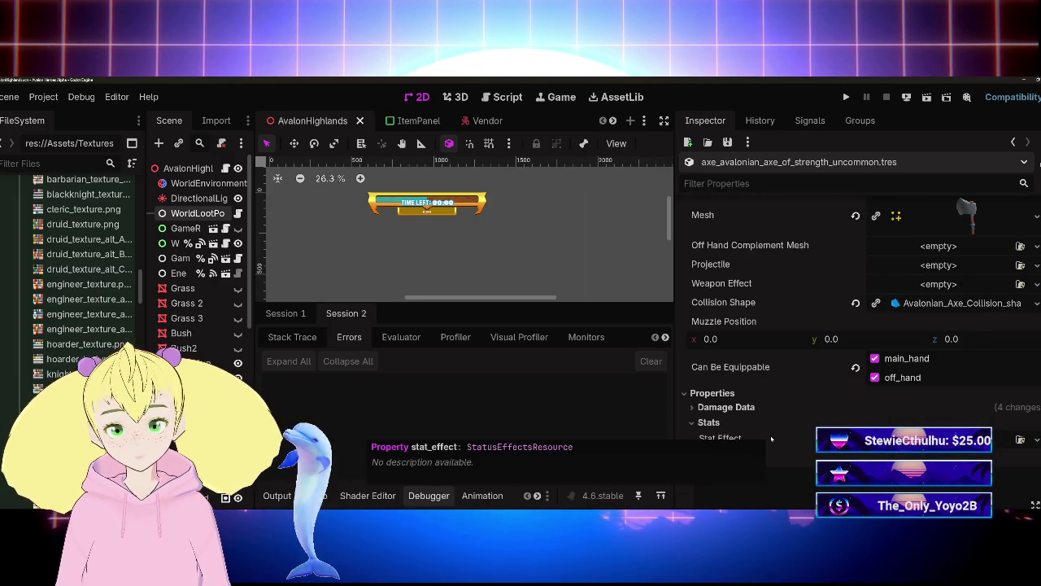
scroll(771, 439, "down", 10)
scroll(771, 439, "up", 2)
scroll(859, 342, "up", 1)
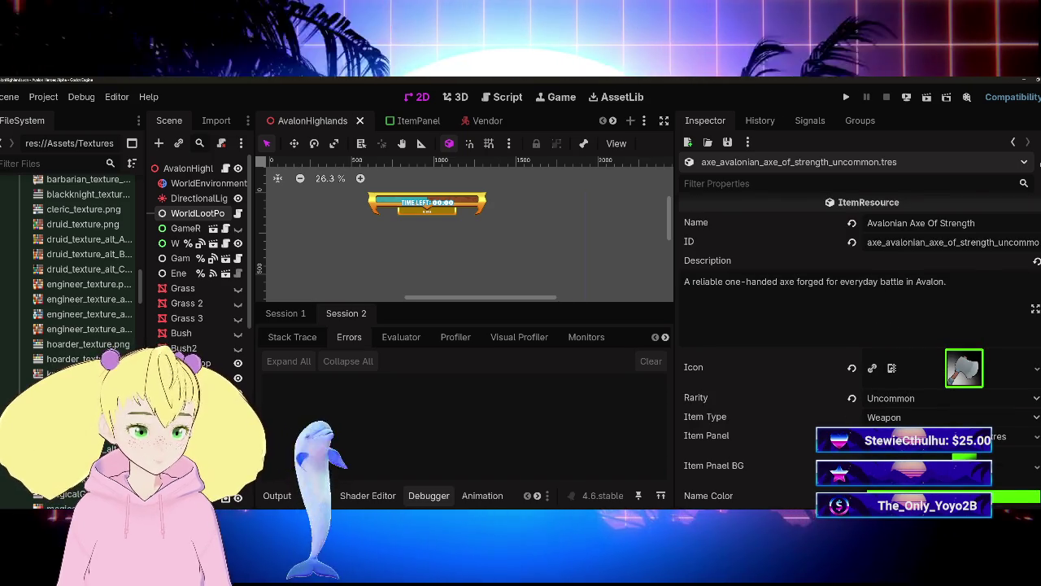
scroll(772, 438, "down", 5)
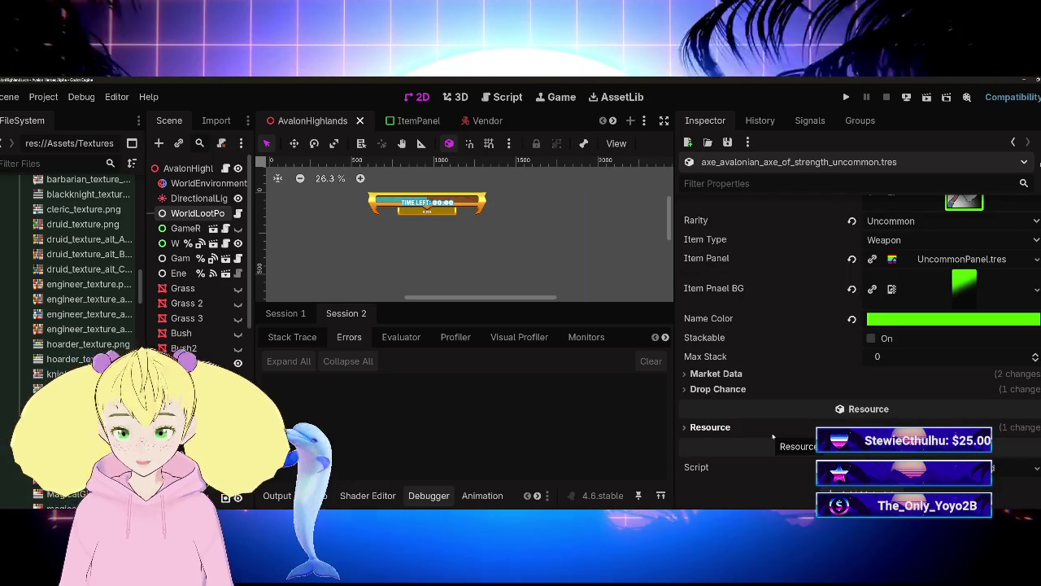
key("ctrl+s")
Open the Resources/Weapons/Axes folders in the FileSystem dock
scroll(81, 260, "down", 15)
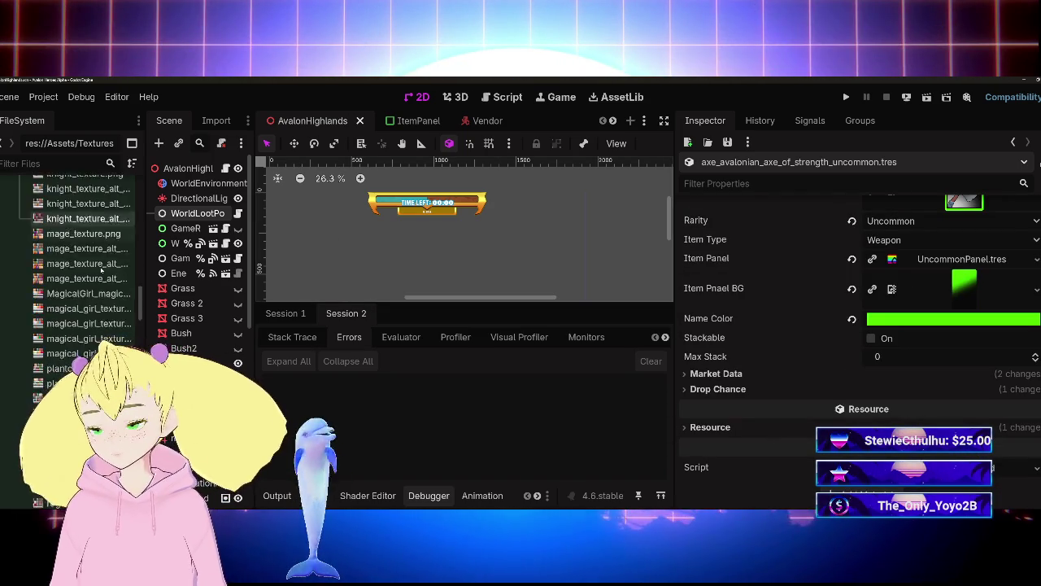
scroll(100, 273, "up", 15)
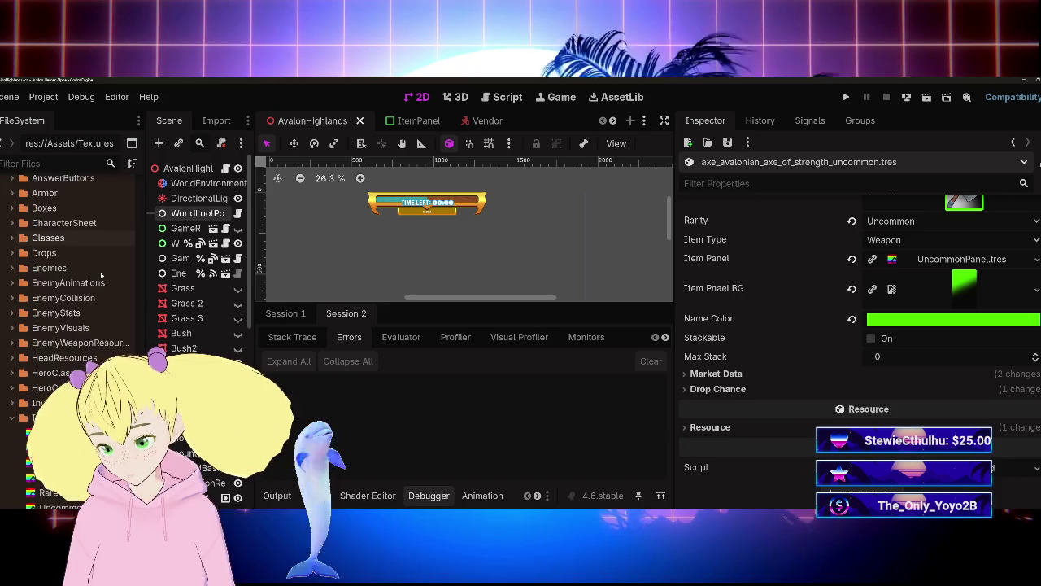
scroll(101, 277, "down", 5)
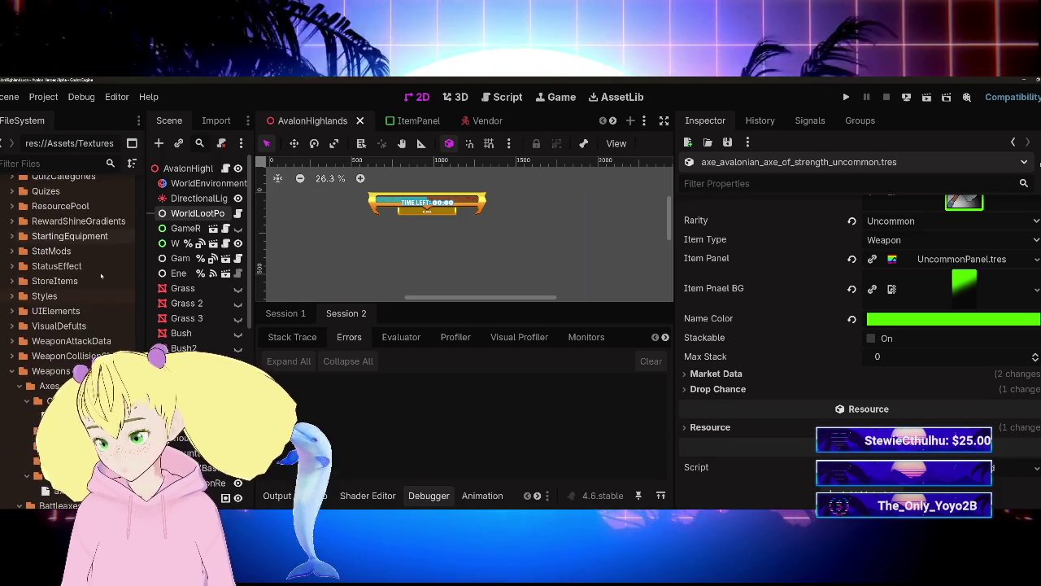
left_click(105, 312)
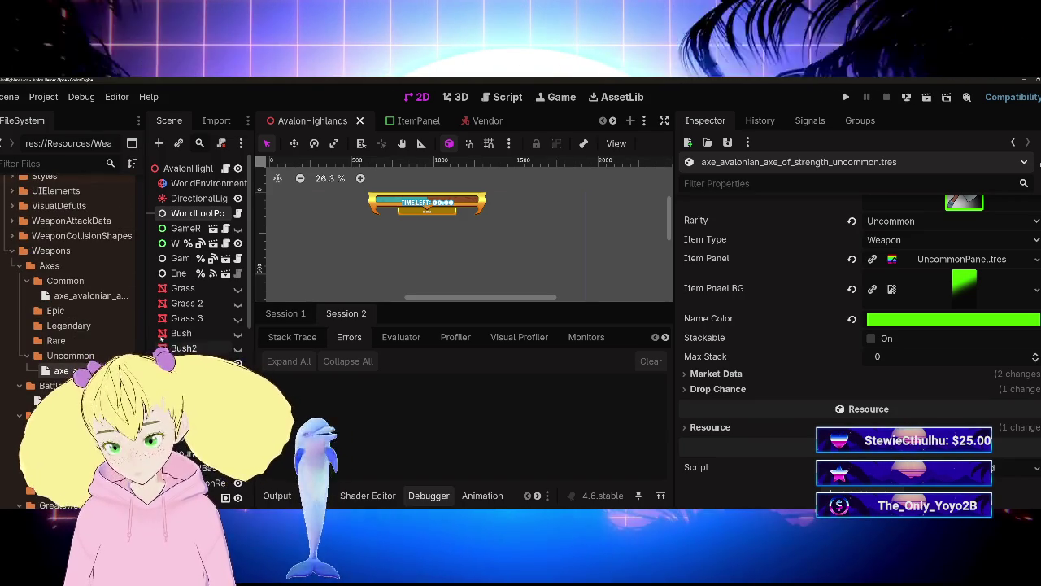
Duplicate the strength axe as axe_avalonian_axe_of_dexterity_uncommon.tres and open the copy
left_click_drag(146, 331, 243, 343)
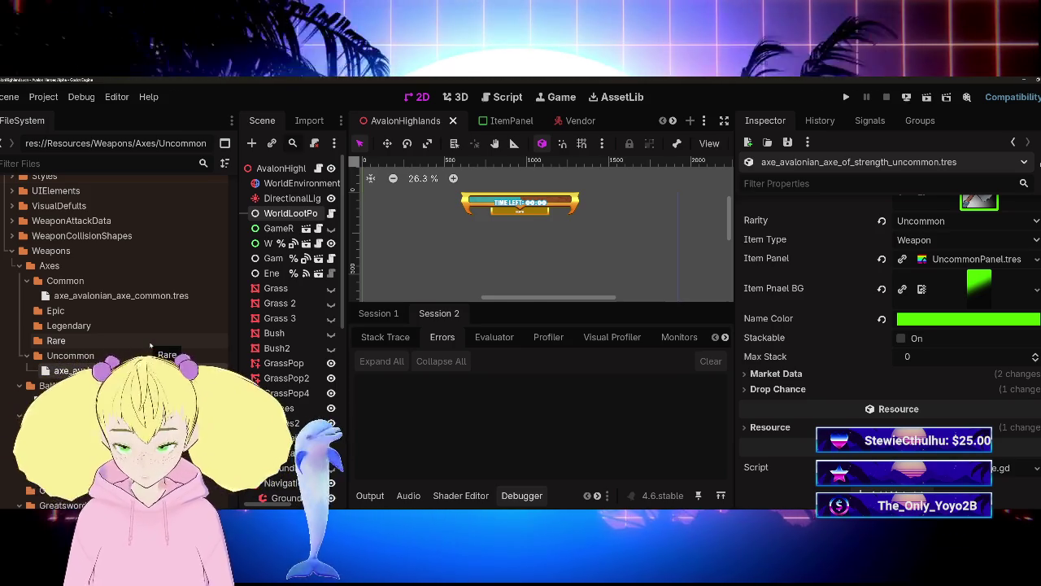
key("ctrl+d")
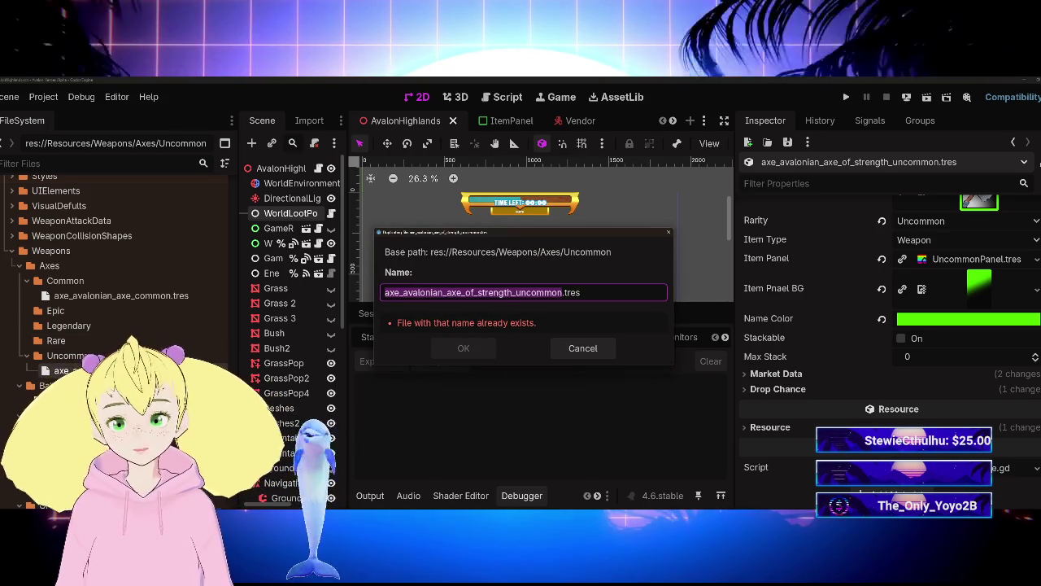
left_click(511, 292)
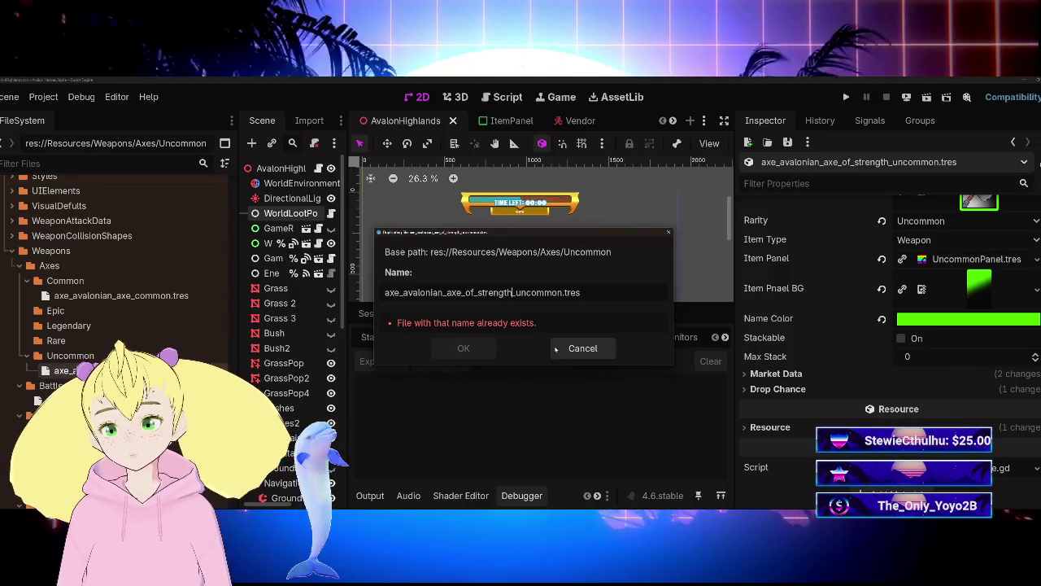
key("BackSpace")
key("BackSpace")
key("BackSpace")
key("BackSpace")
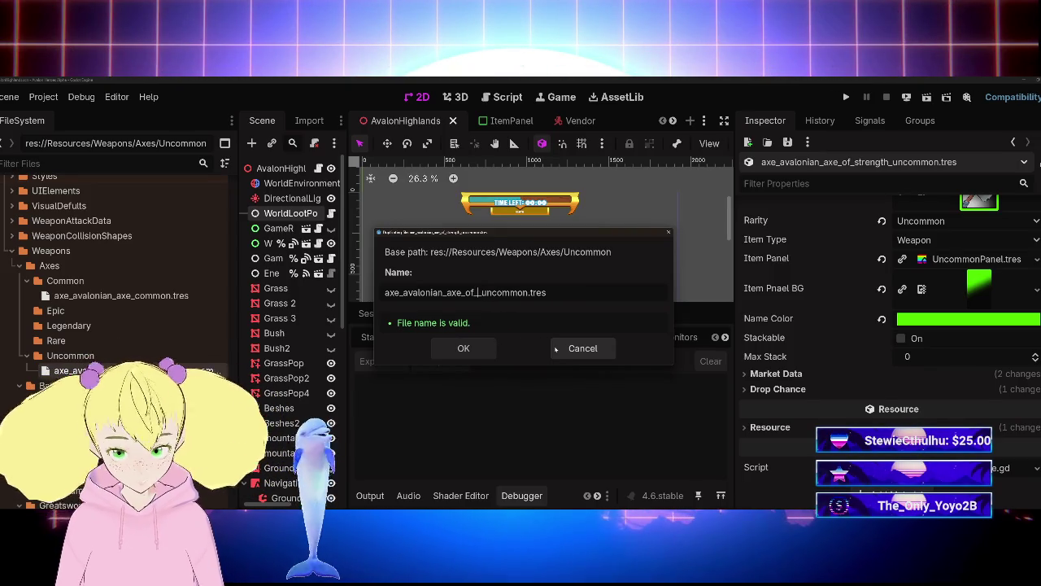
type("dexterity")
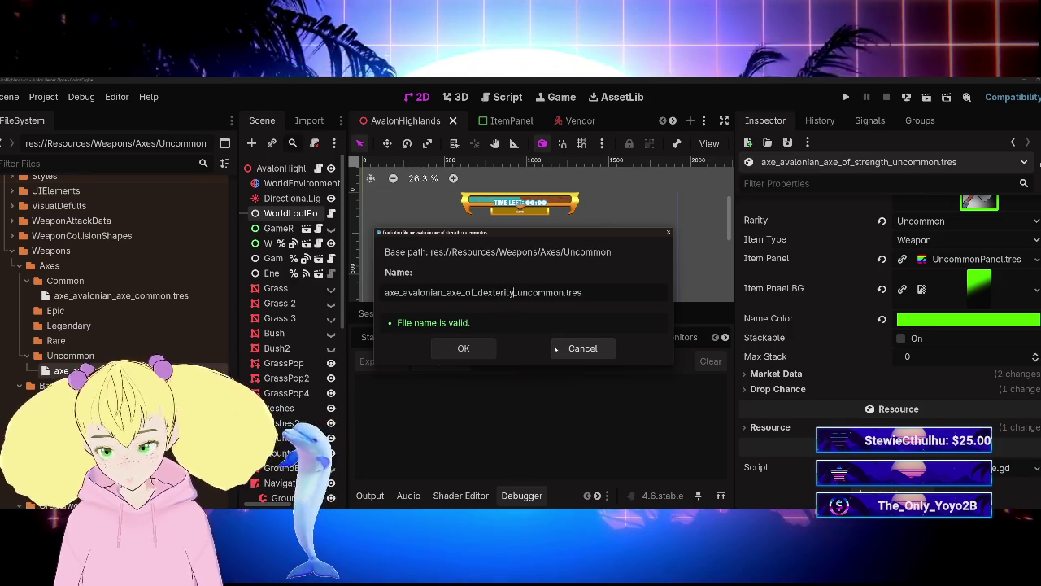
left_click(481, 347)
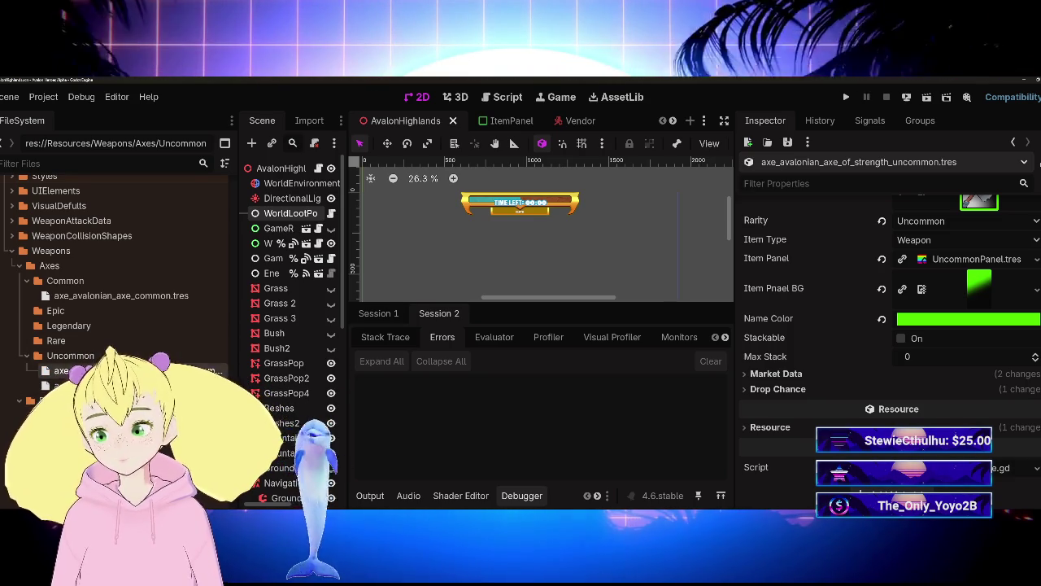
left_click(122, 370)
scroll(782, 398, "down", 5)
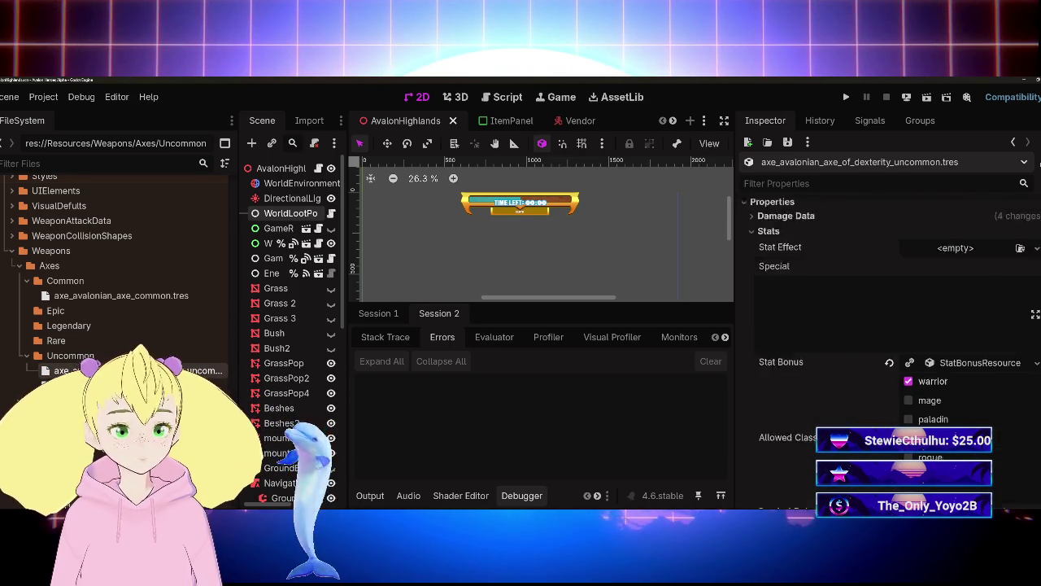
Rename the copy to 'Avalonian Axe Of Dexterity', change its ID to dexterity, and save
left_click(1037, 324)
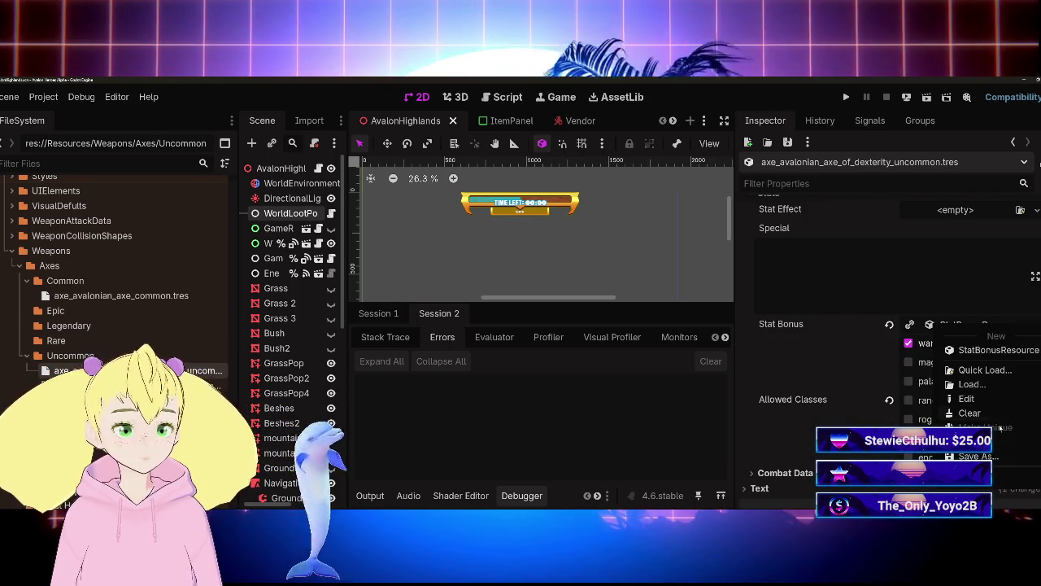
scroll(854, 366, "down", 4)
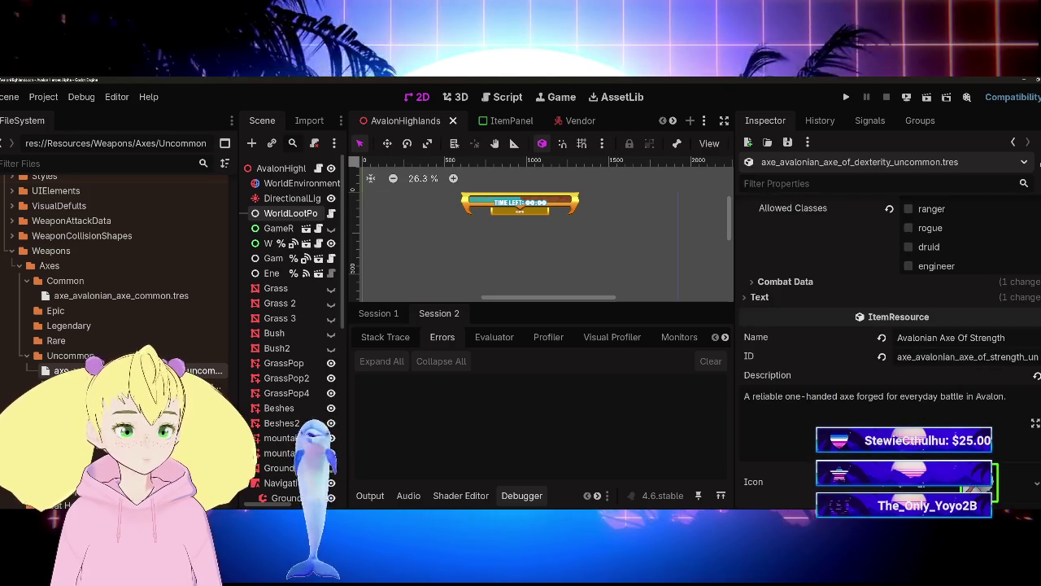
left_click(1006, 338)
key("BackSpace")
key("BackSpace")
key("BackSpace")
key("BackSpace")
key("BackSpace")
key("BackSpace")
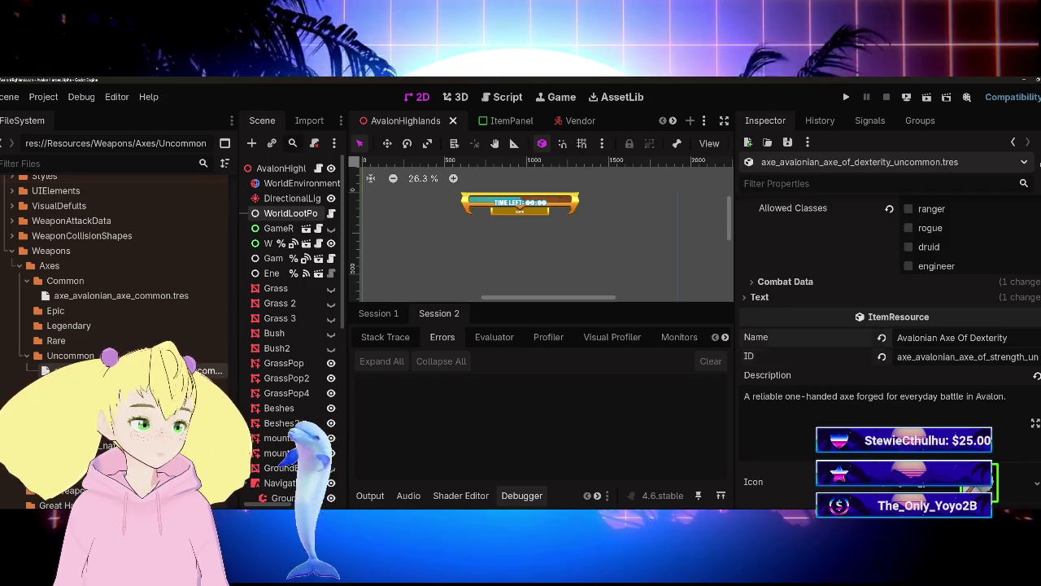
left_click(1023, 357)
key("BackSpace")
key("BackSpace")
key("BackSpace")
key("BackSpace")
key("BackSpace")
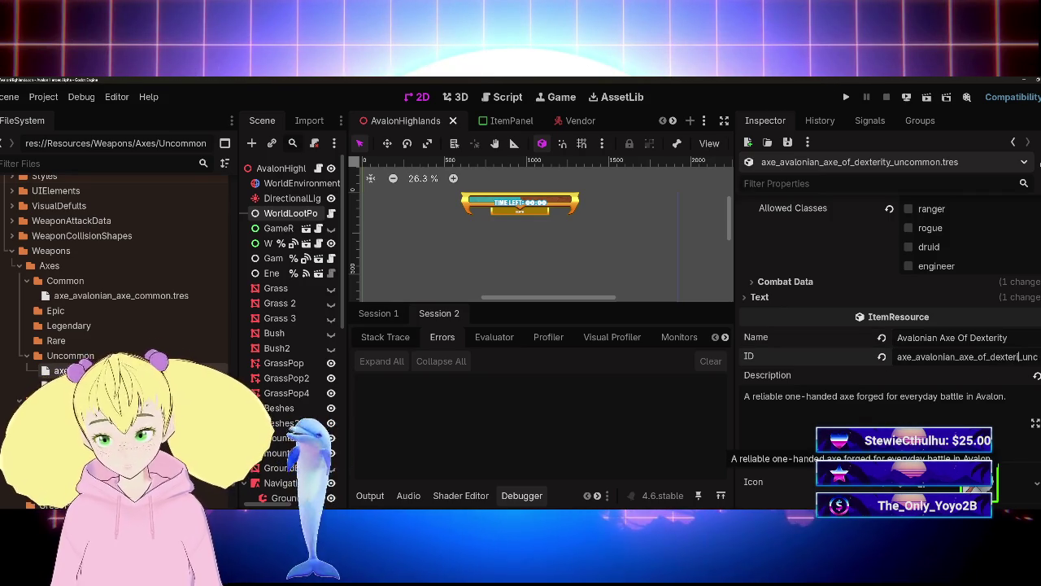
key("ctrl+s")
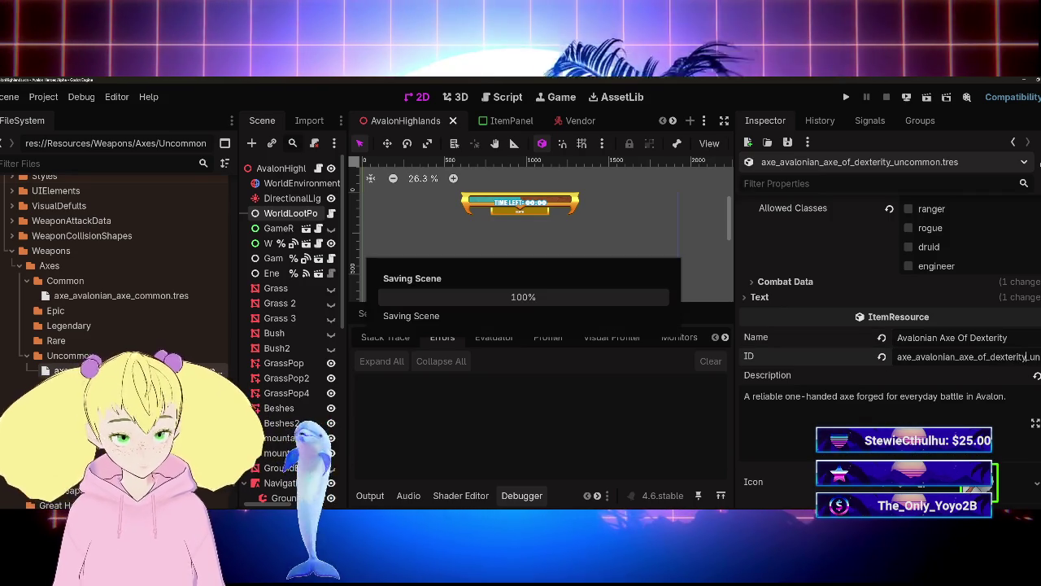
scroll(812, 371, "down", 3)
scroll(846, 416, "up", 5)
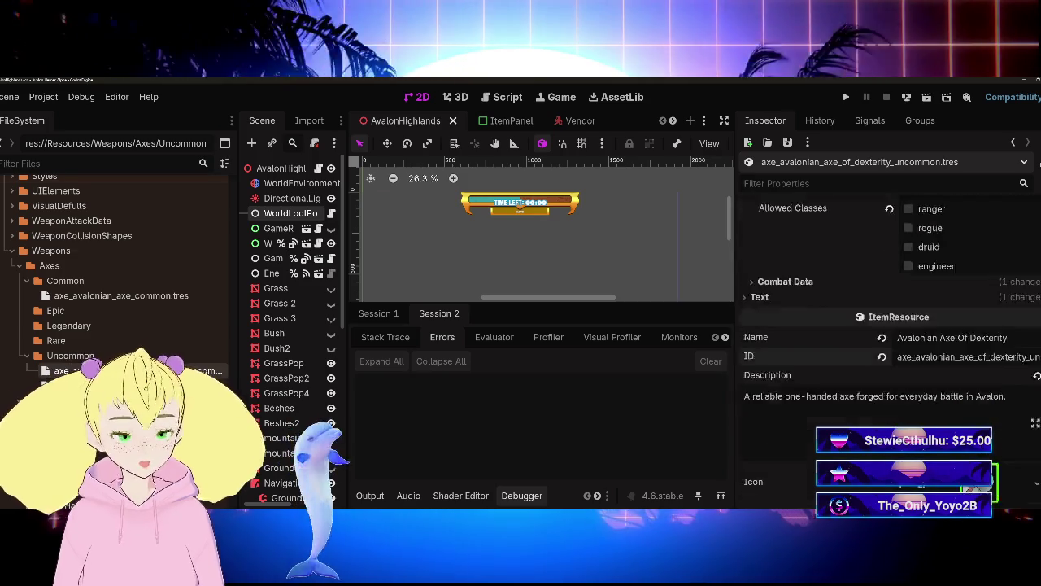
Set the Stat Bonus Dexterity value to 5.0 and save the axe
scroll(847, 416, "up", 3)
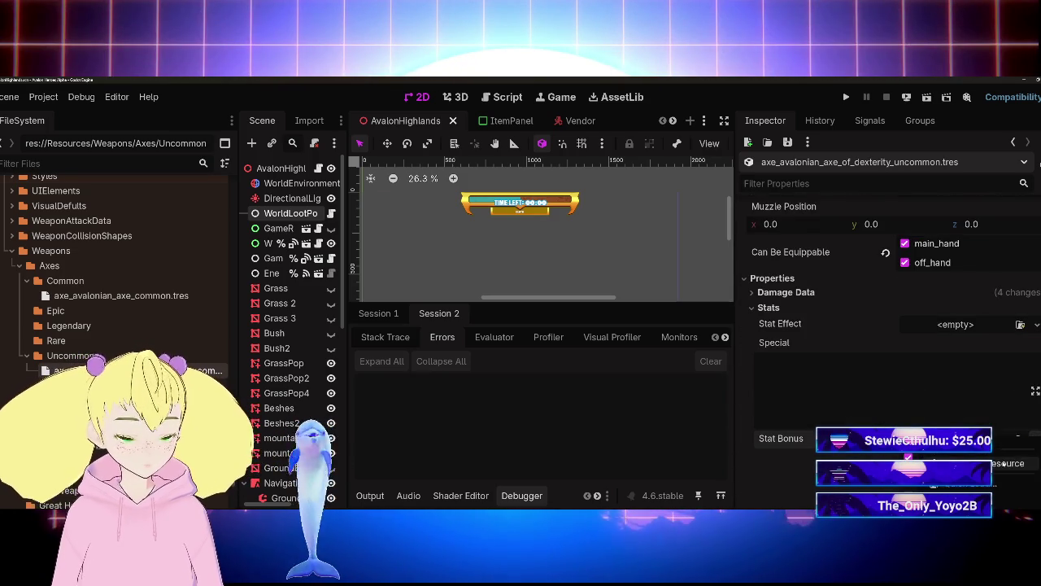
scroll(887, 341, "down", 2)
left_click(980, 363)
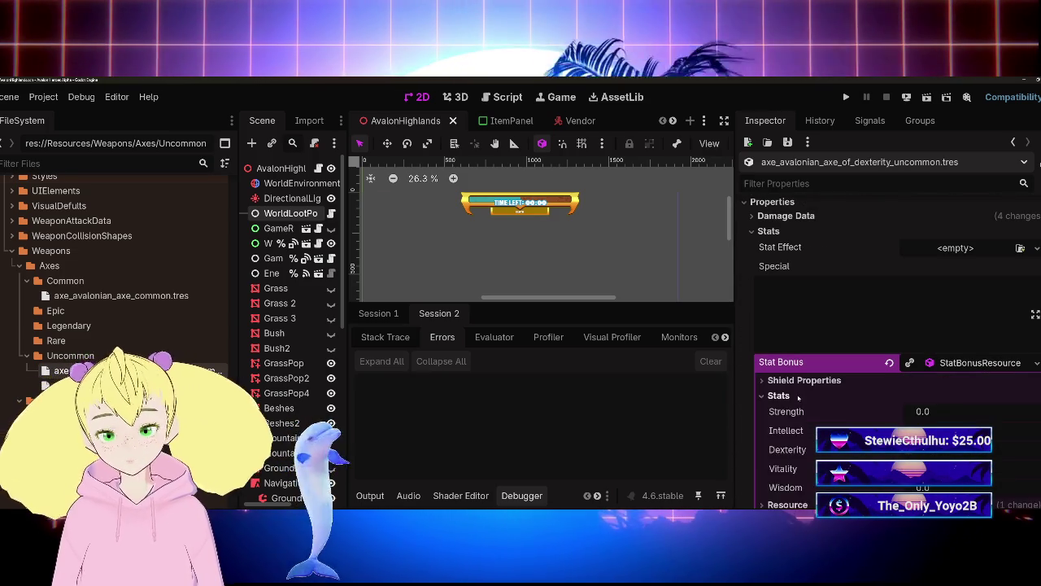
left_click(778, 393)
scroll(813, 382, "down", 1)
left_click(923, 412)
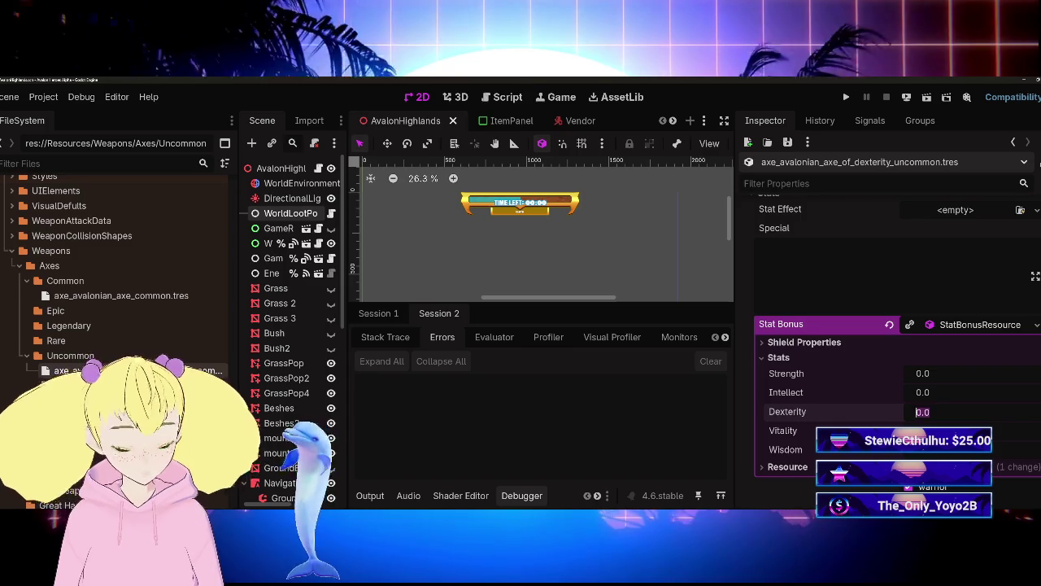
type("5")
key("Return")
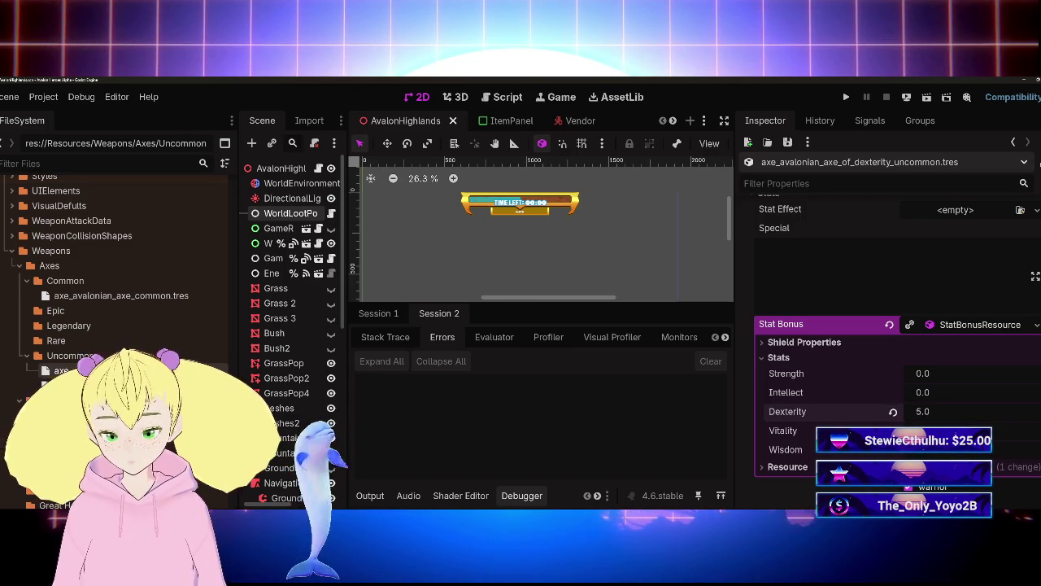
key("ctrl+s")
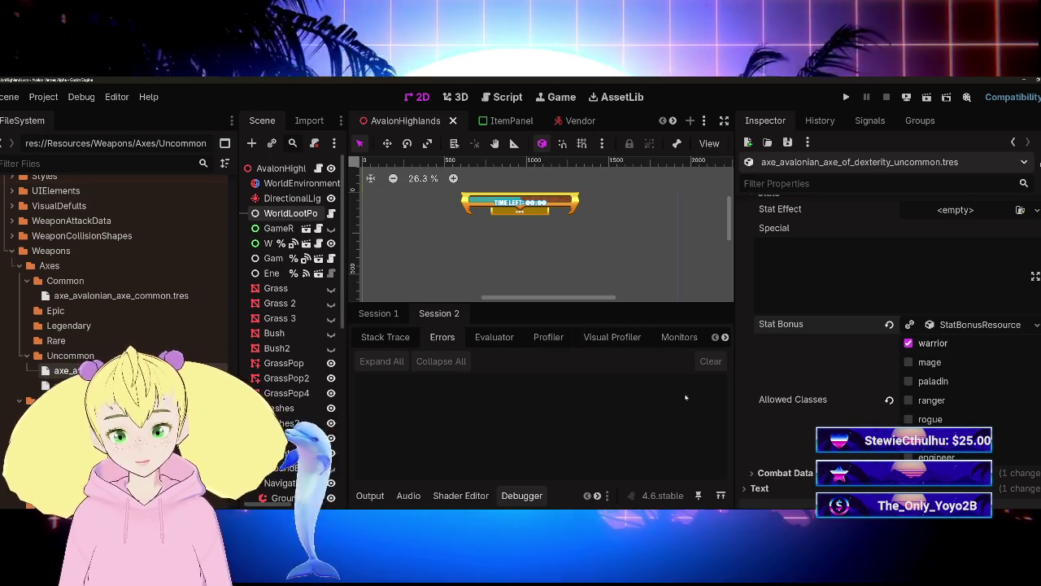
Review the item panel script and 5.0 Dexterity bonus, save, then open the strength axe file
left_click(508, 98)
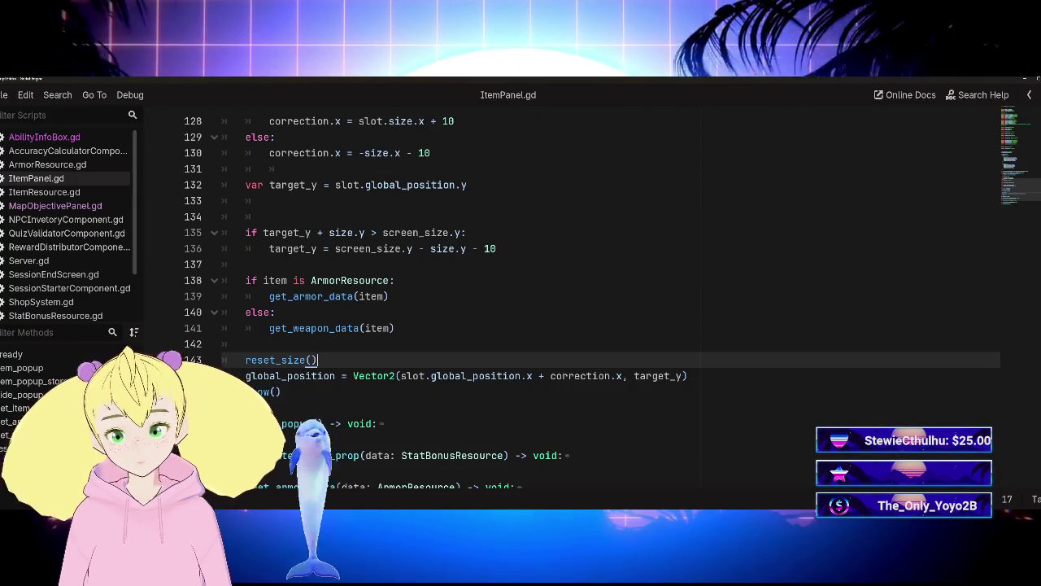
left_click(371, 495)
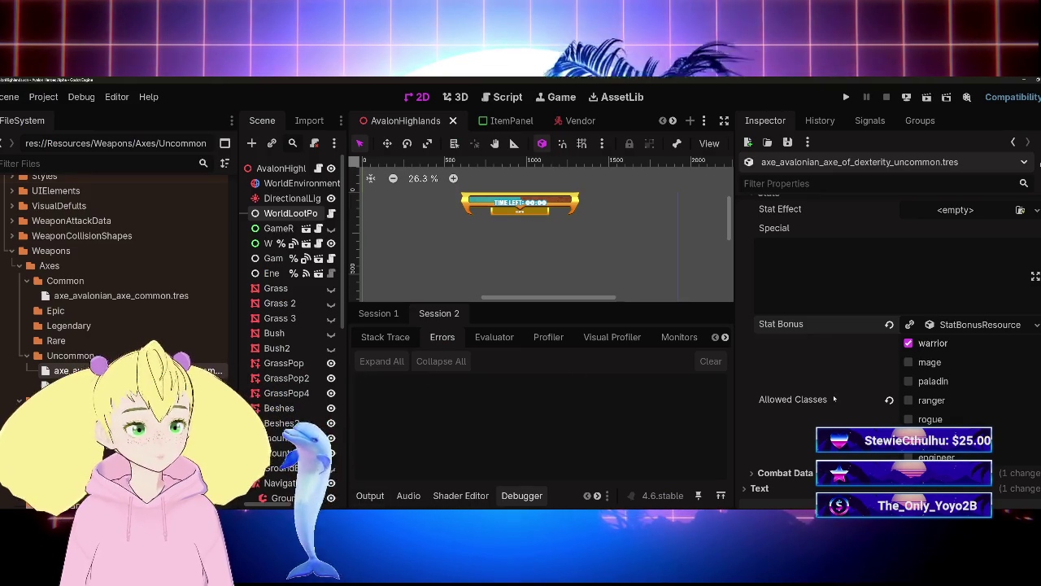
left_click(966, 324)
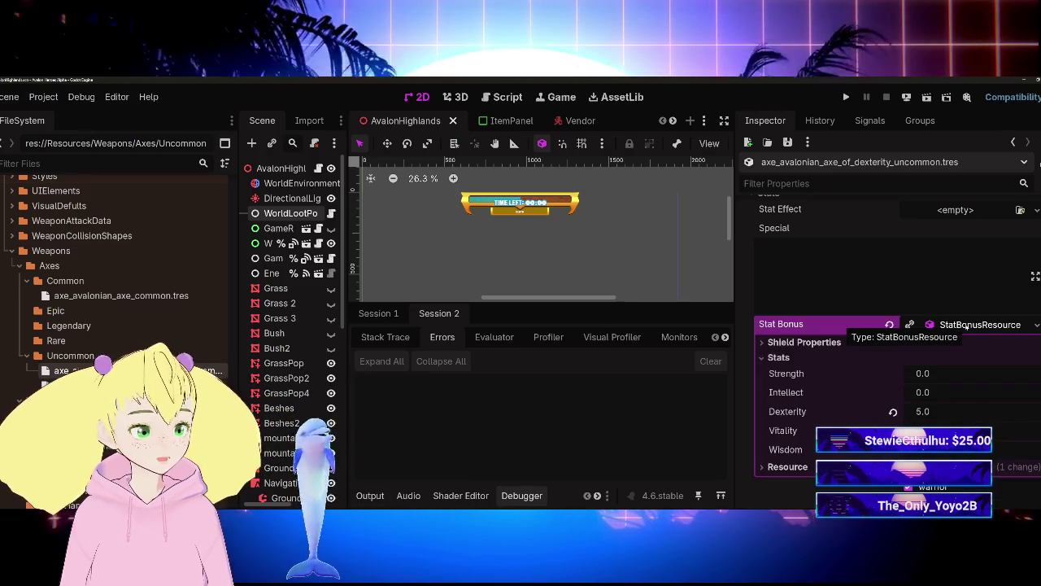
scroll(868, 421, "down", 5)
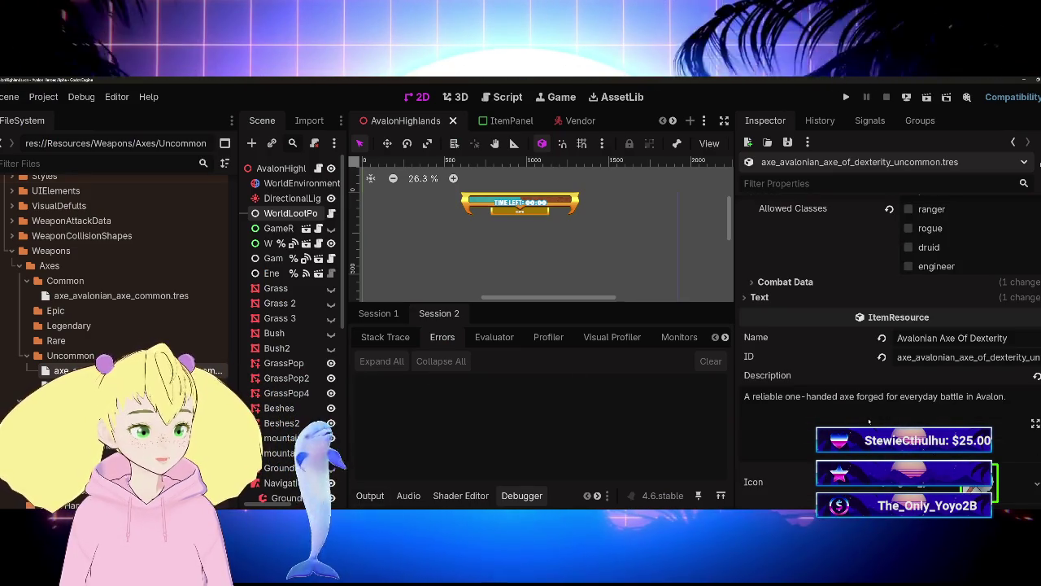
scroll(869, 420, "down", 4)
scroll(869, 421, "down", 1)
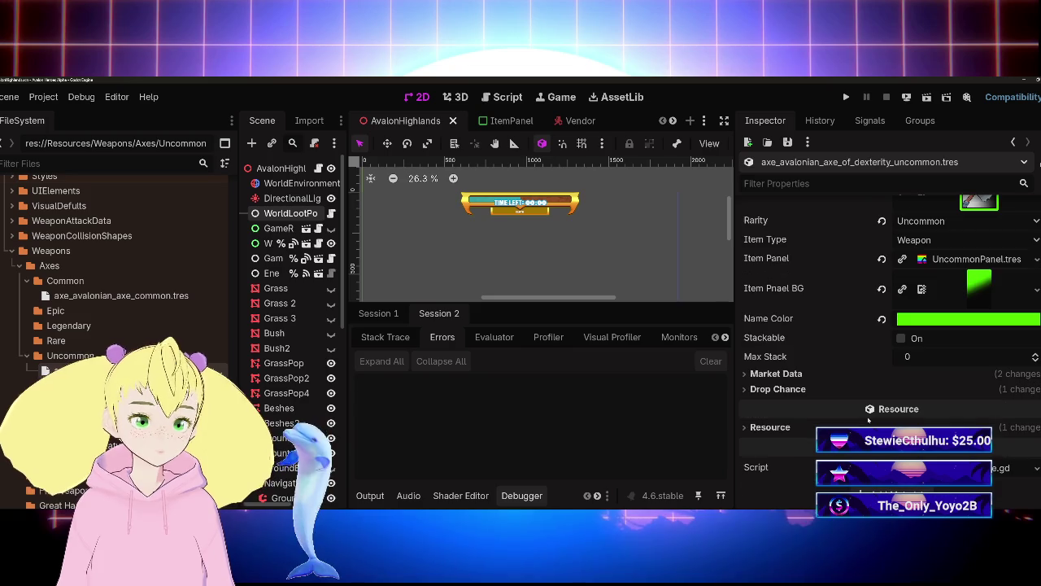
key("ctrl+s")
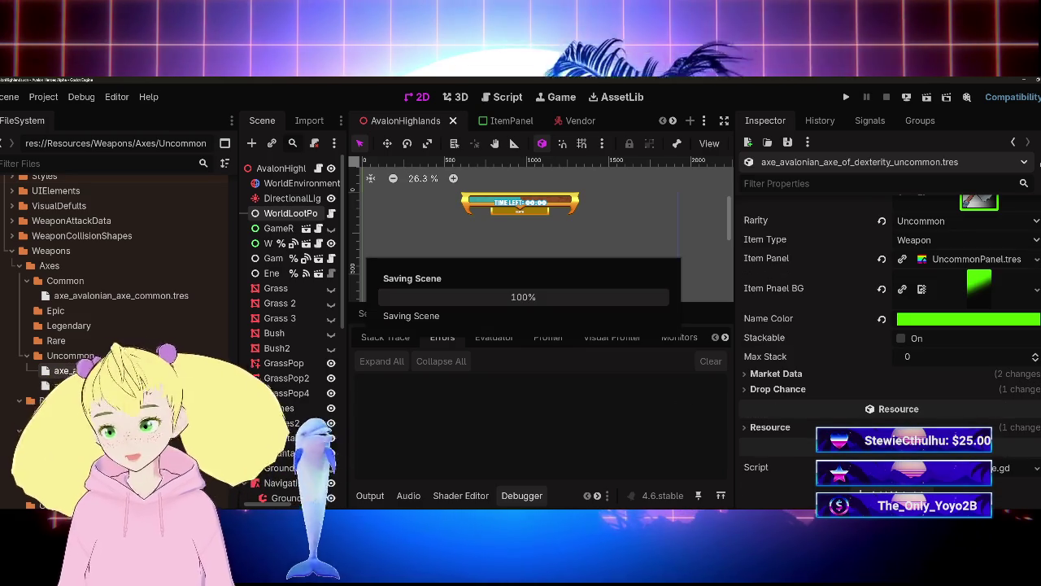
left_click(65, 385)
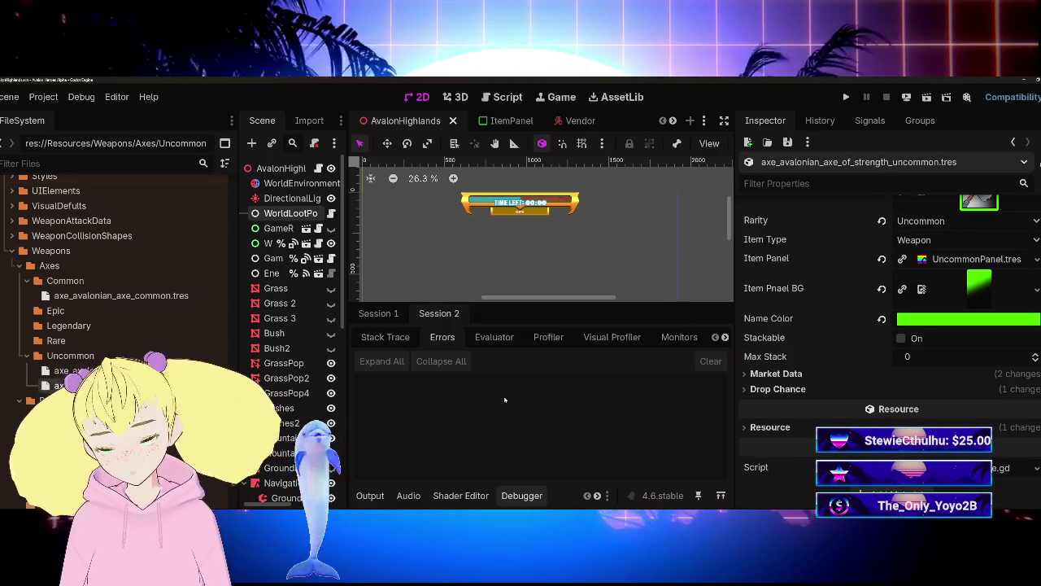
Check the common axe's buy and sell prices for reference
left_click(156, 296)
scroll(891, 341, "down", 10)
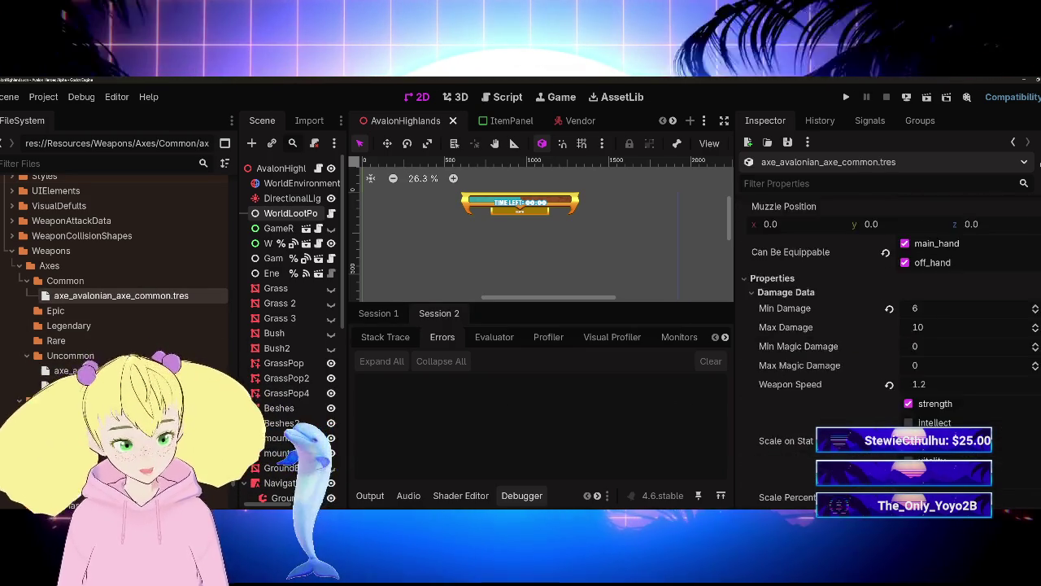
scroll(820, 461, "down", 5)
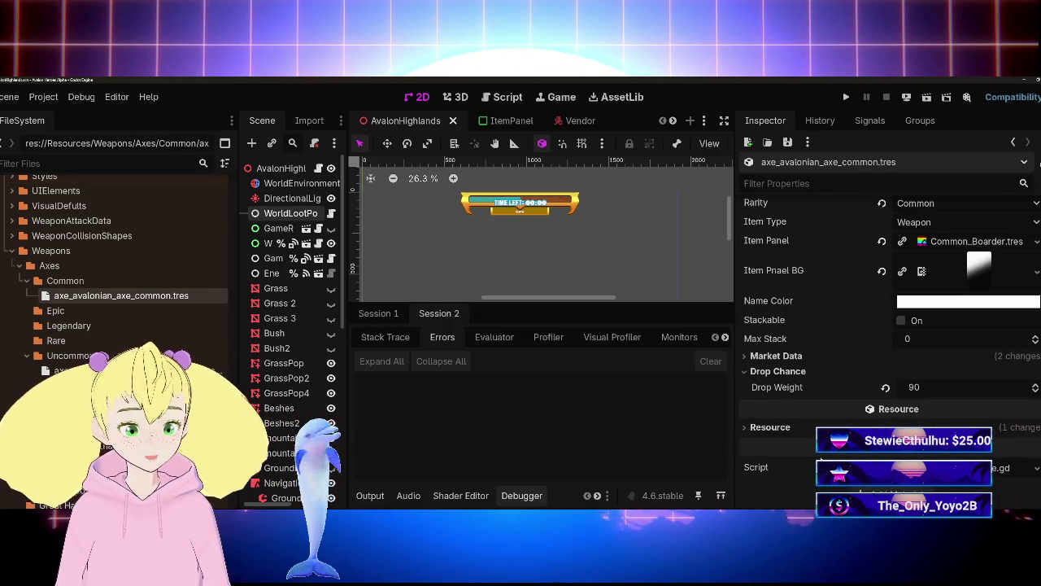
left_click(779, 356)
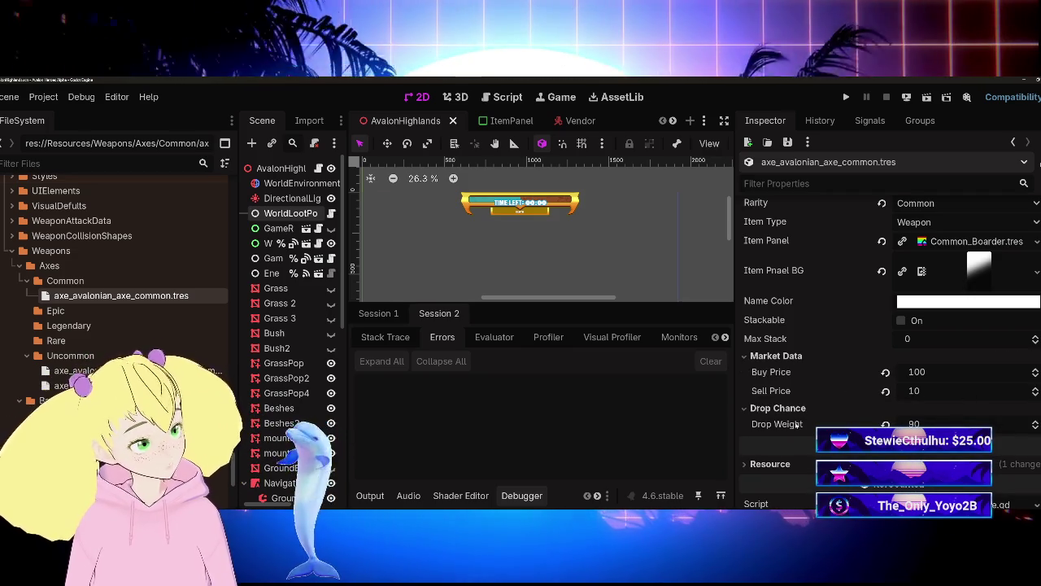
Give the dexterity axe a 1000 Buy Price and 50 Sell Price, save, and switch to the strength axe
left_click(82, 370)
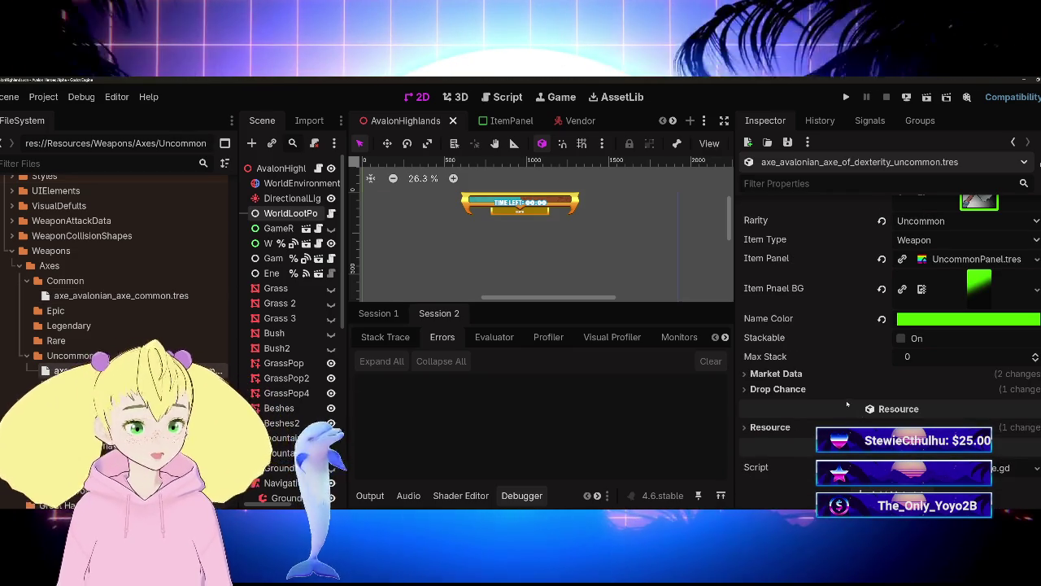
left_click(808, 374)
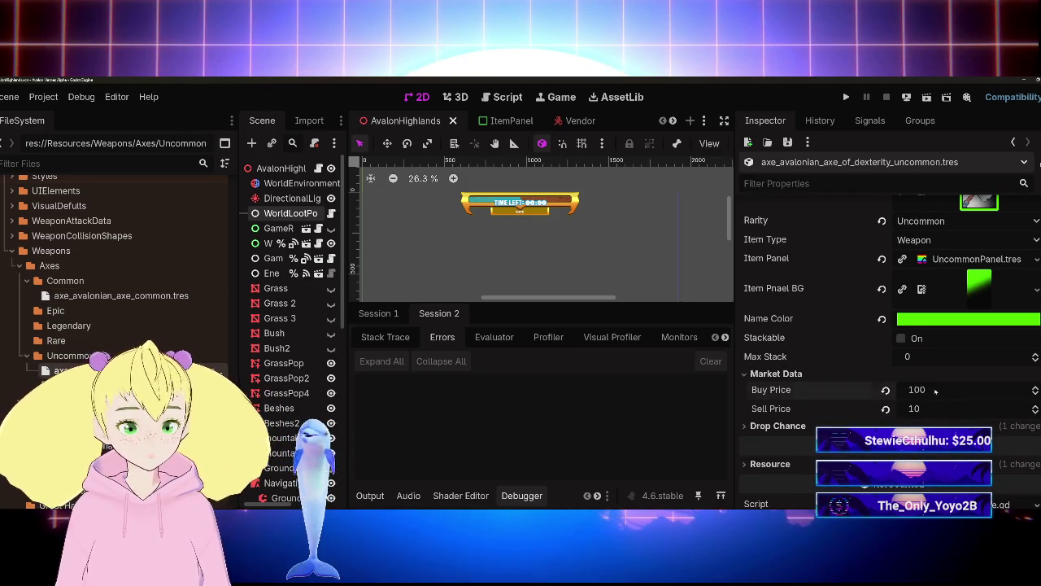
type("0")
key("Return")
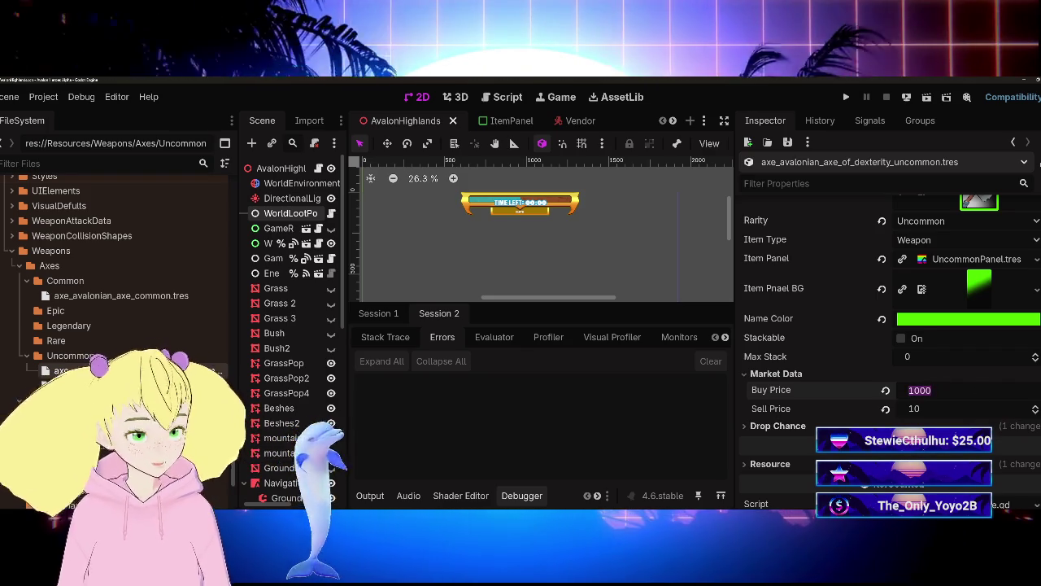
left_click(816, 393)
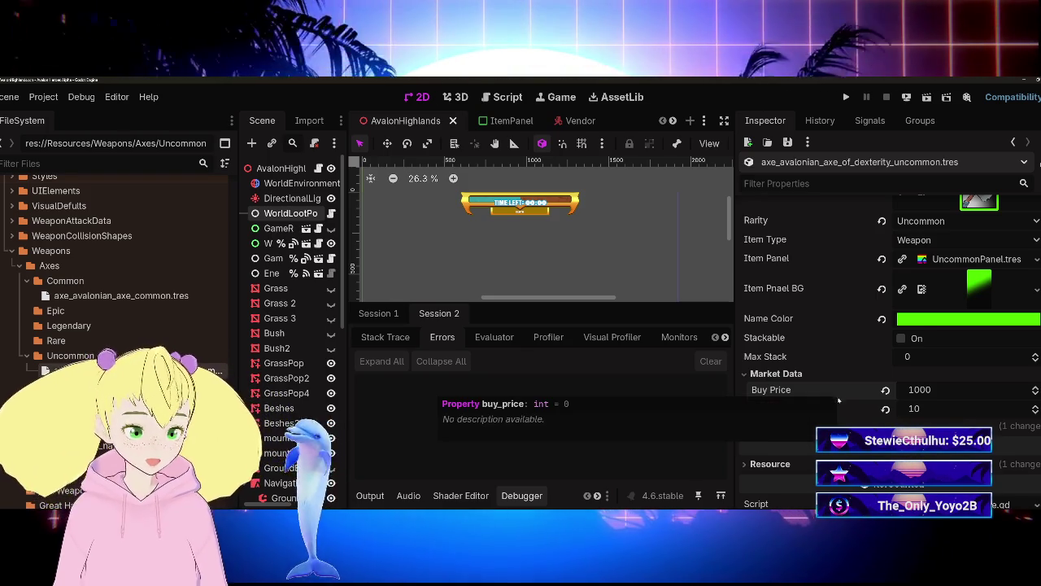
left_click(918, 409)
type("100")
key("Return")
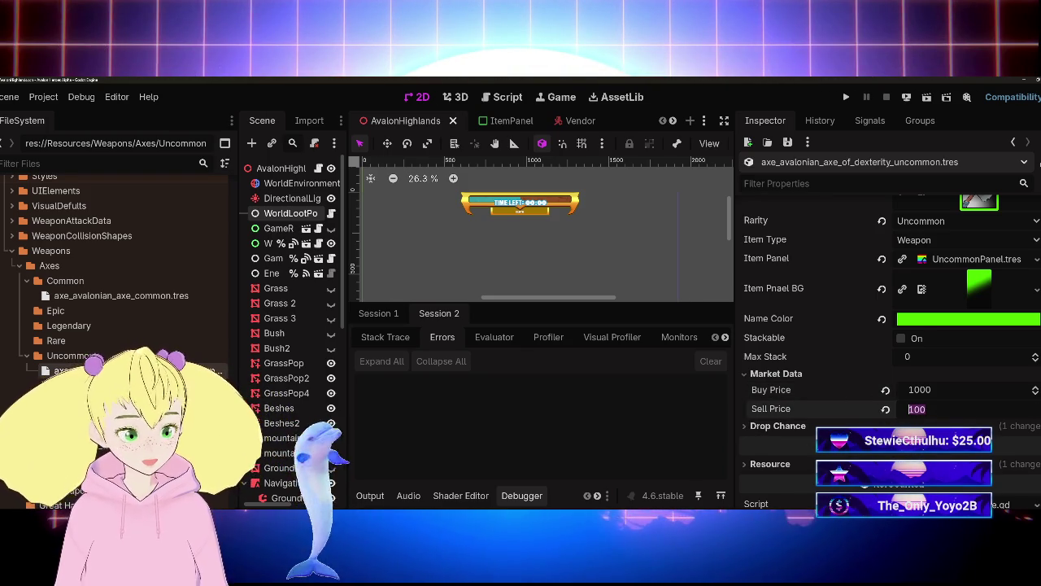
left_click(777, 426)
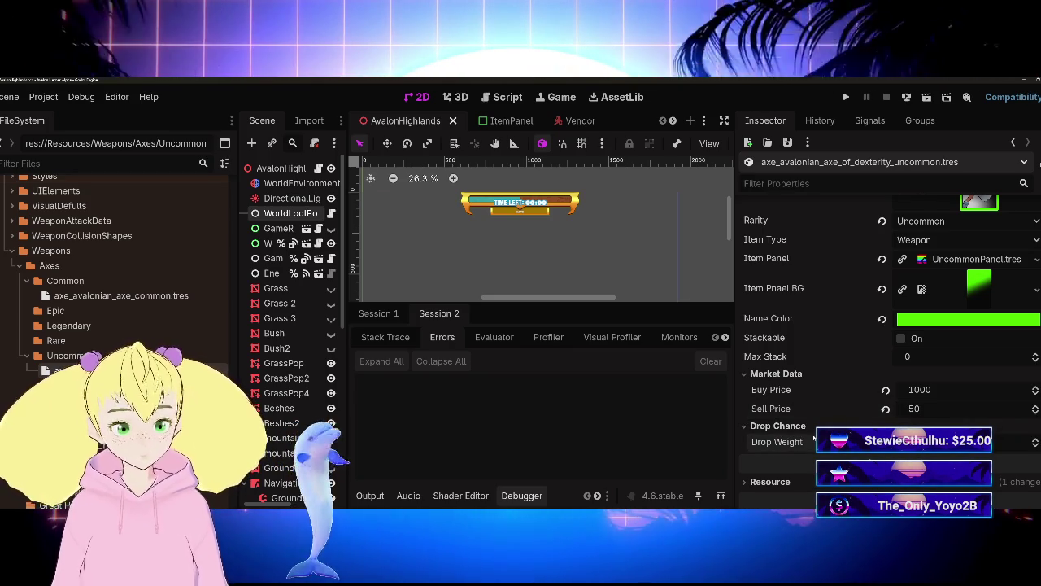
key("ctrl+s")
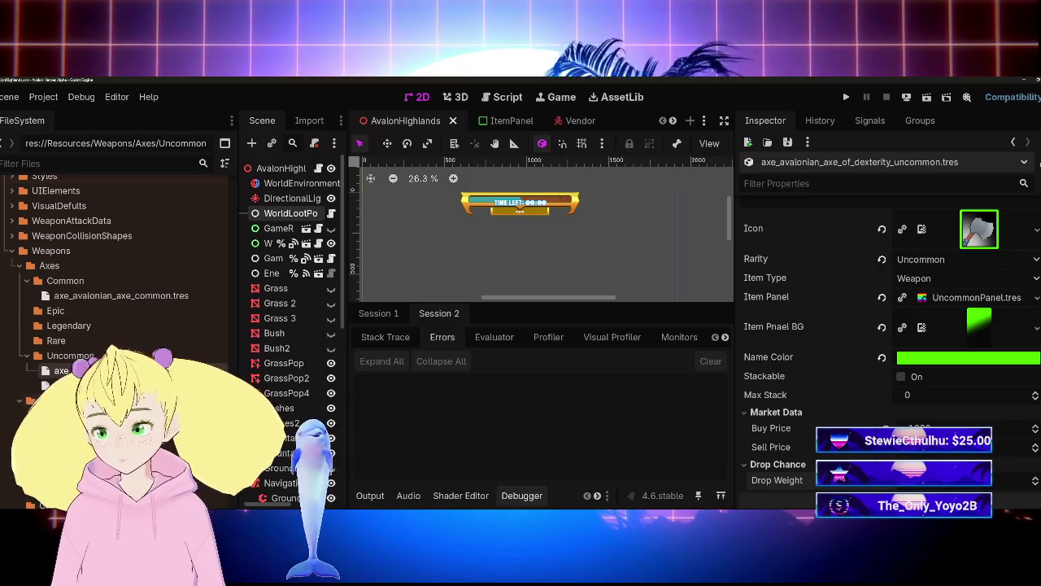
key("Down")
left_click(815, 373)
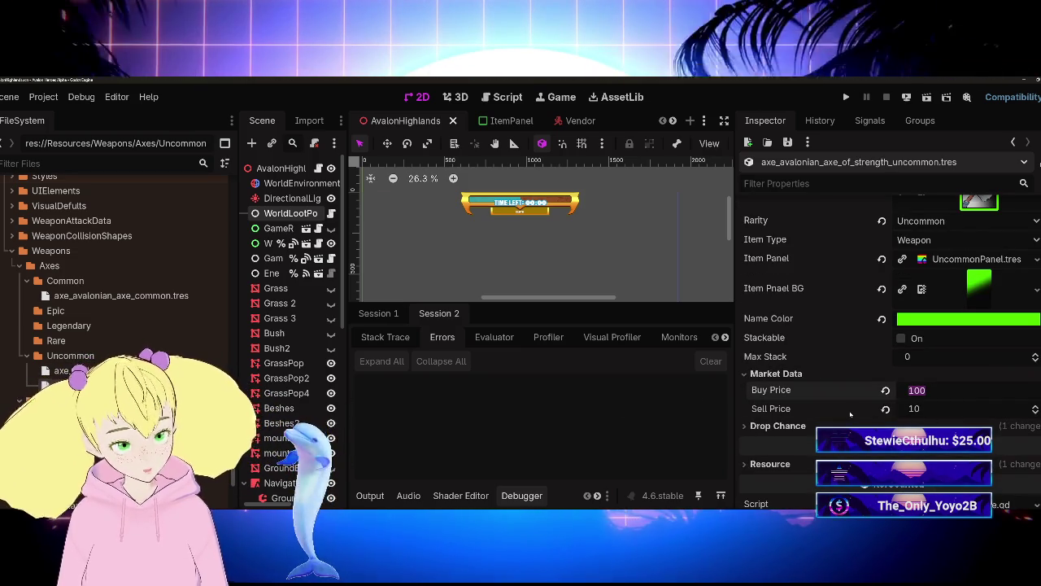
Enter Buy Price 1000 and Sell Price 50 for the strength axe, then save
type("1")
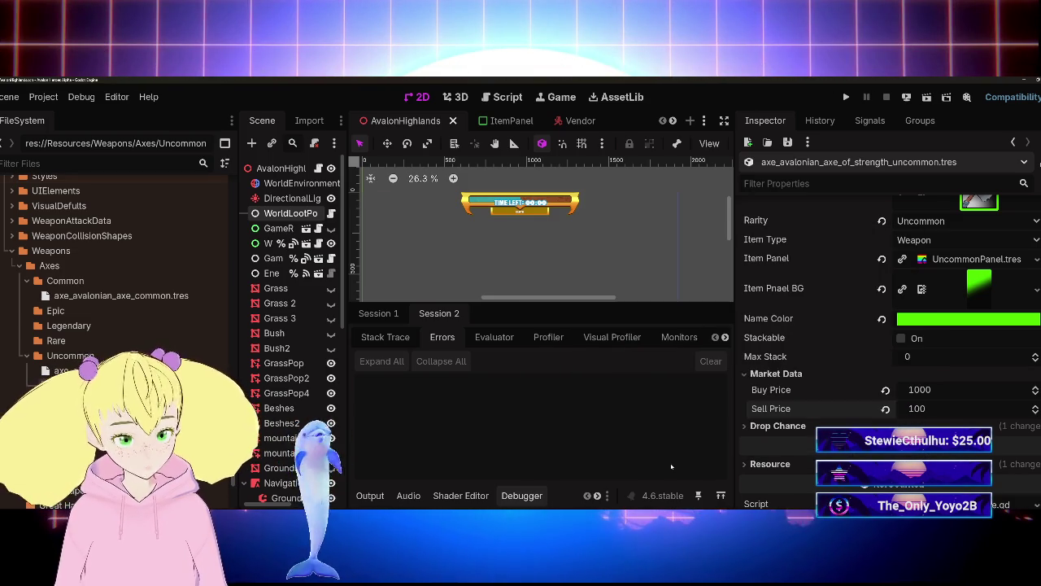
type("50")
key("Return")
left_click(777, 425)
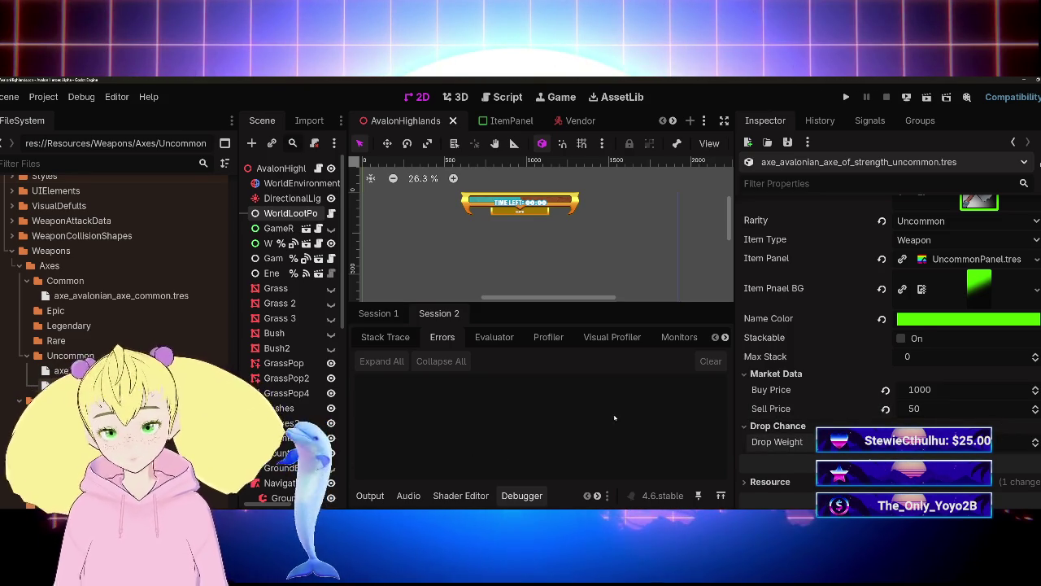
key("ctrl+s")
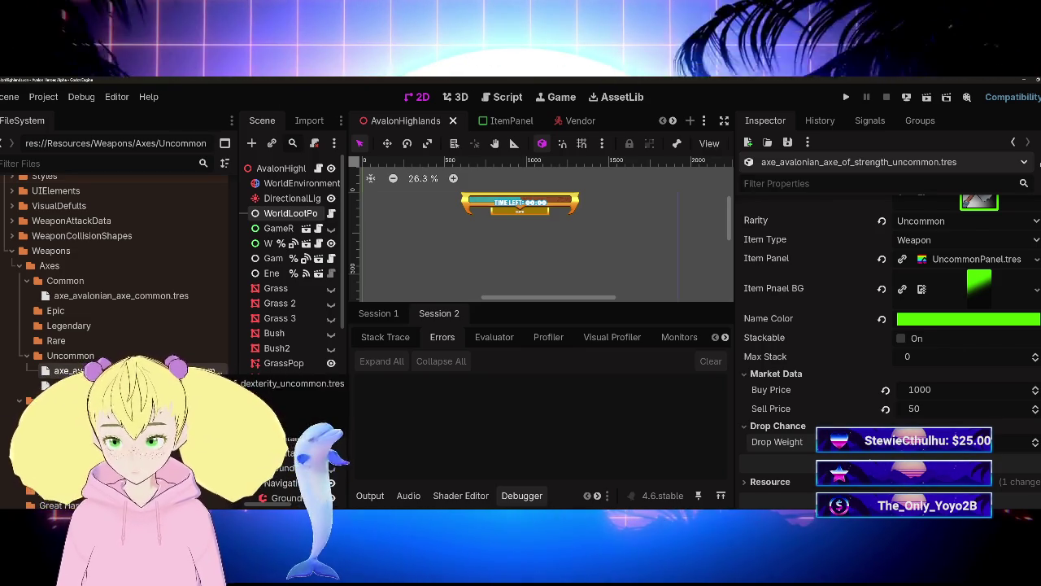
Duplicate the dexterity axe file as axe_avalonian_axe_of_vitality_uncommon.tres and review its properties
key("ctrl+d")
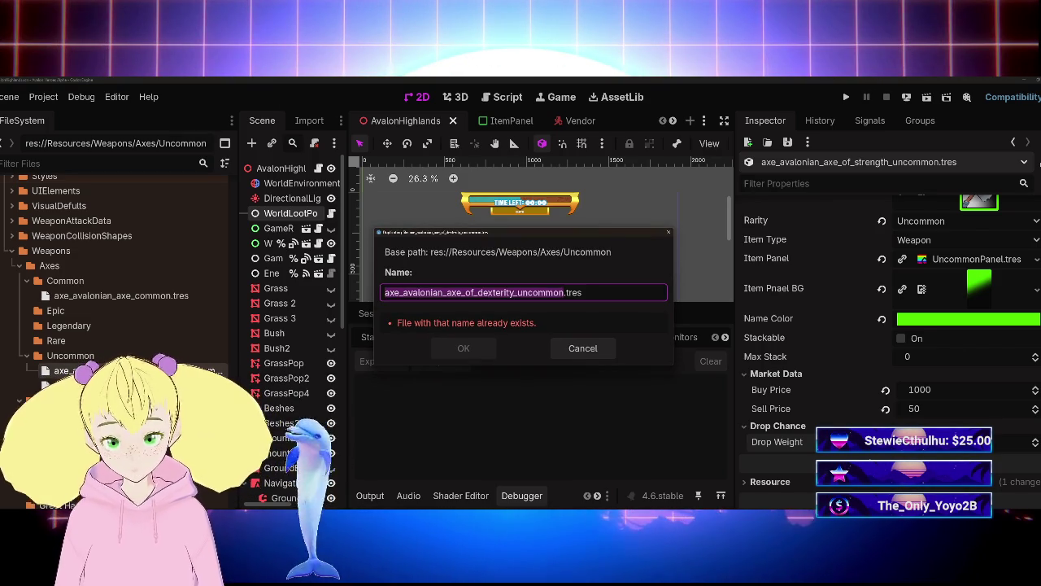
key("BackSpace")
key("BackSpace")
key("BackSpace")
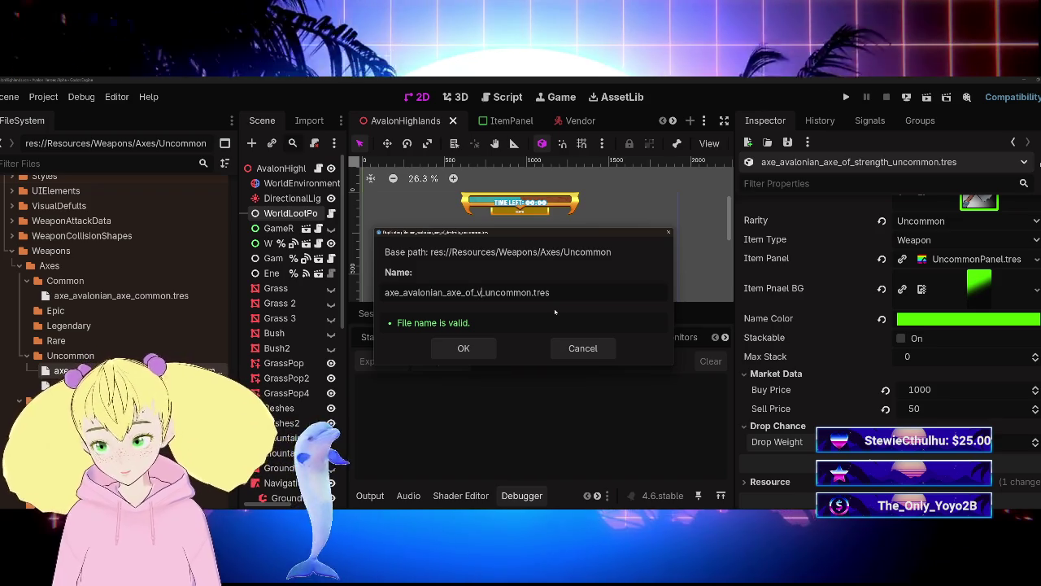
type("vitality")
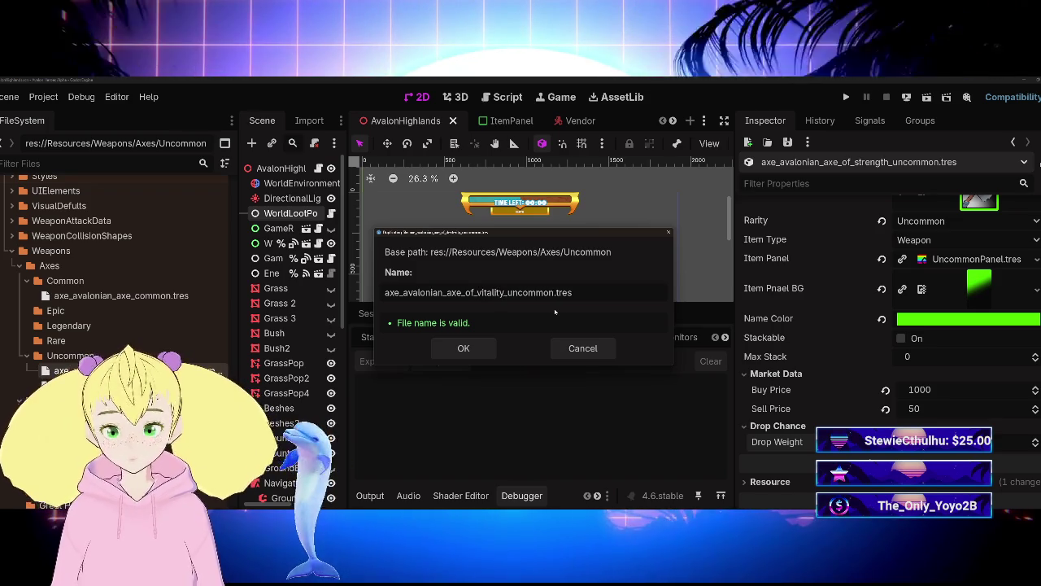
left_click(478, 349)
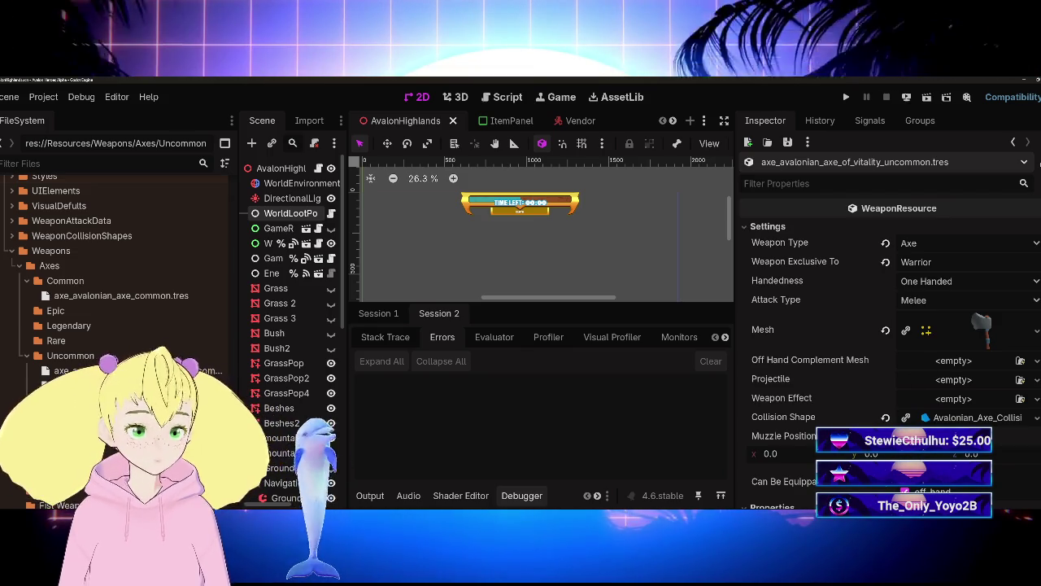
scroll(862, 398, "down", 5)
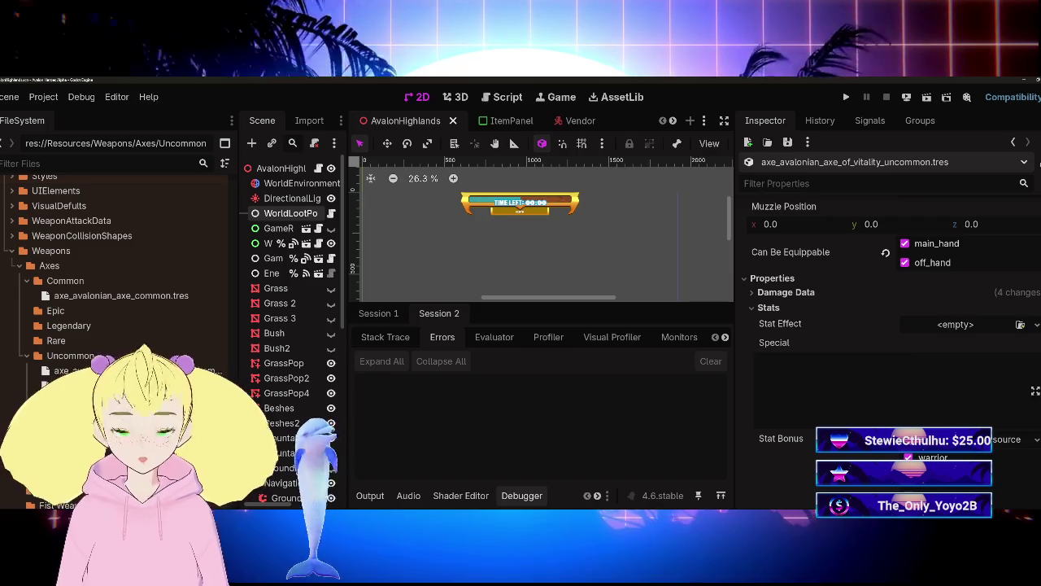
scroll(887, 341, "down", 4)
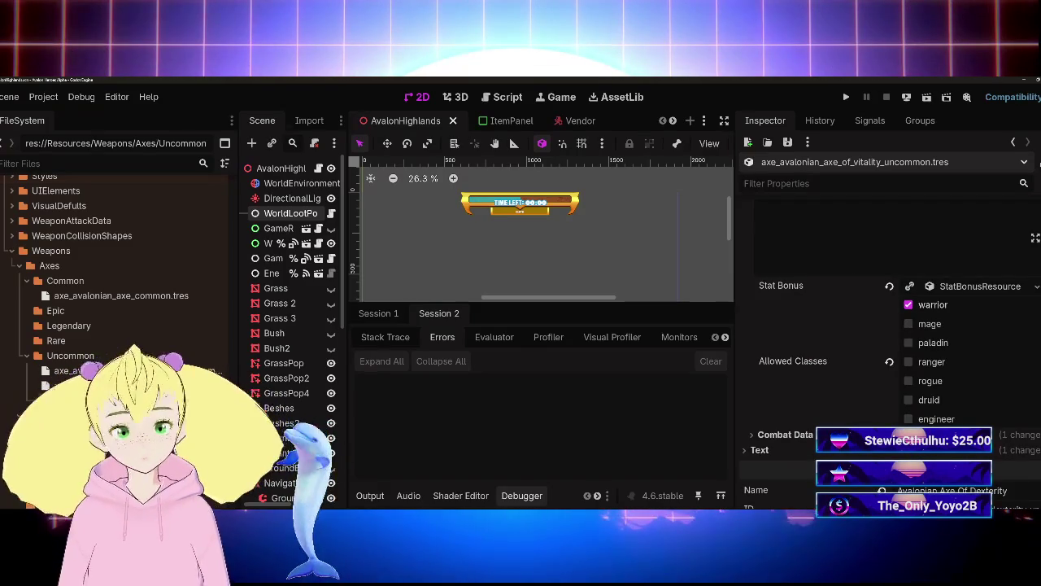
Rename the new axe to 'Avalonian Axe Of Vitality'
scroll(856, 397, "down", 3)
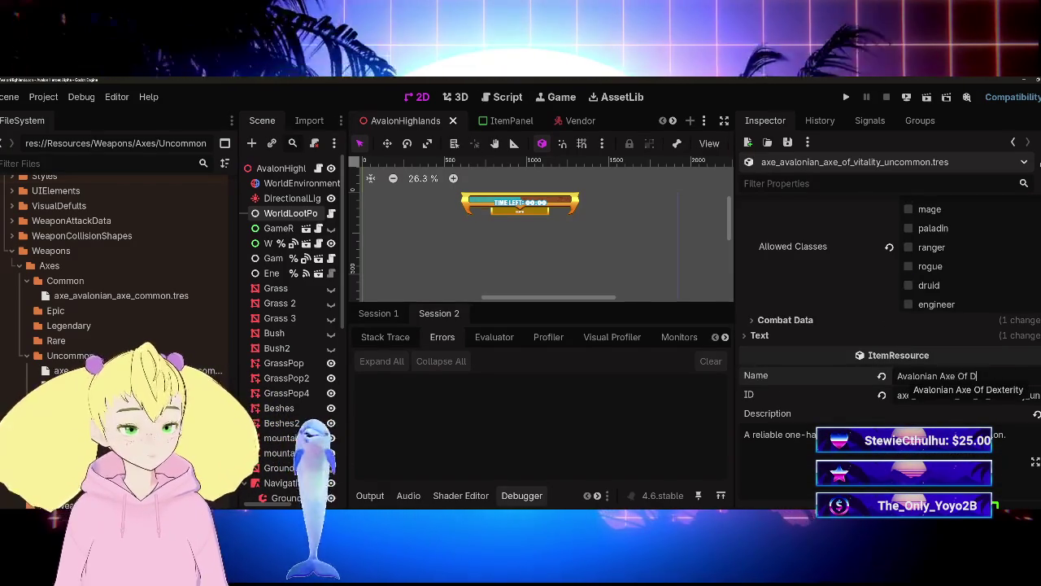
key("BackSpace")
key("BackSpace")
key("BackSpace")
type("Vitality")
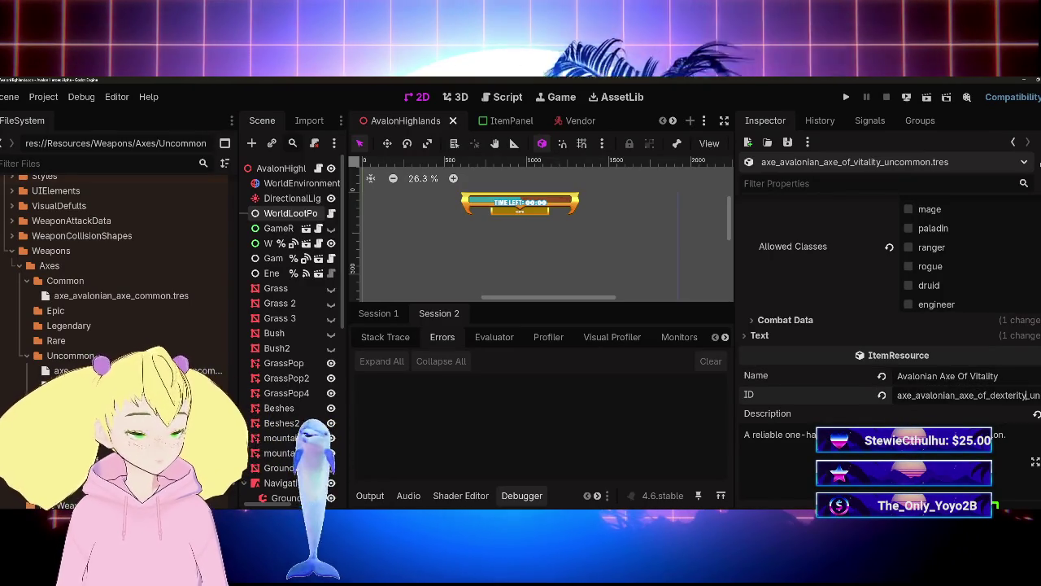
Change the item ID to axe_avalonian_axe_of_vitality_uncommon
left_click(1026, 395)
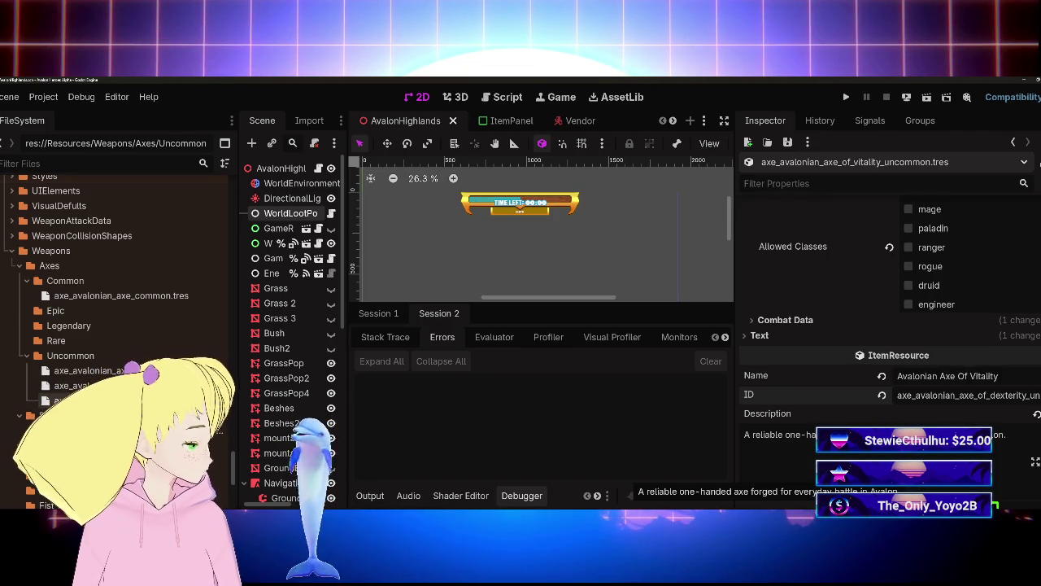
key("BackSpace")
key("BackSpace")
key("BackSpace")
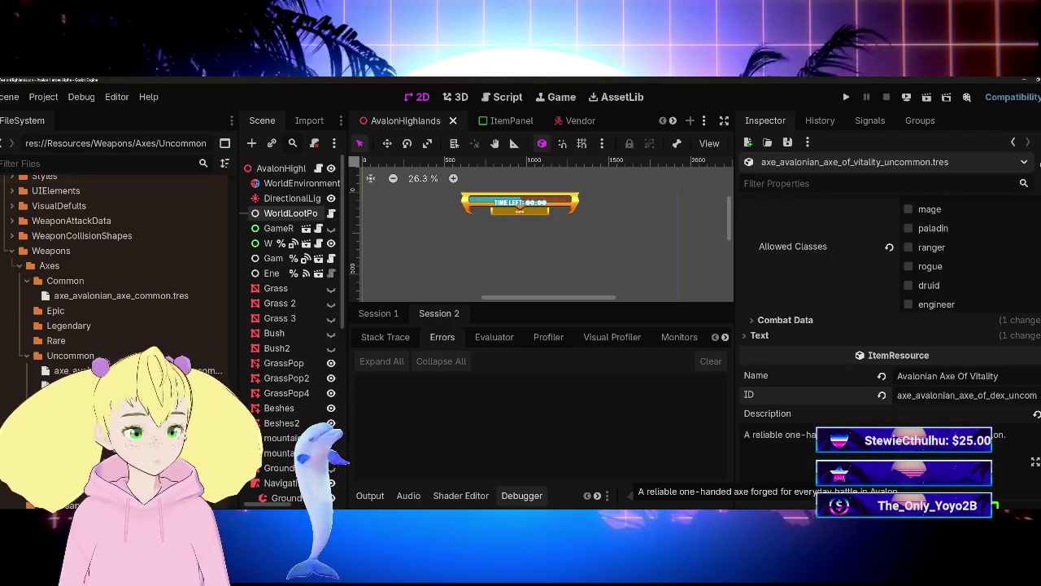
key("BackSpace")
key("BackSpace")
key("BackSpace")
type("V")
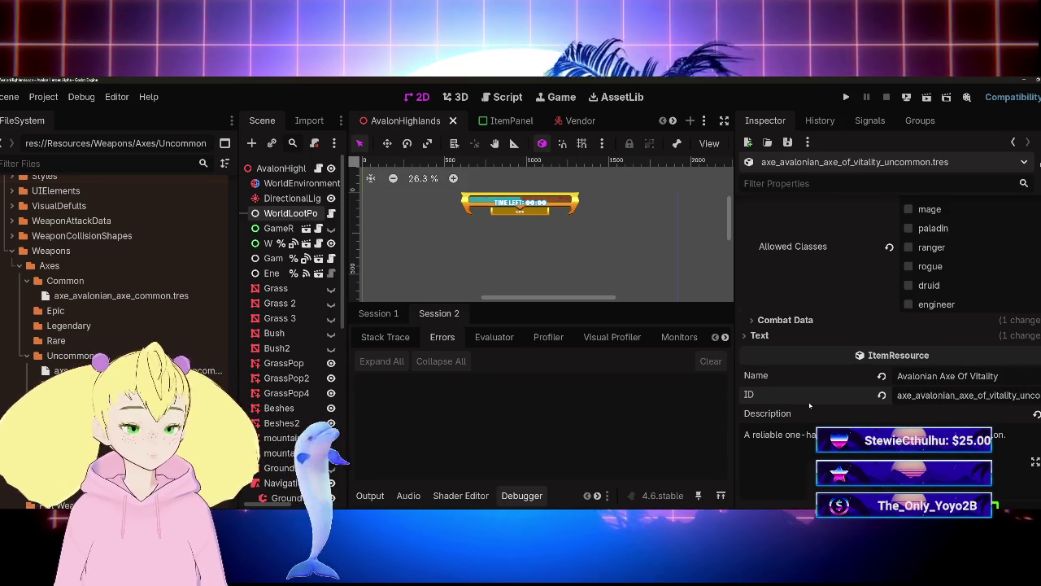
scroll(915, 415, "down", 4)
scroll(915, 415, "down", 15)
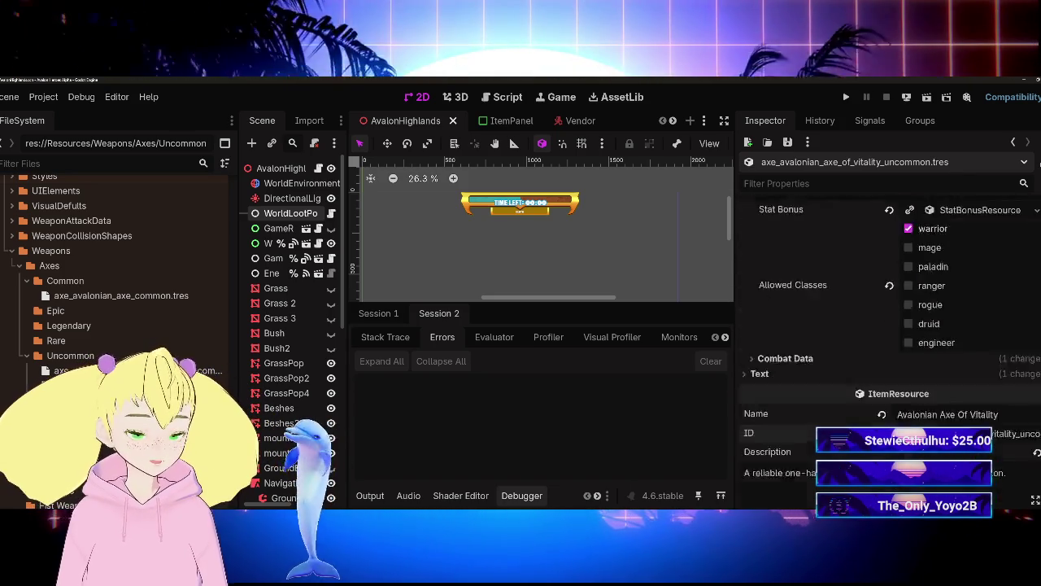
Add a new StatBonusResource with Vitality set to 5 and save
left_click(1036, 363)
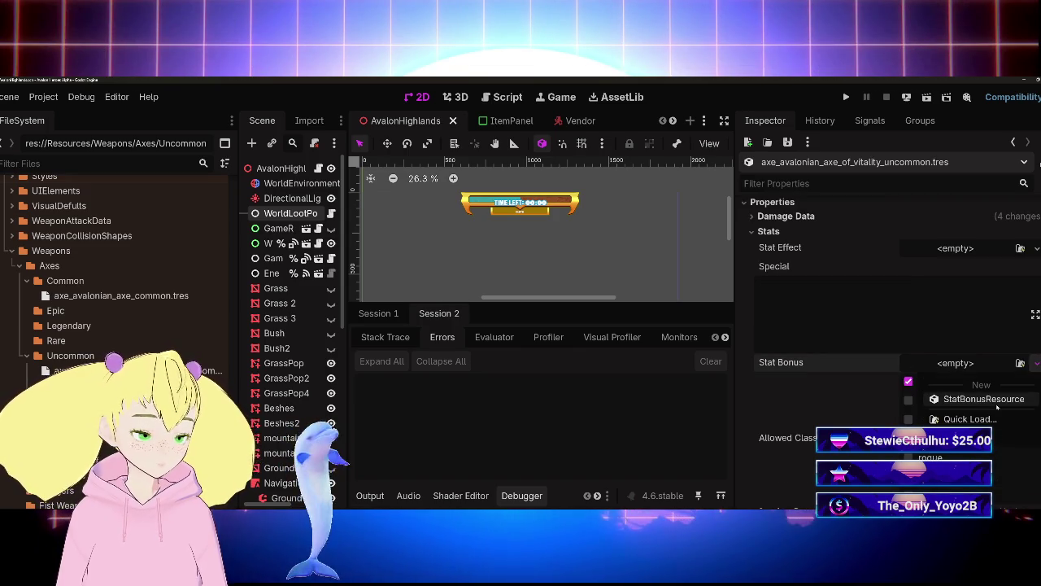
left_click(959, 362)
left_click(779, 396)
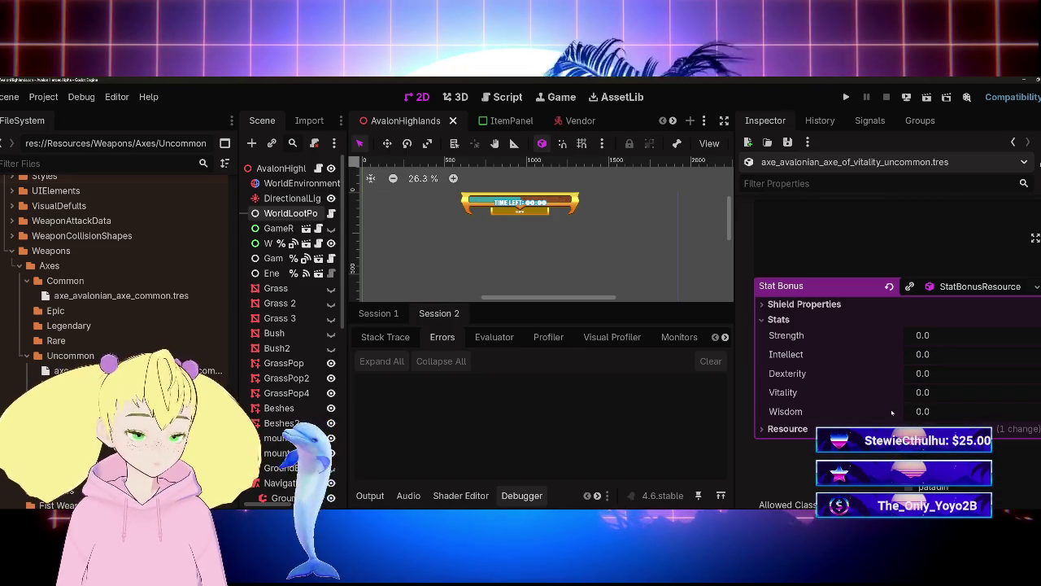
left_click(919, 392)
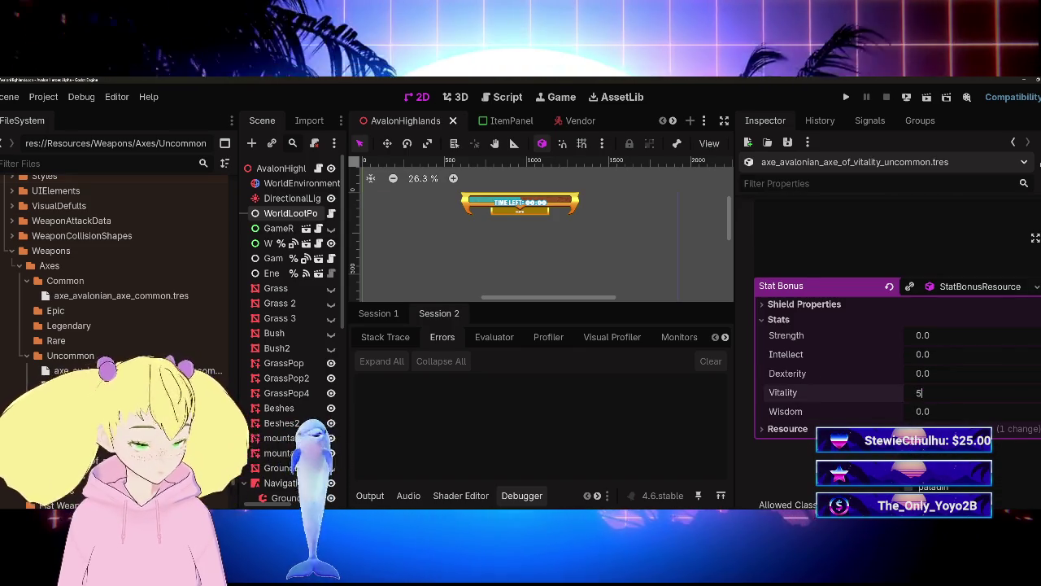
type("5")
key("Return")
key("ctrl+s")
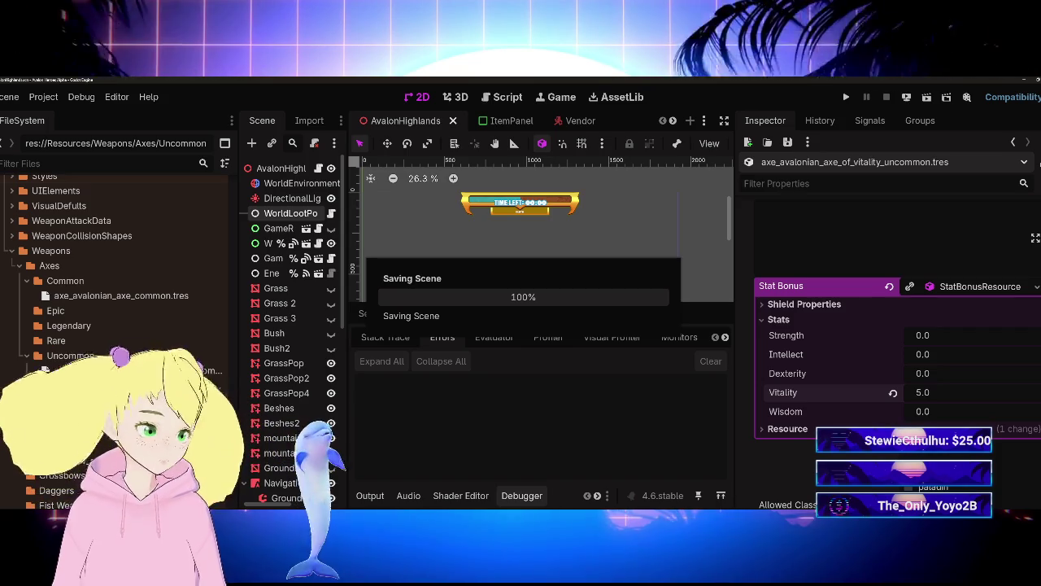
Collapse the stat bonus details, review the remaining properties and save again
left_click(854, 286)
scroll(890, 376, "down", 2)
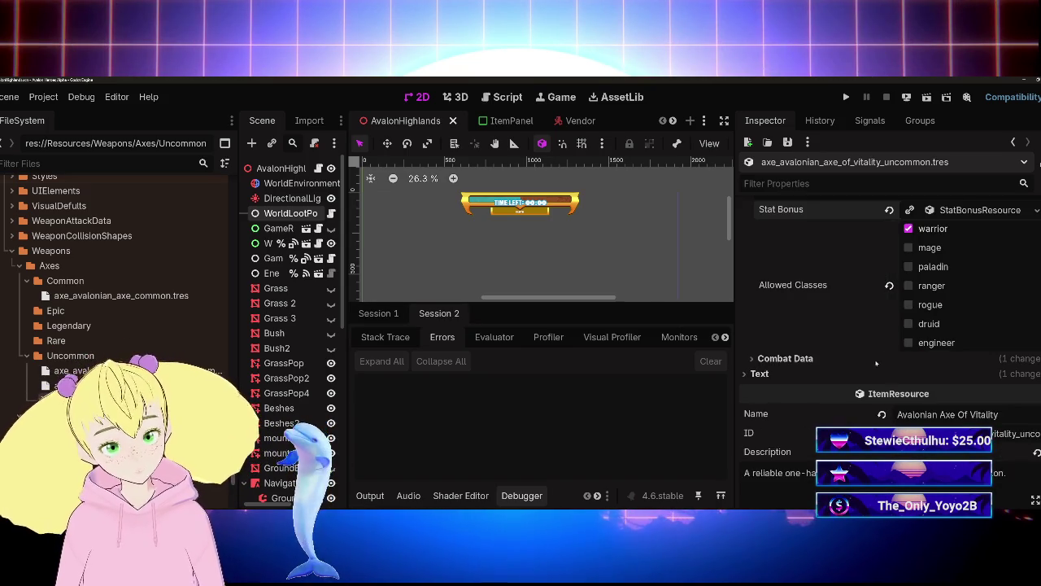
scroll(883, 372, "down", 8)
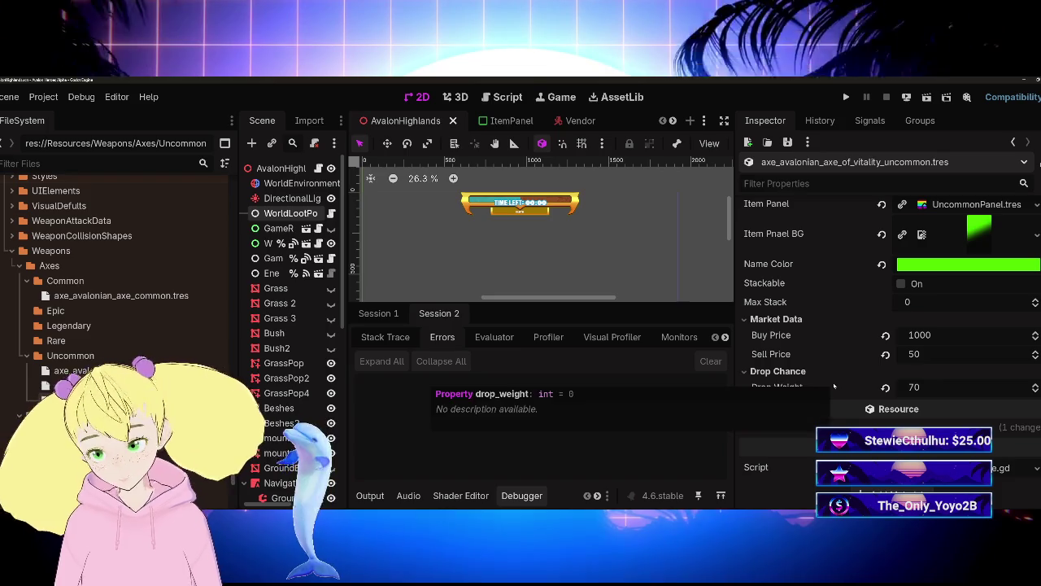
key("ctrl+s")
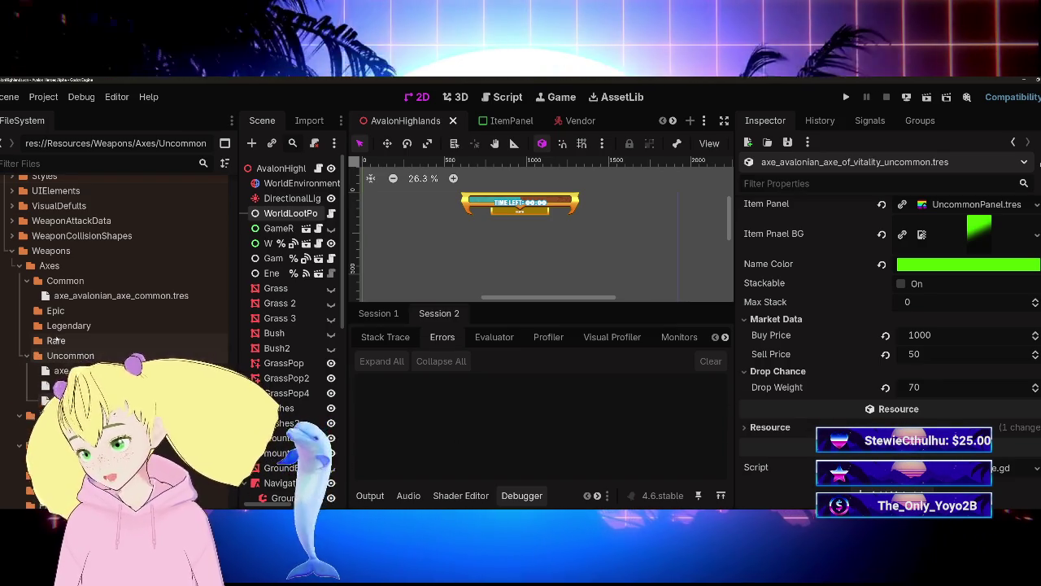
scroll(936, 341, "up", 5)
scroll(991, 340, "up", 3)
scroll(991, 340, "down", 4)
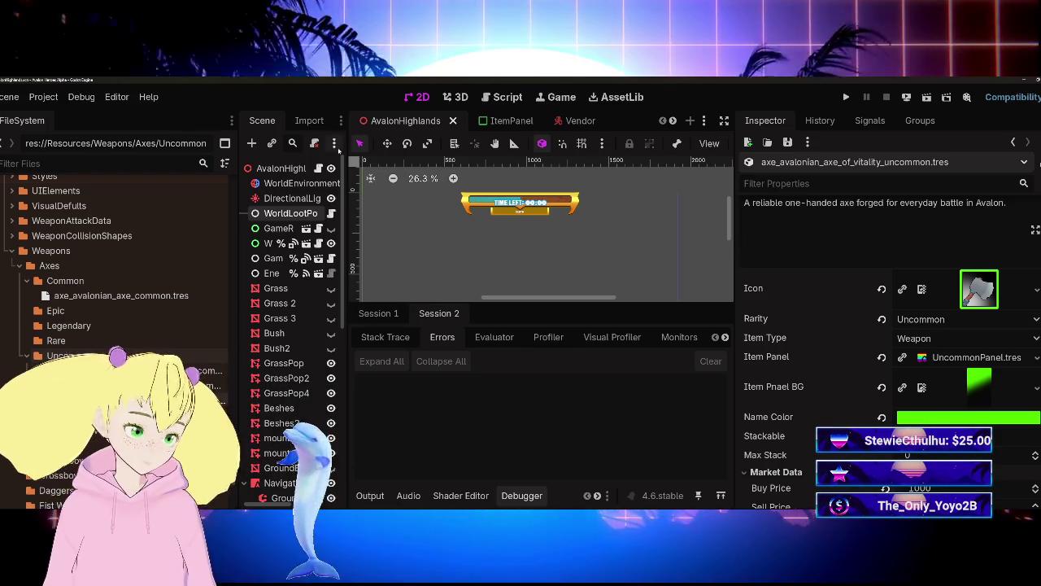
scroll(833, 351, "down", 10)
scroll(832, 352, "up", 5)
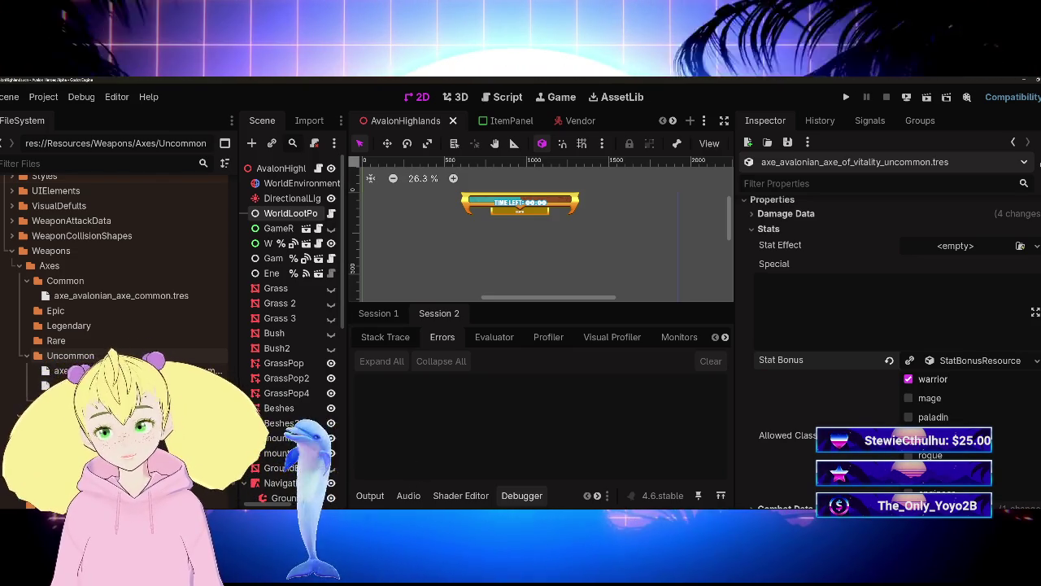
scroll(114, 284, "down", 3)
In the Script workspace, use Close All on the script list to close every script
key("ctrl+F3")
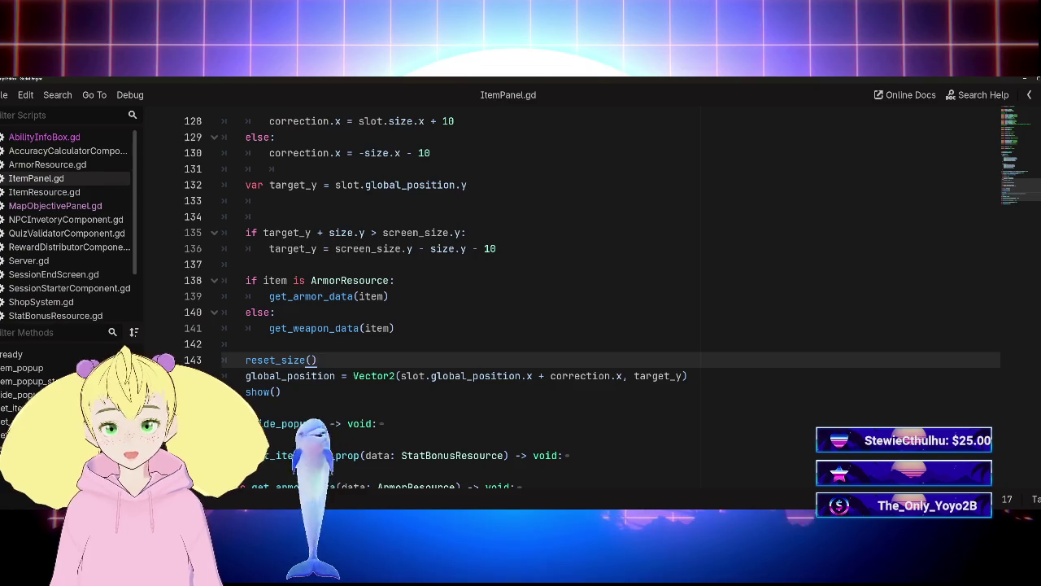
scroll(610, 293, "down", 4)
scroll(610, 292, "up", 15)
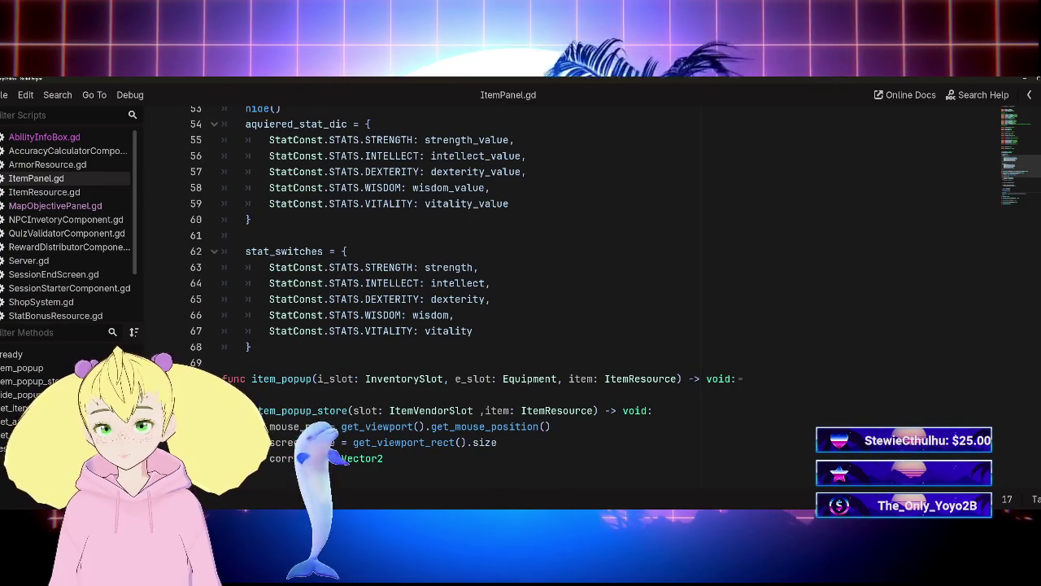
scroll(218, 239, "up", 3)
left_click(215, 236)
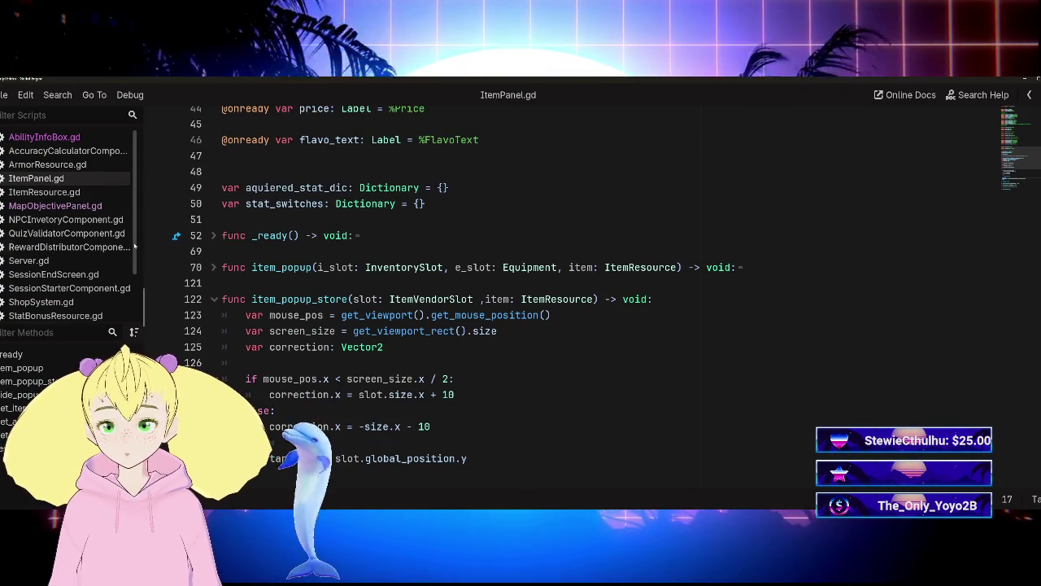
right_click(65, 233)
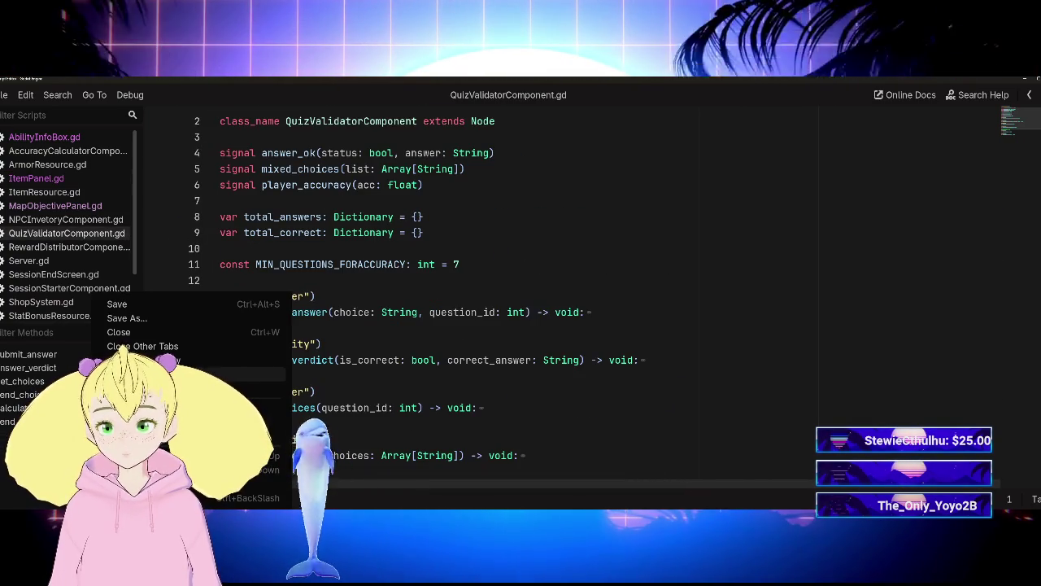
left_click(122, 360)
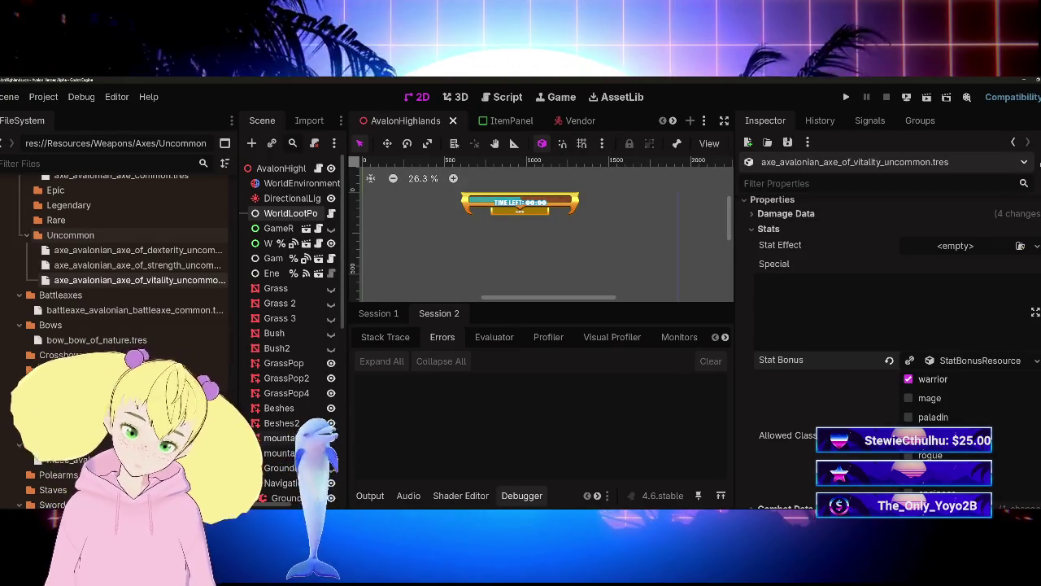
Select WorldLootPool and expand Pool > Weapon Drops > Common, showing the empty list
scroll(301, 391, "down", 5)
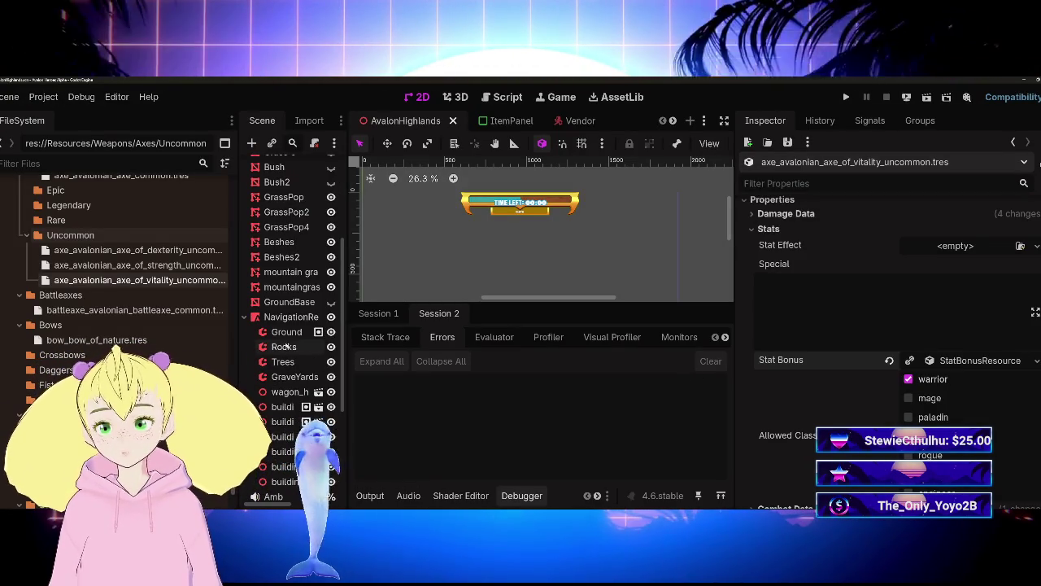
scroll(310, 362, "up", 5)
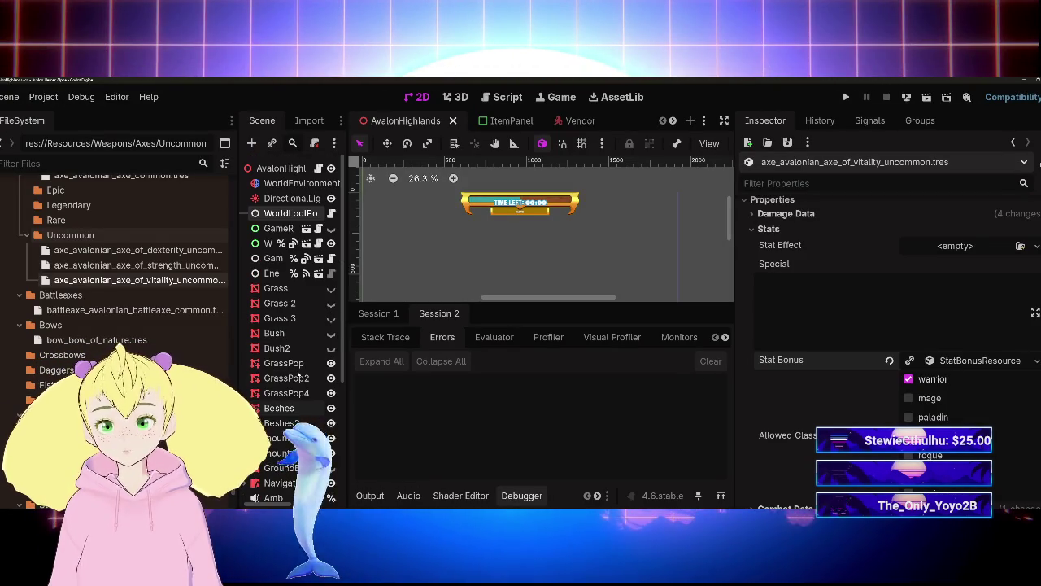
left_click(308, 212)
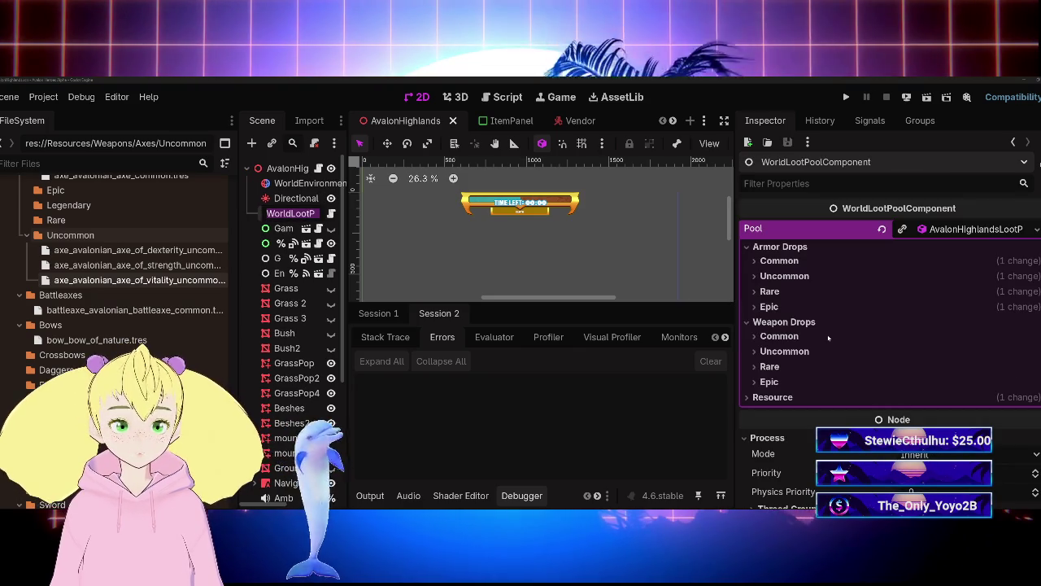
left_click(752, 337)
left_click(752, 336)
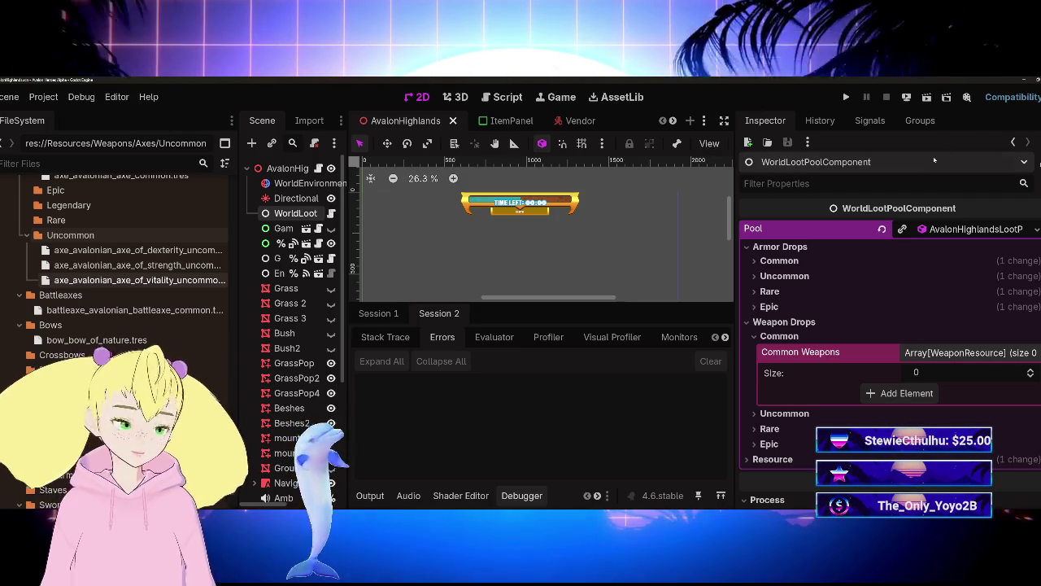
scroll(149, 328, "up", 5)
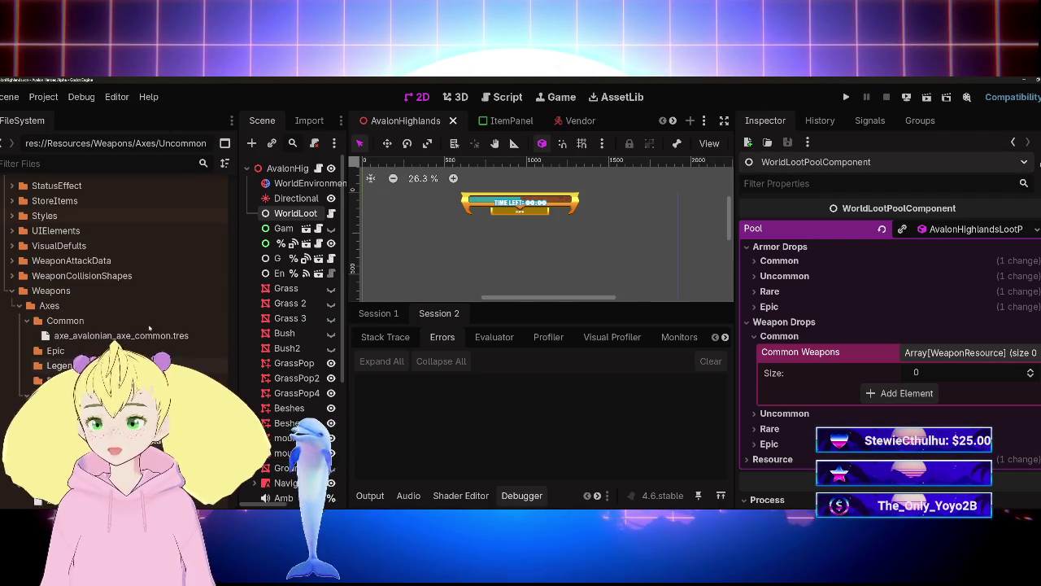
scroll(146, 333, "down", 1)
left_click(155, 297)
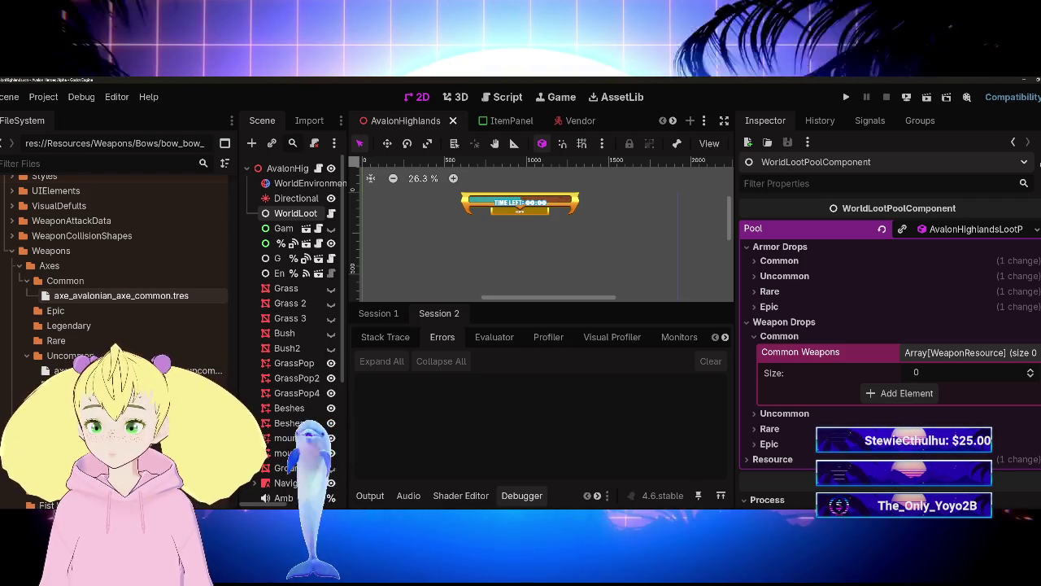
scroll(113, 326, "down", 3)
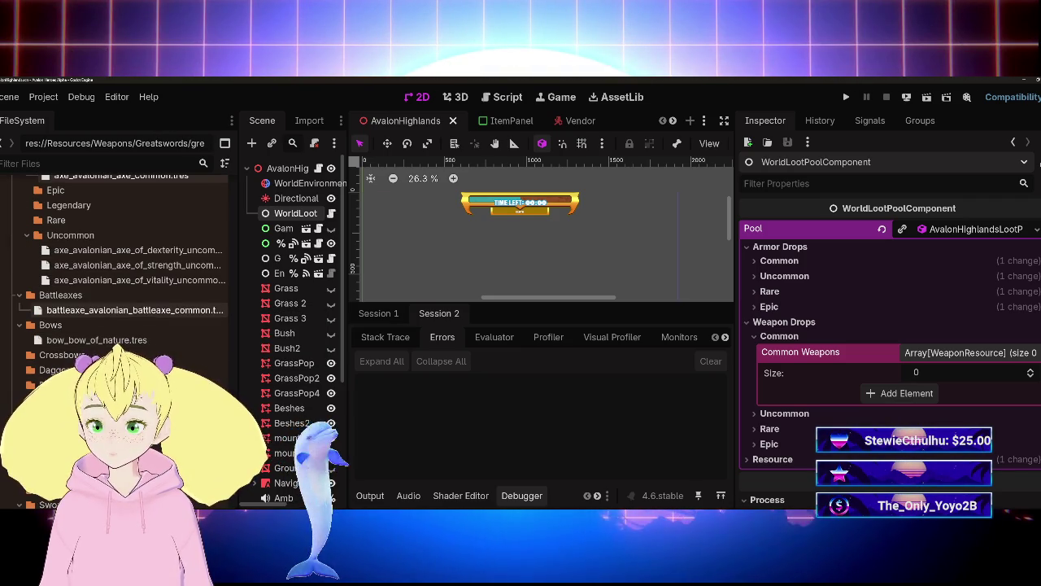
scroll(114, 325, "down", 3)
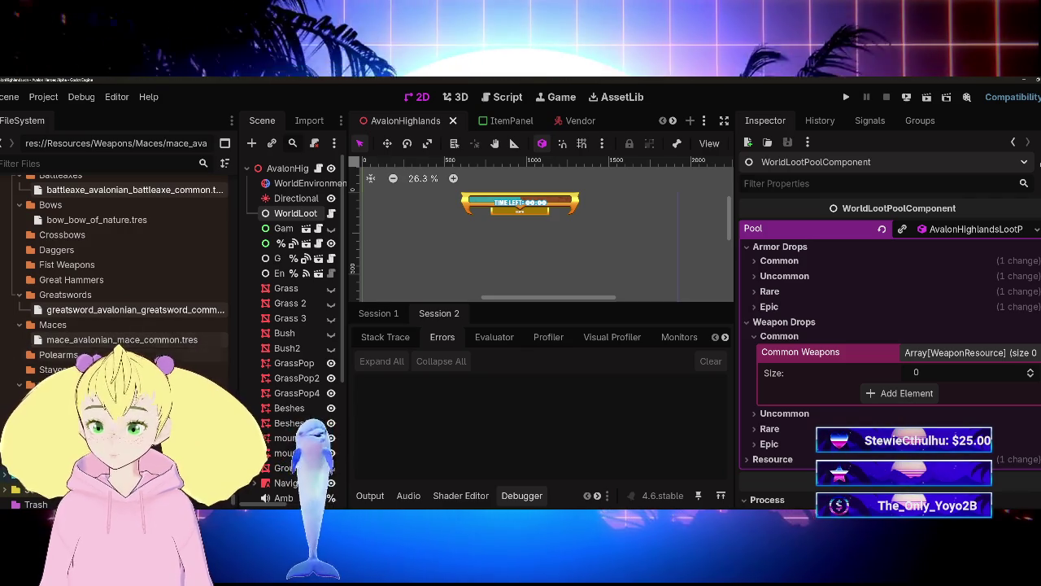
Drag the five common weapon .tres files into Common Weapons and save the scene
left_click_drag(122, 339, 122, 411)
left_click_drag(252, 416, 895, 358)
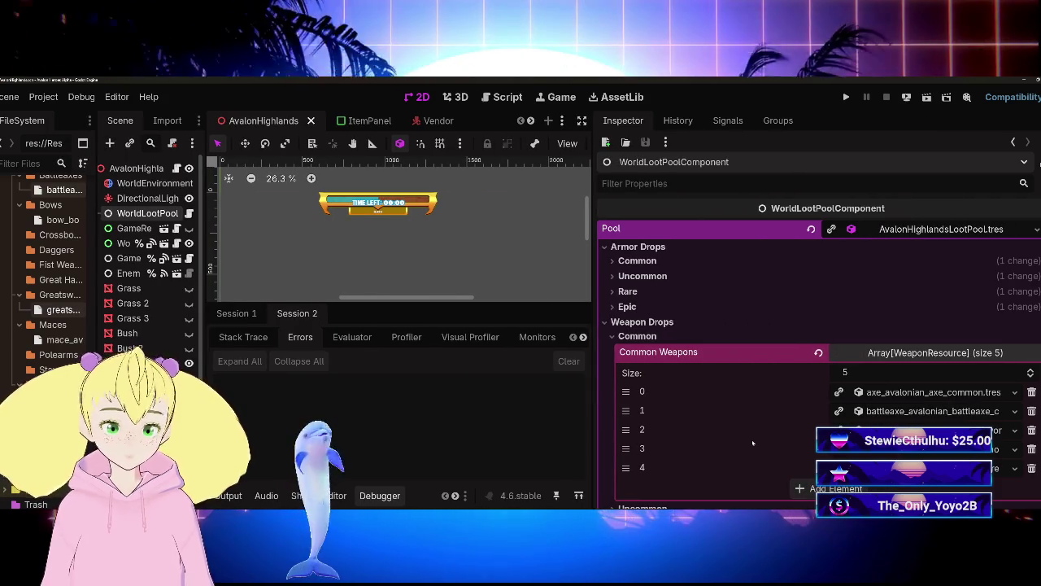
key("ctrl+s")
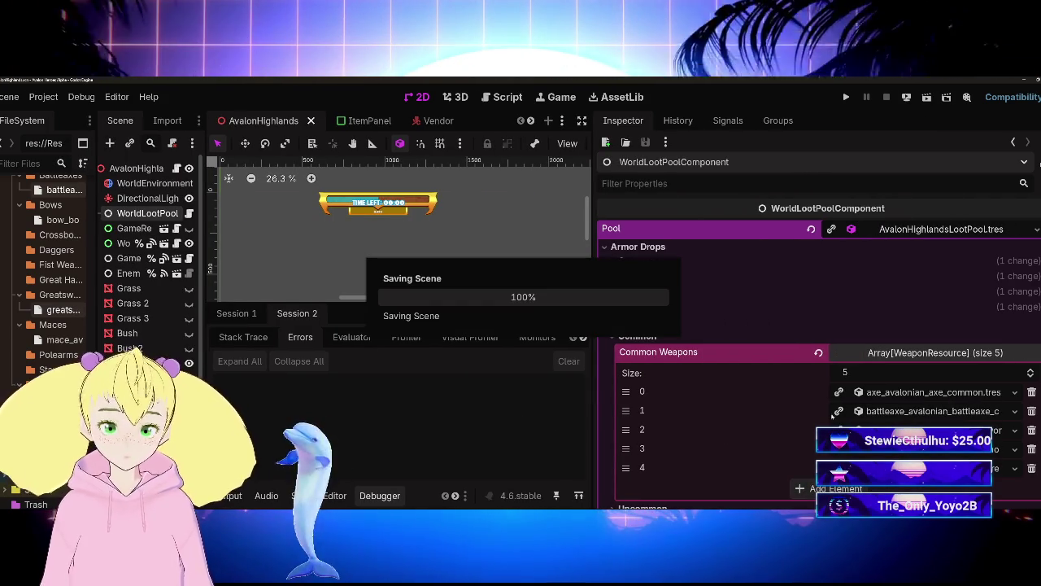
Widen the FileSystem dock and recheck the common weapon drops list
left_click(934, 363)
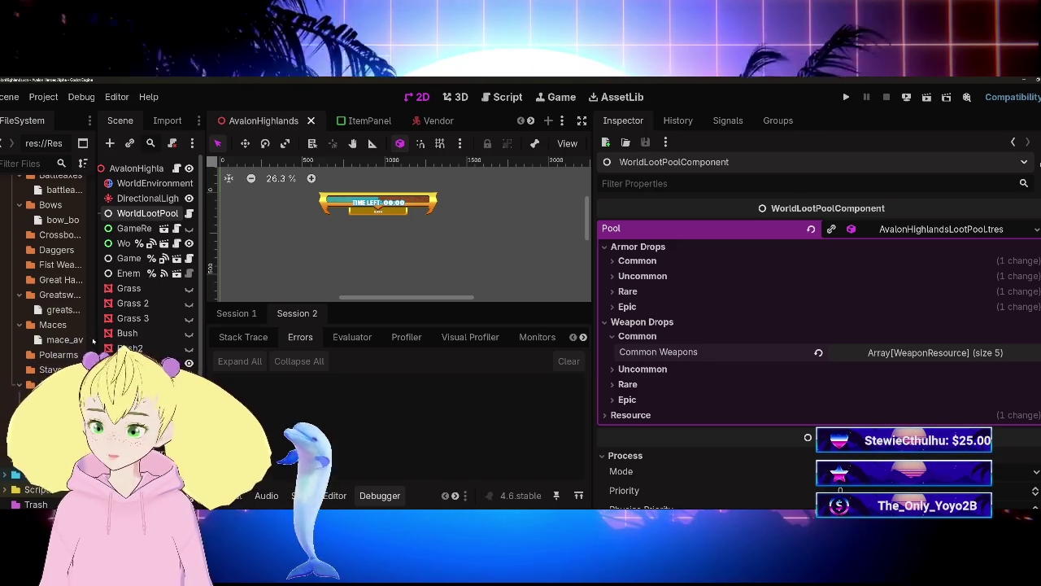
left_click_drag(95, 244, 205, 244)
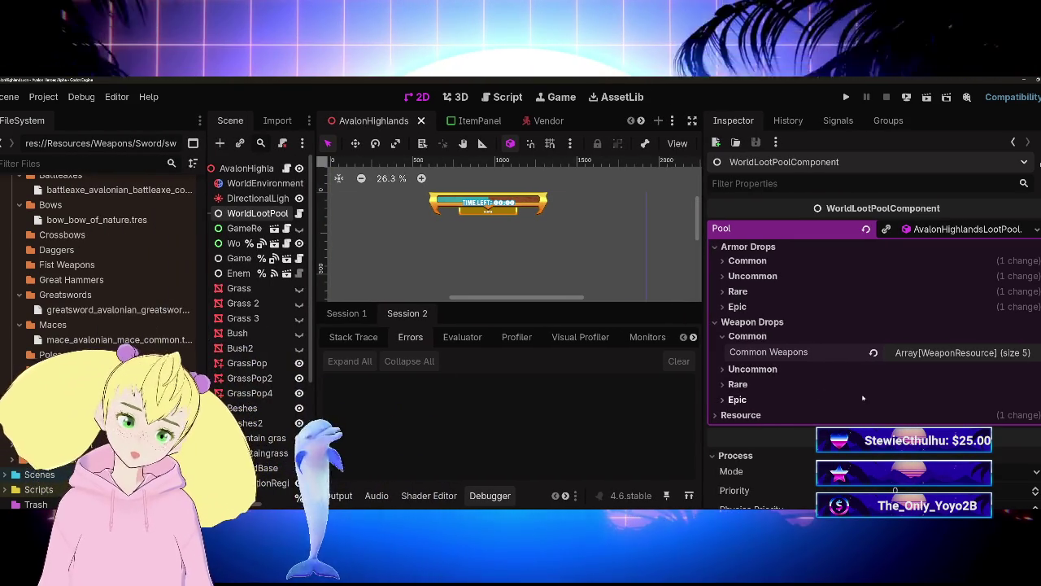
left_click(754, 336)
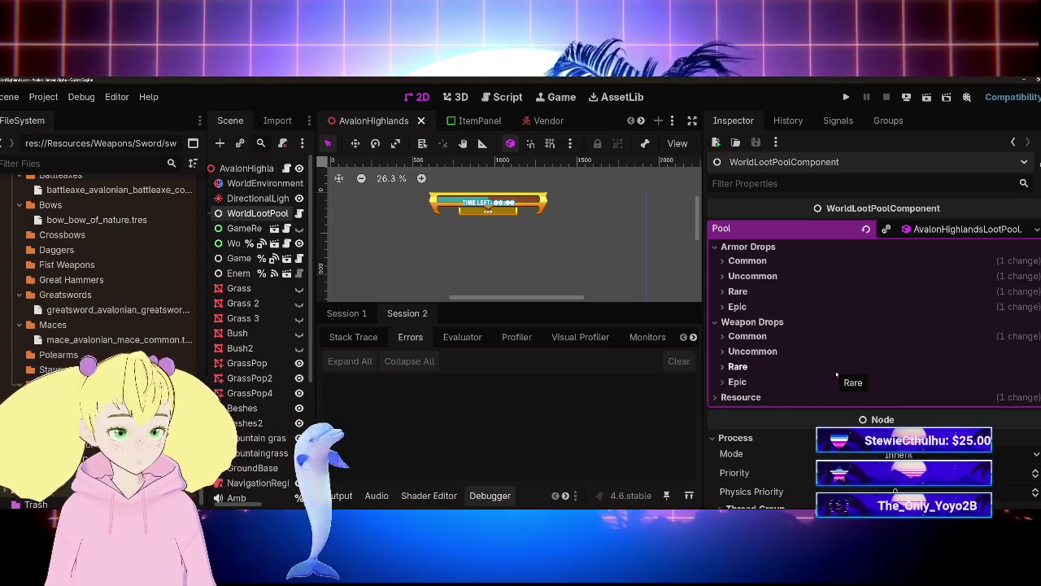
left_click(752, 339)
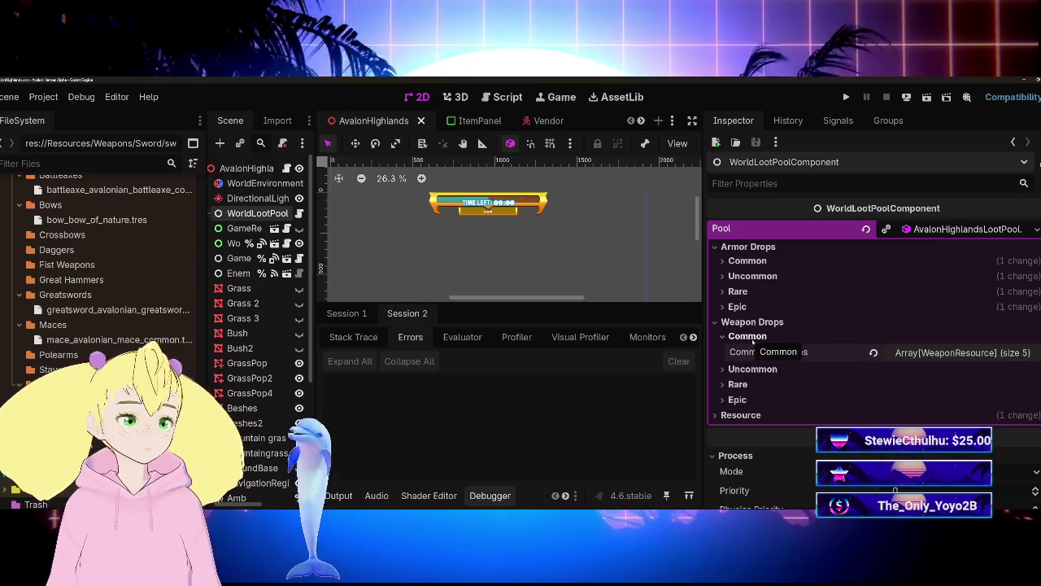
left_click(750, 337)
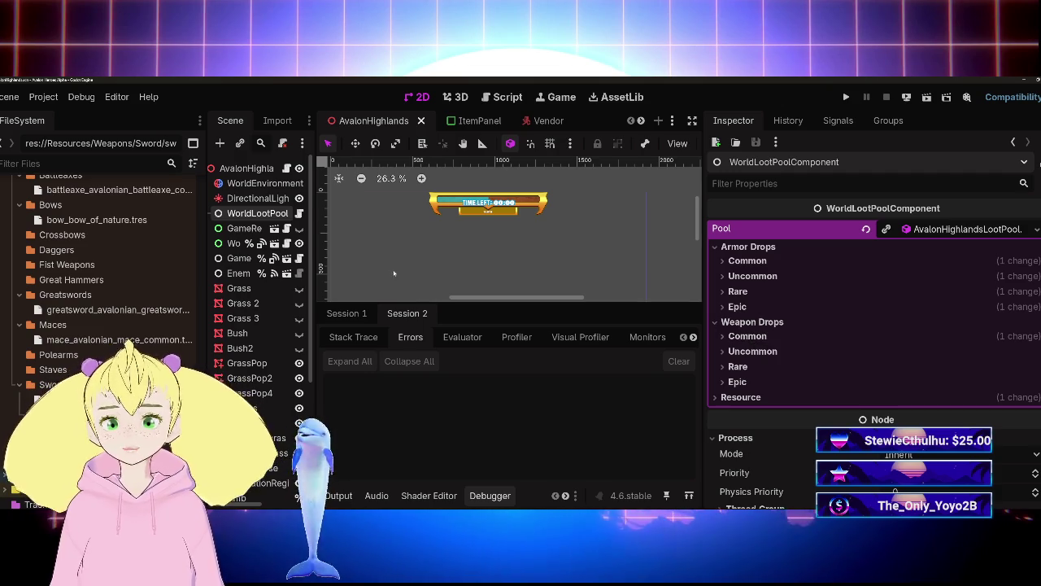
scroll(98, 325, "up", 5)
left_click(97, 290)
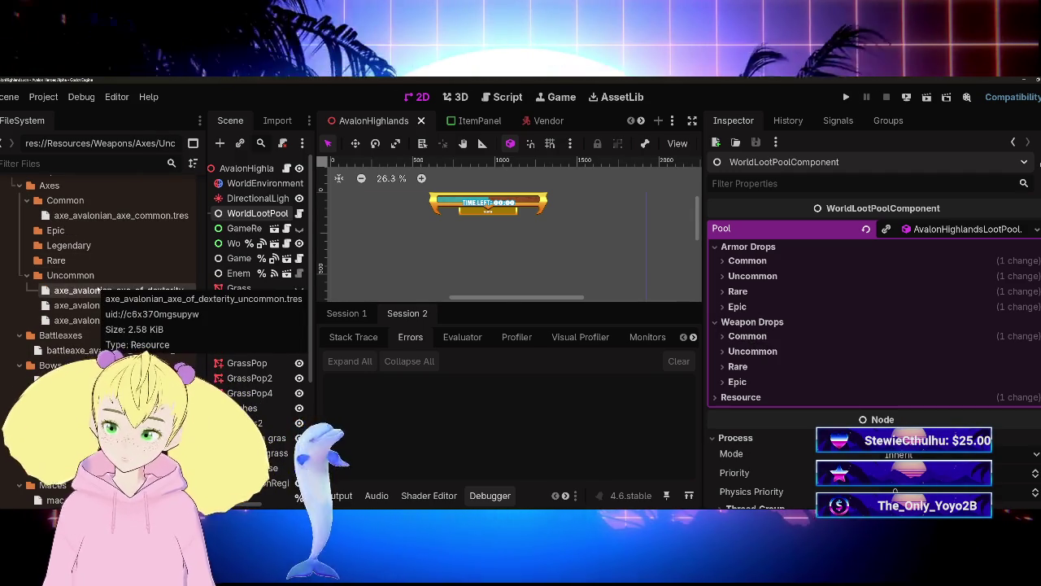
Duplicate the dexterity axe as axe_warriors_axe_rare.tres and move it into Axes/Rare
key("ctrl+d")
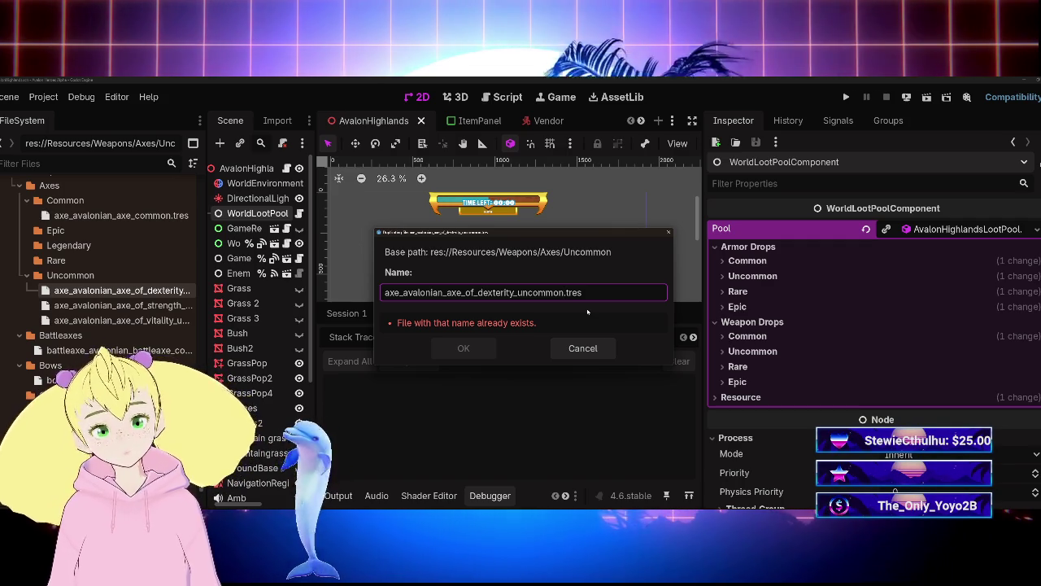
key("BackSpace")
key("BackSpace")
key("BackSpace")
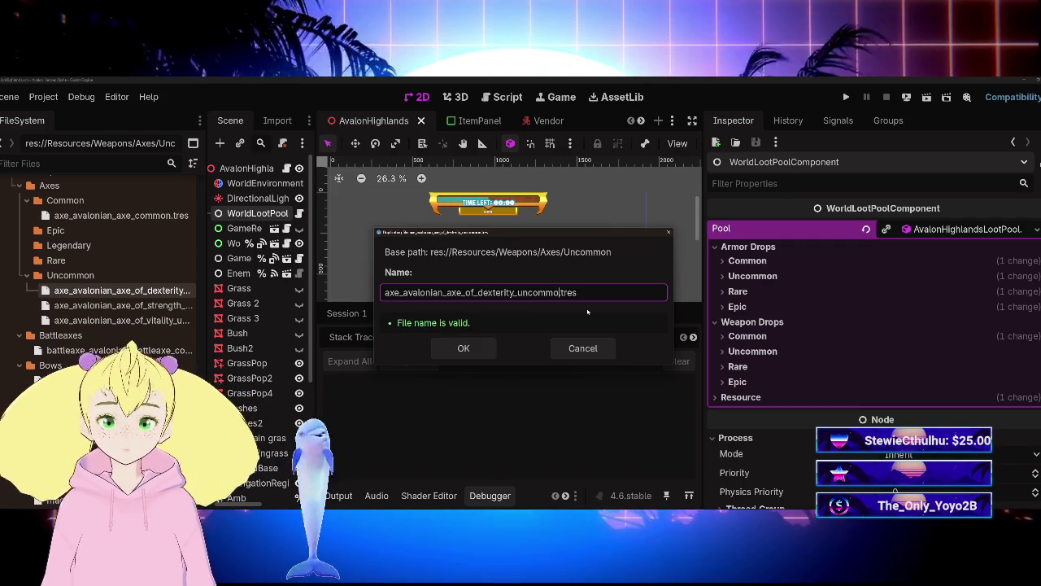
key("BackSpace")
key("BackSpace")
key("BackSpace")
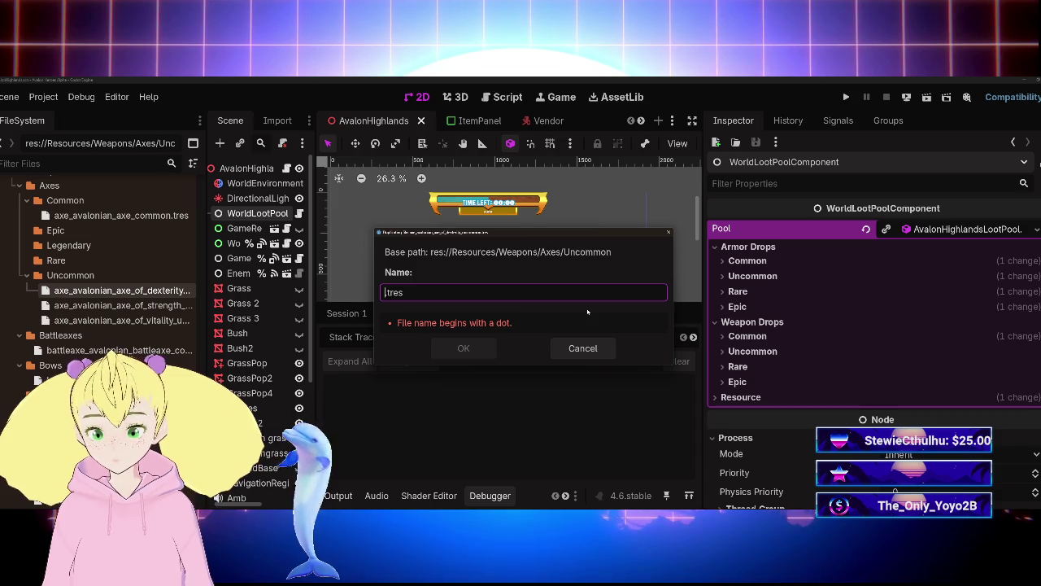
type("axe_warriors")
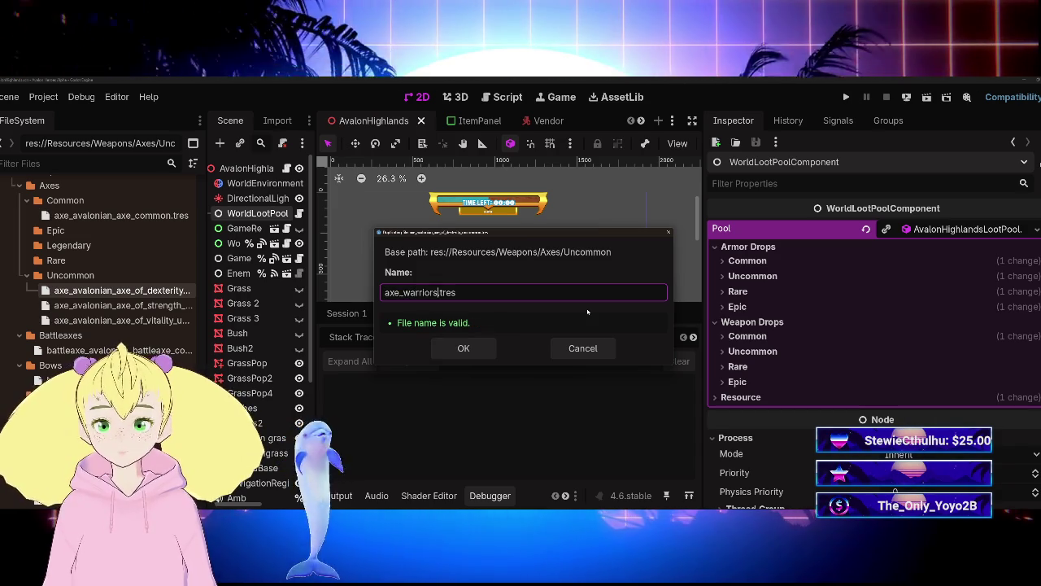
type("_axe_rare")
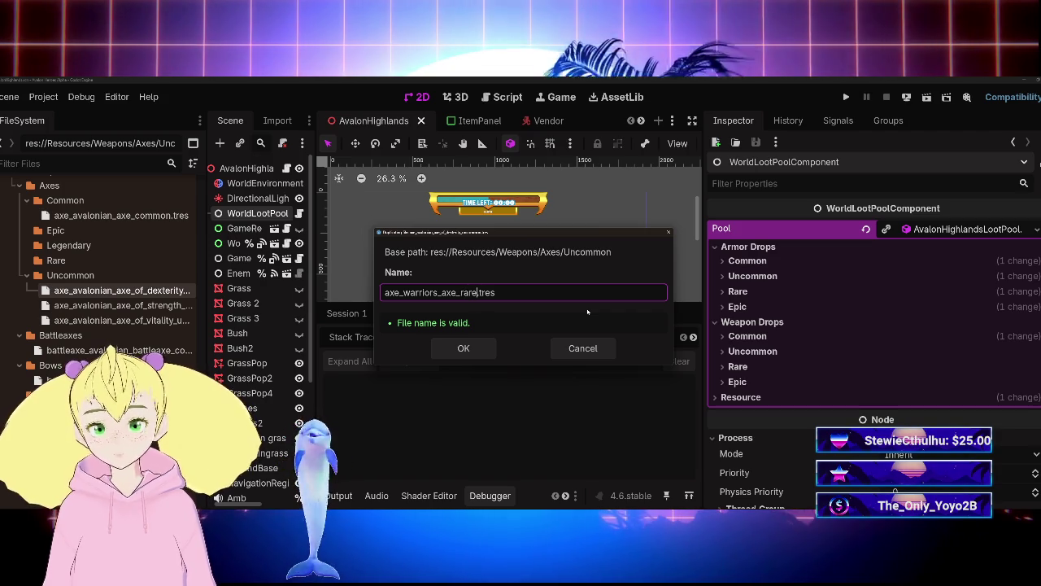
left_click(480, 348)
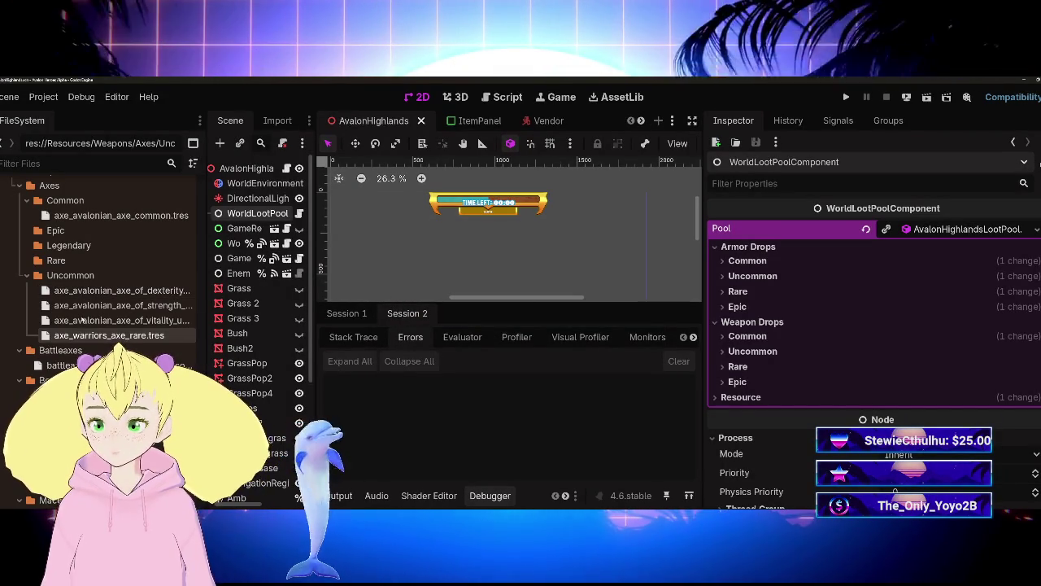
left_click_drag(102, 335, 56, 261)
left_click(460, 312)
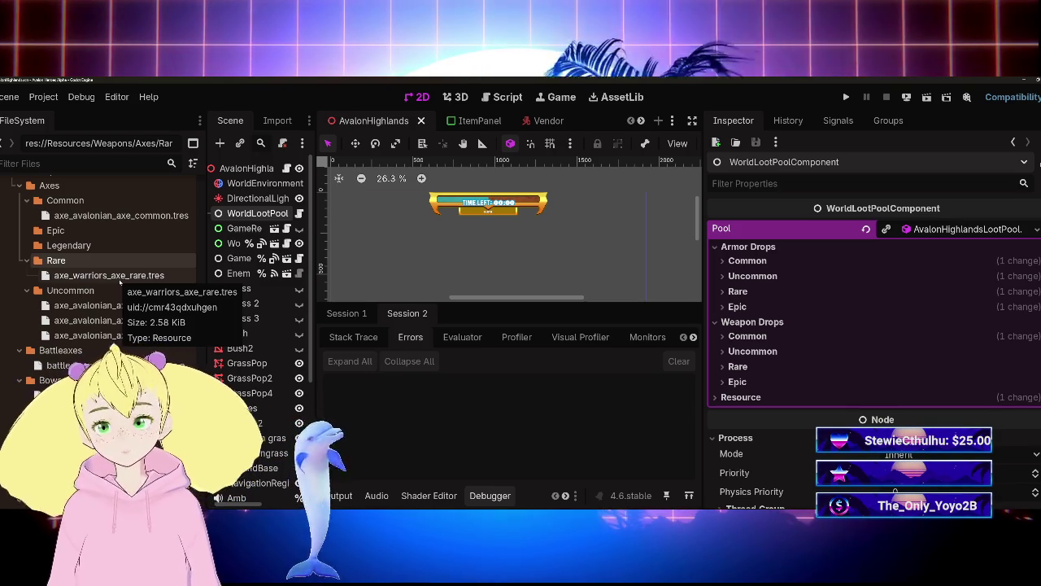
Open axe_warriors_axe_rare.tres and set its icon to Avalonian_Axe_Rare.png
left_click(120, 280)
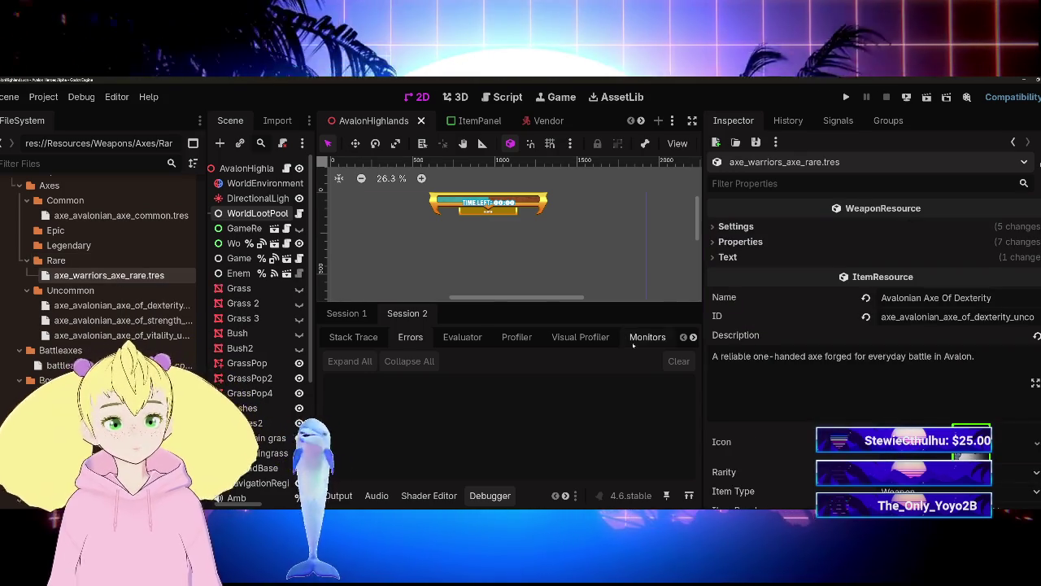
scroll(98, 260, "up", 5)
scroll(97, 260, "down", 10)
scroll(97, 261, "down", 15)
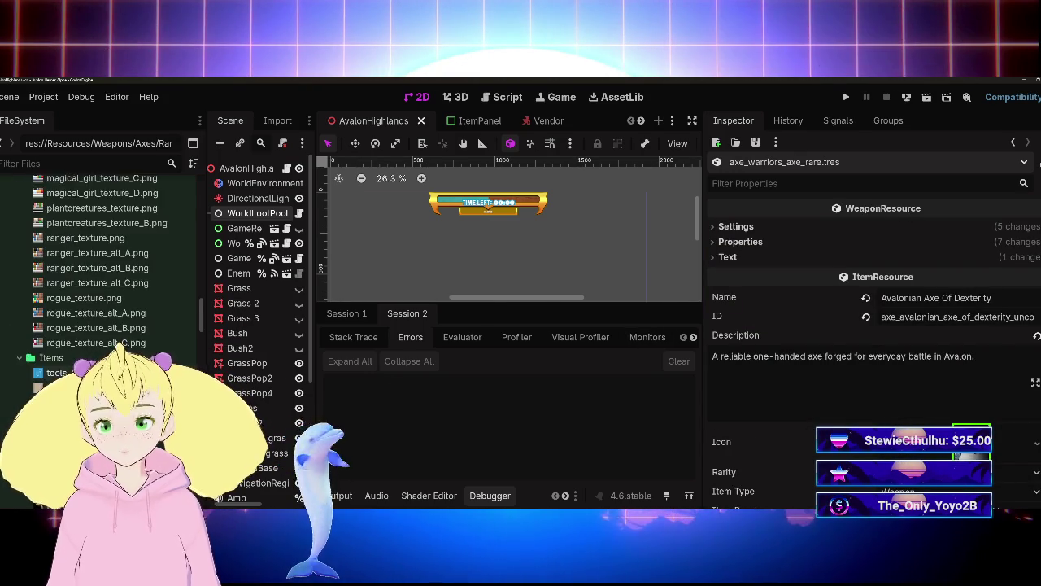
scroll(97, 260, "up", 8)
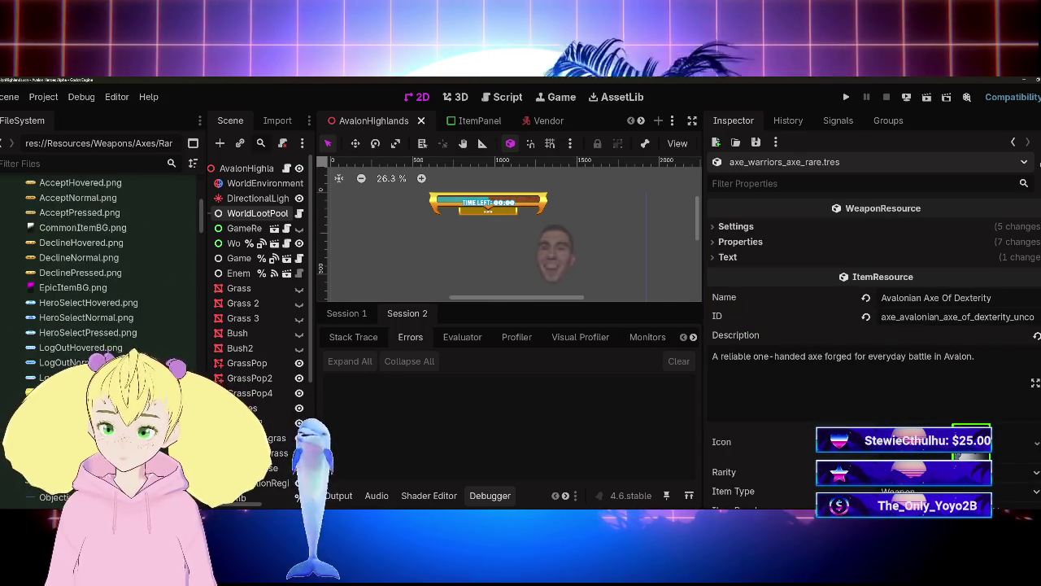
scroll(98, 260, "down", 10)
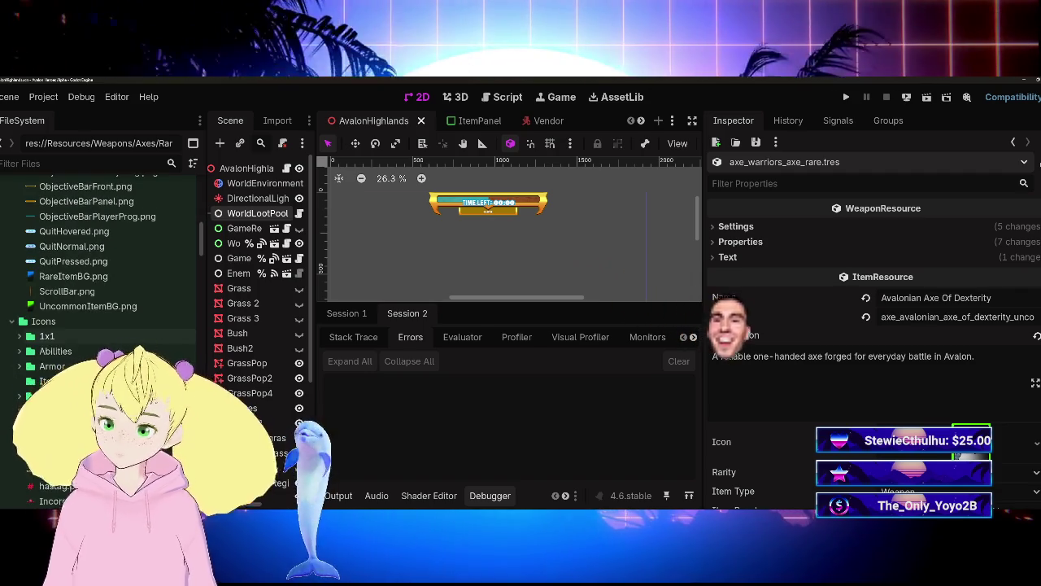
scroll(98, 260, "down", 10)
scroll(97, 260, "up", 6)
scroll(98, 261, "up", 15)
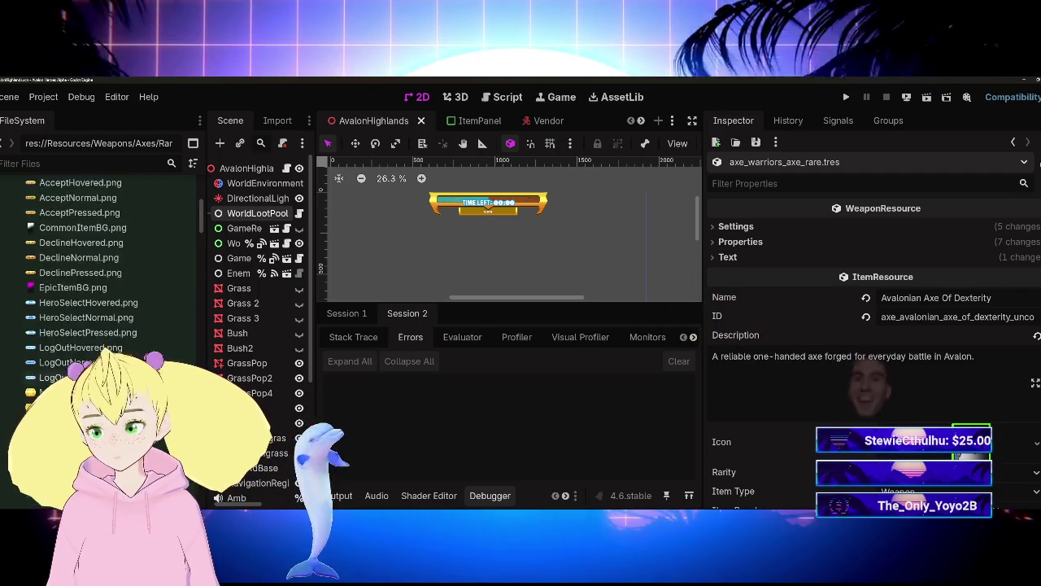
scroll(97, 260, "down", 10)
scroll(98, 260, "down", 2)
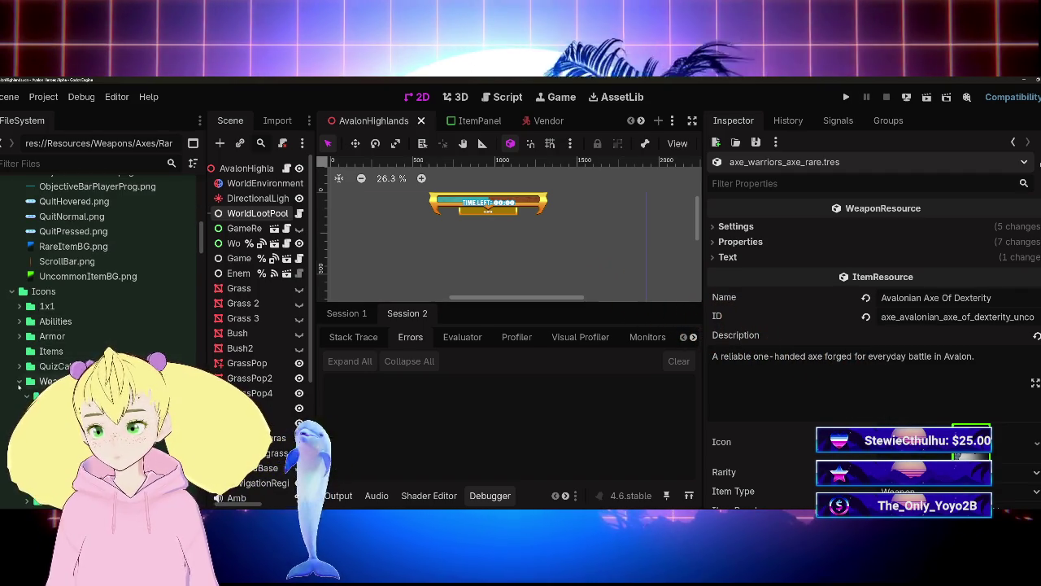
scroll(16, 388, "down", 6)
left_click(31, 322)
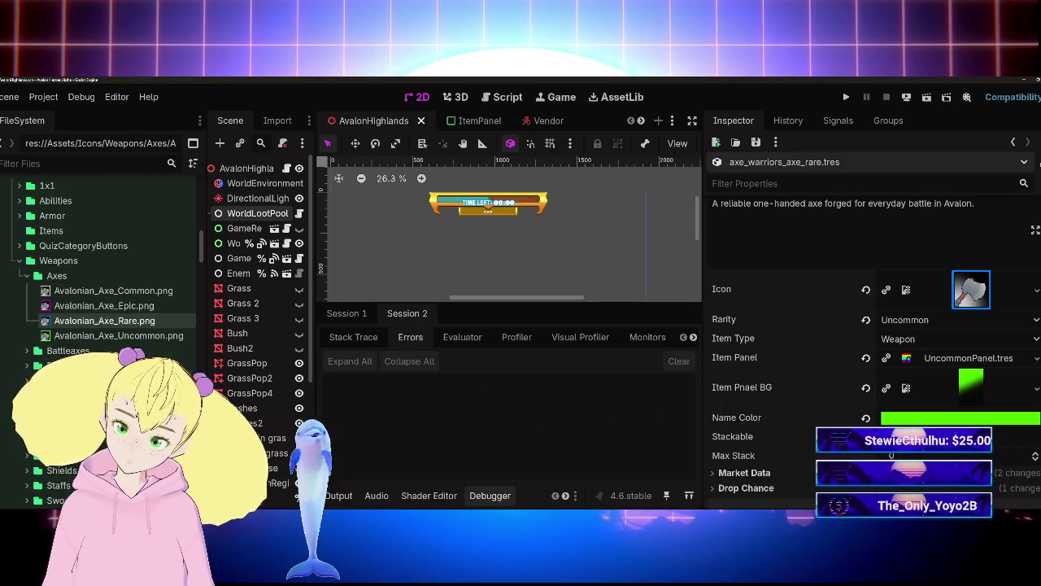
Set RareItemBG.png as the Item Panel BG background
scroll(98, 326, "up", 5)
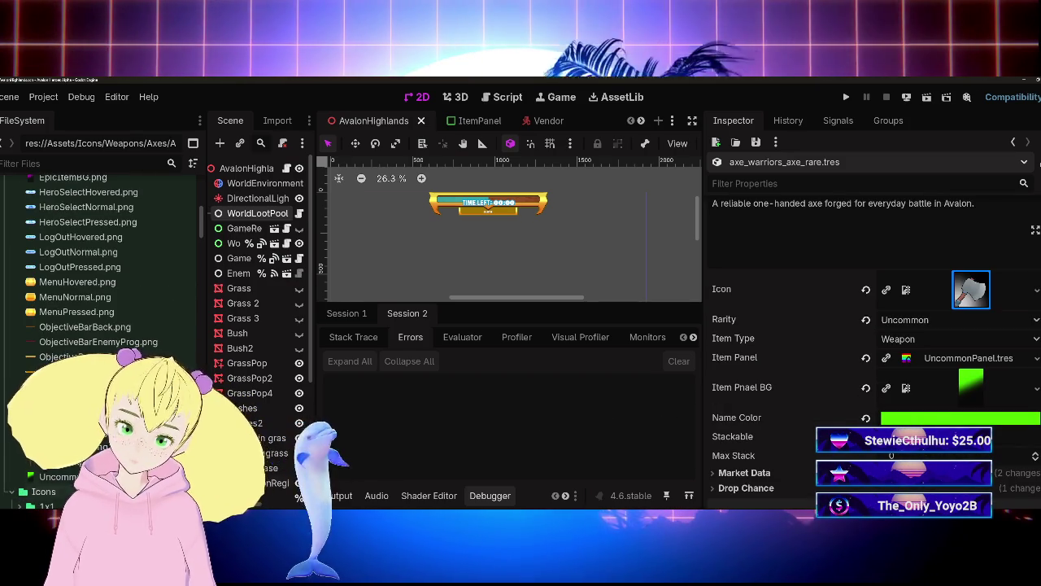
mouse_move(81, 387)
left_mouse_down()
mouse_move(431, 446)
mouse_move(972, 440)
mouse_move(972, 387)
left_mouse_up()
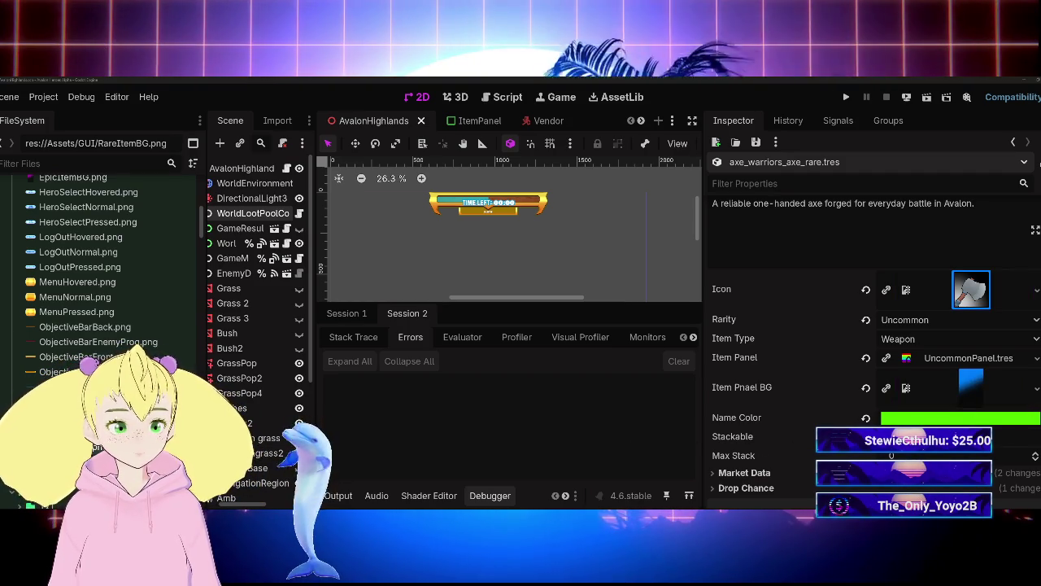
left_click(960, 418)
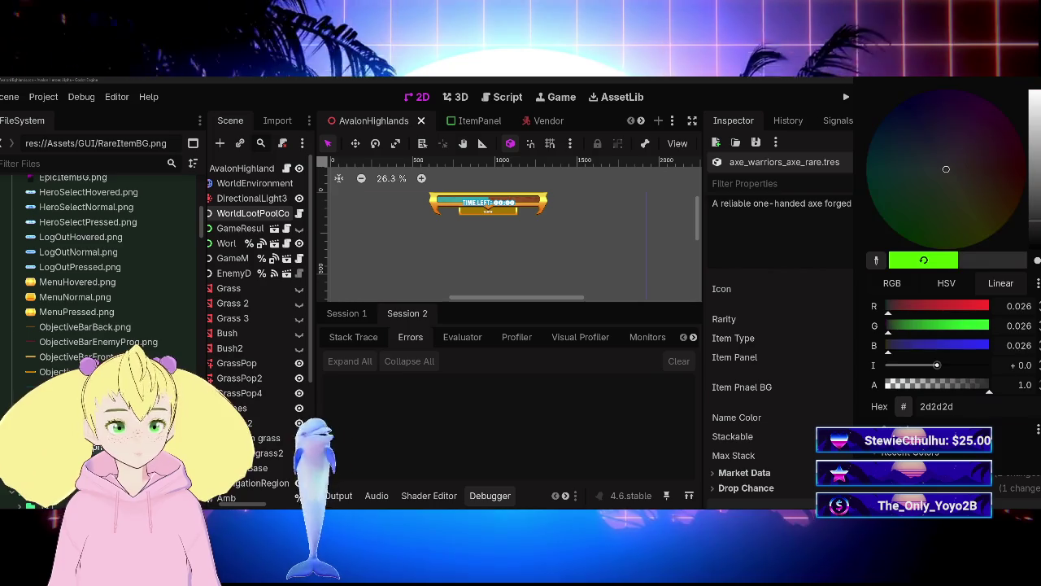
Pick blue as the rare axe's name colour
left_click_drag(1038, 261, 1035, 105)
left_click(912, 195)
left_click(833, 422)
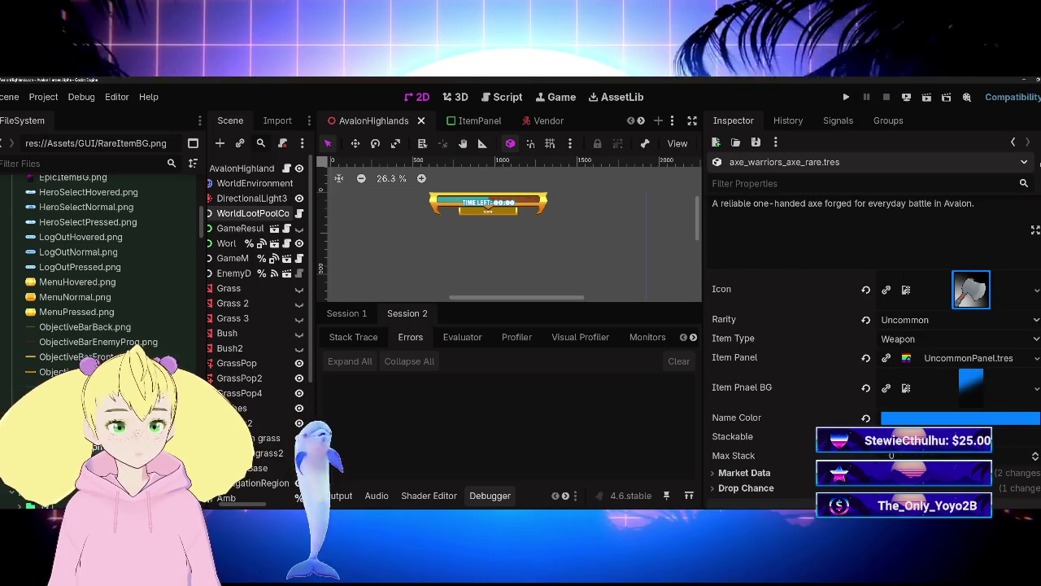
Drag RarePanel.tres onto the Item Panel property
scroll(98, 284, "up", 5)
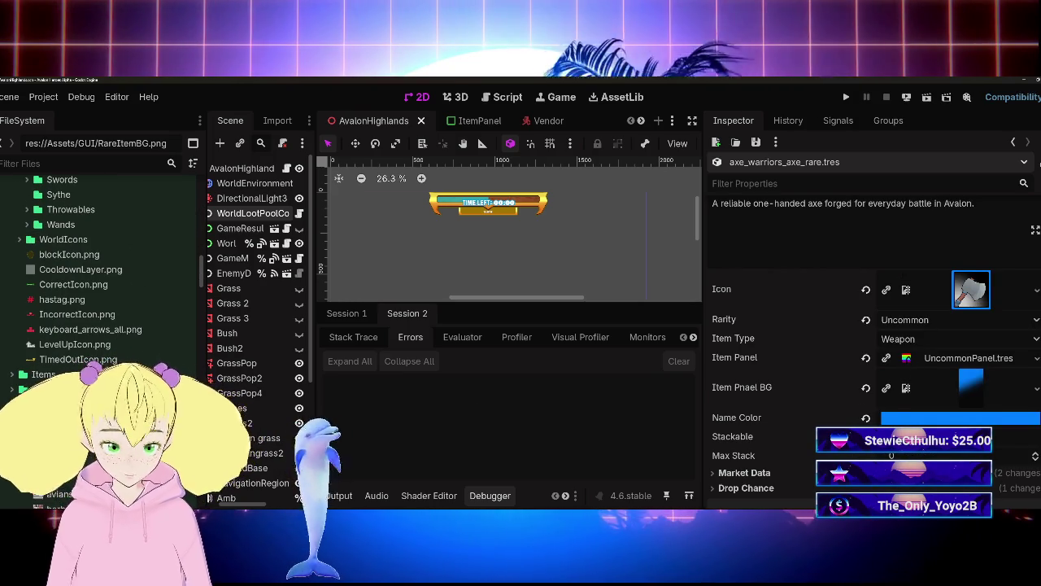
scroll(98, 285, "down", 4)
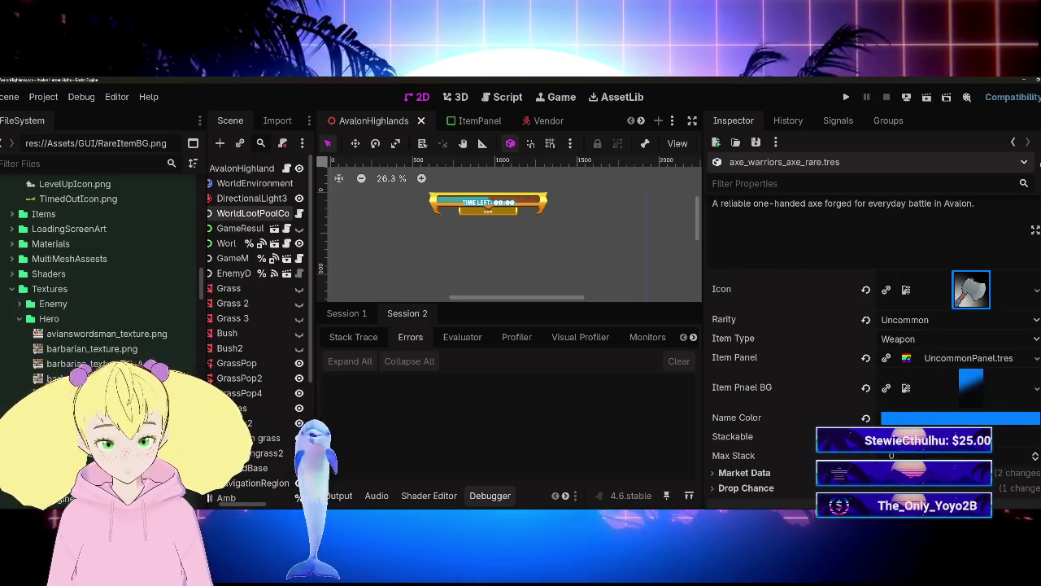
scroll(98, 285, "down", 10)
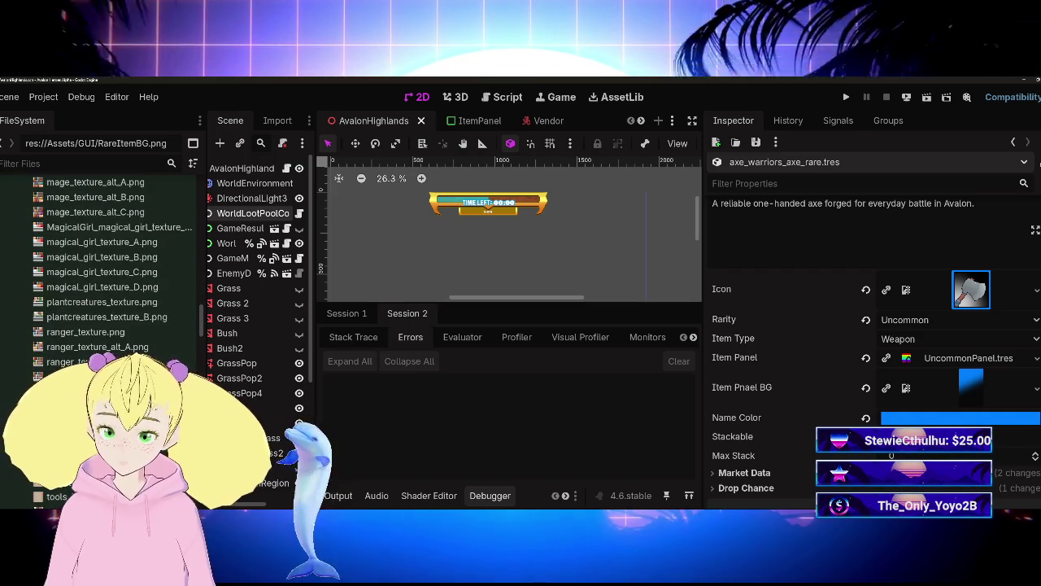
scroll(97, 284, "down", 10)
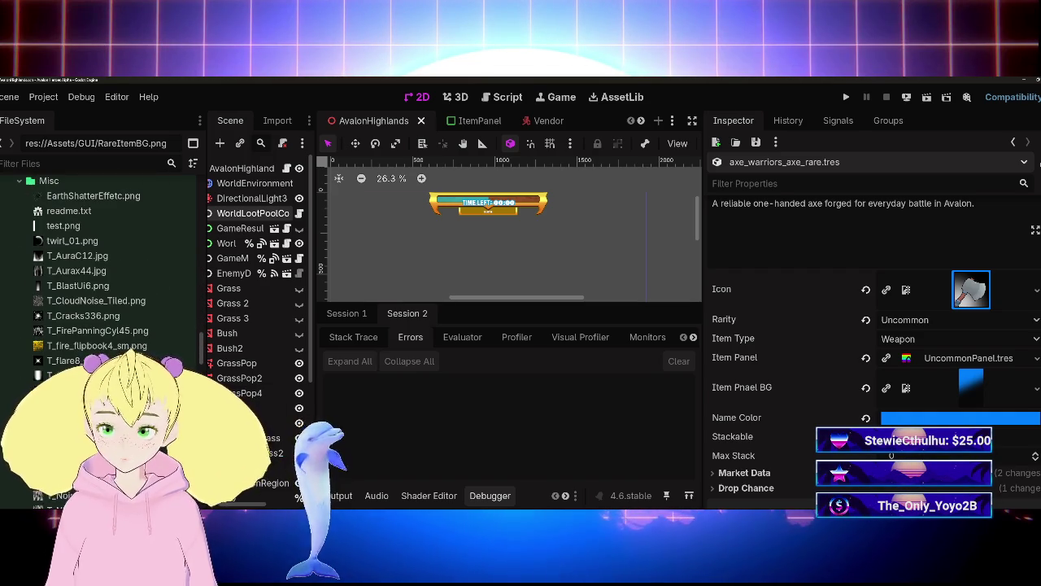
scroll(98, 285, "down", 10)
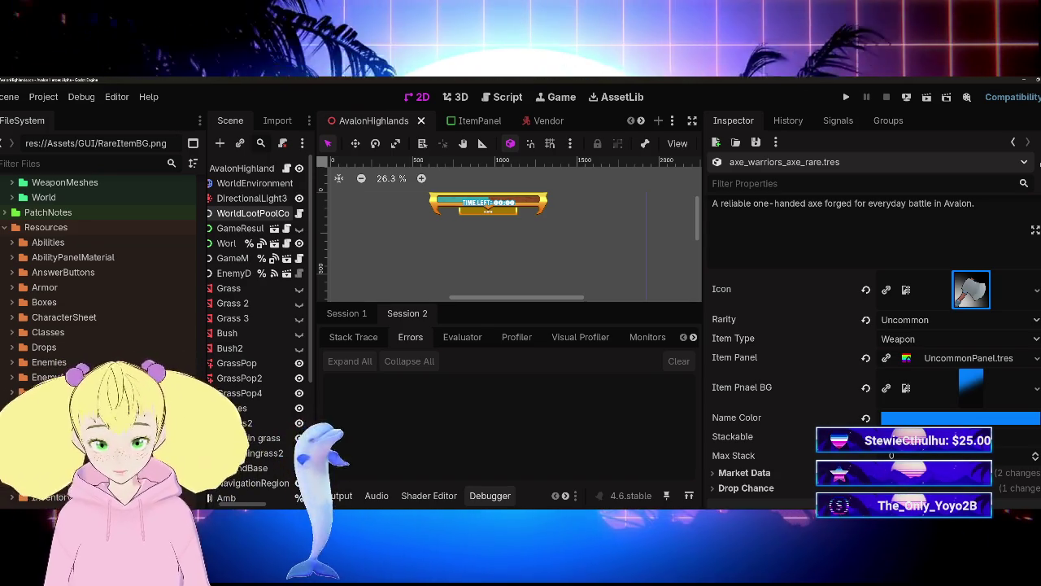
scroll(98, 326, "down", 2)
scroll(98, 325, "down", 5)
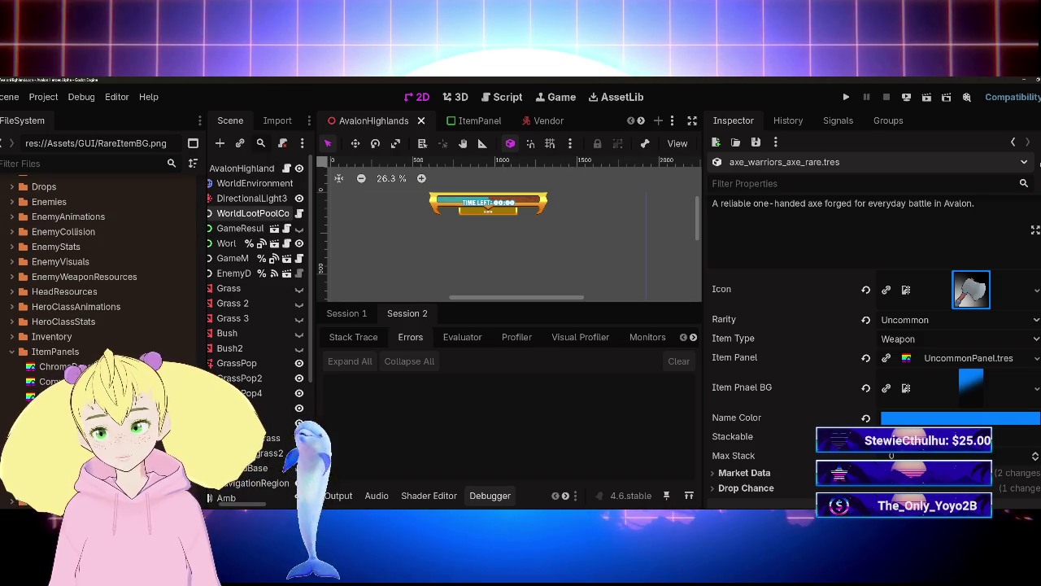
mouse_move(696, 444)
left_mouse_down()
mouse_move(855, 362)
mouse_move(960, 358)
left_mouse_up()
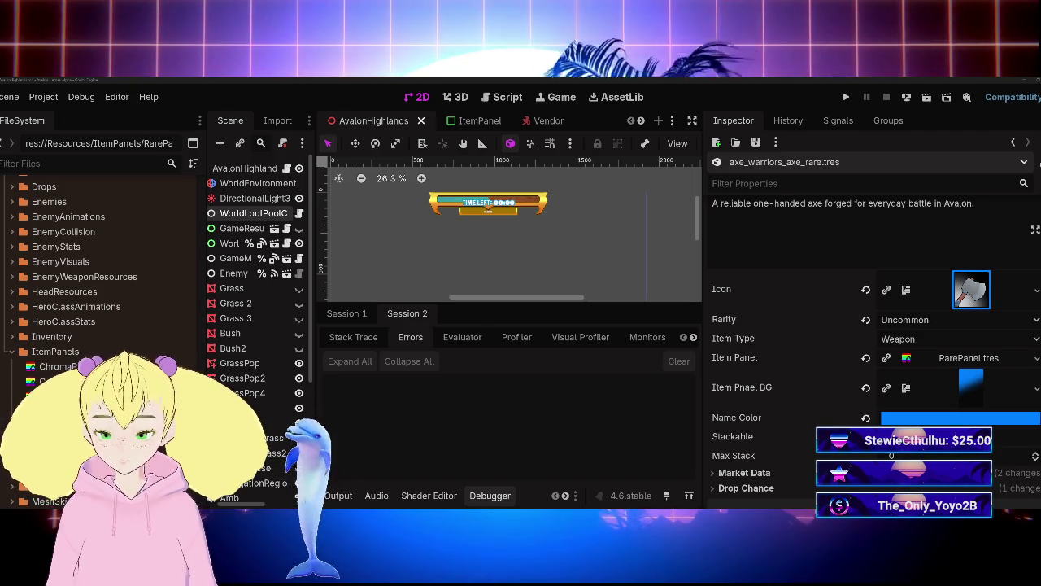
Switch to the web browser showing YouTube results for 'we are doing a sequel'
key("alt+Tab")
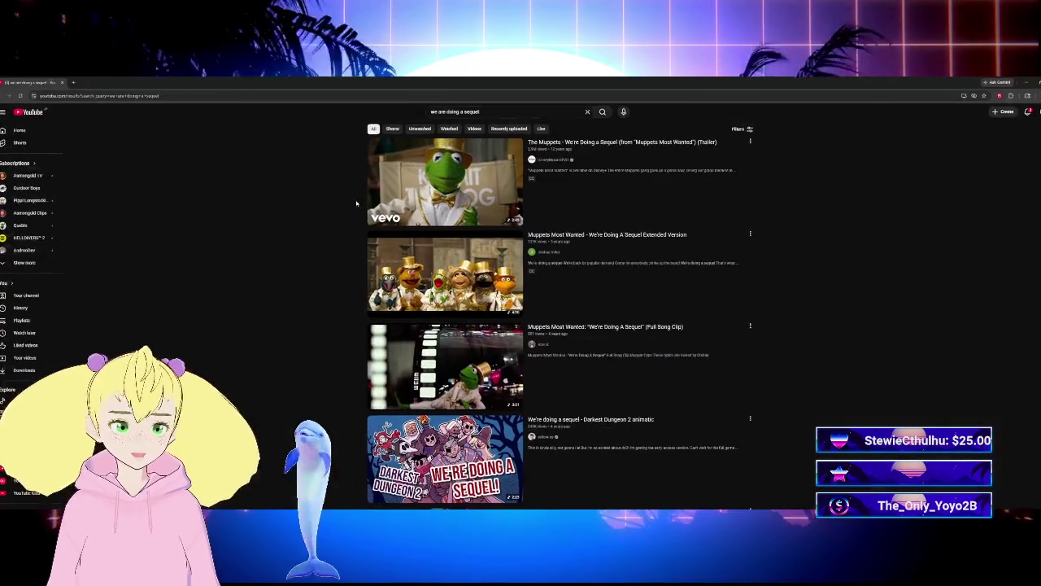
Play The Muppets' 'We're Doing a Sequel' trailer full screen, then pause it
left_click(452, 180)
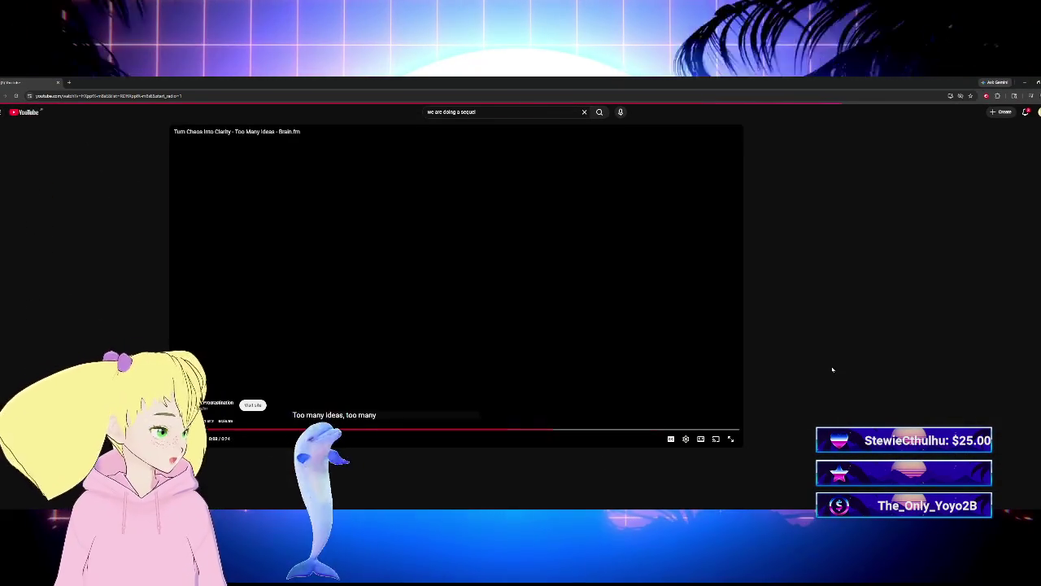
left_click(733, 442)
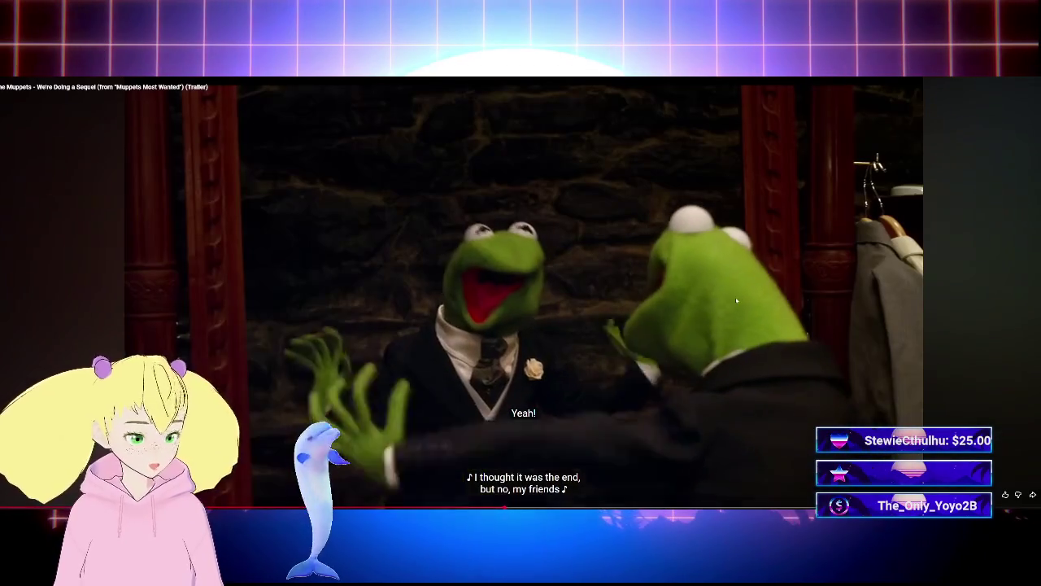
left_click(736, 301)
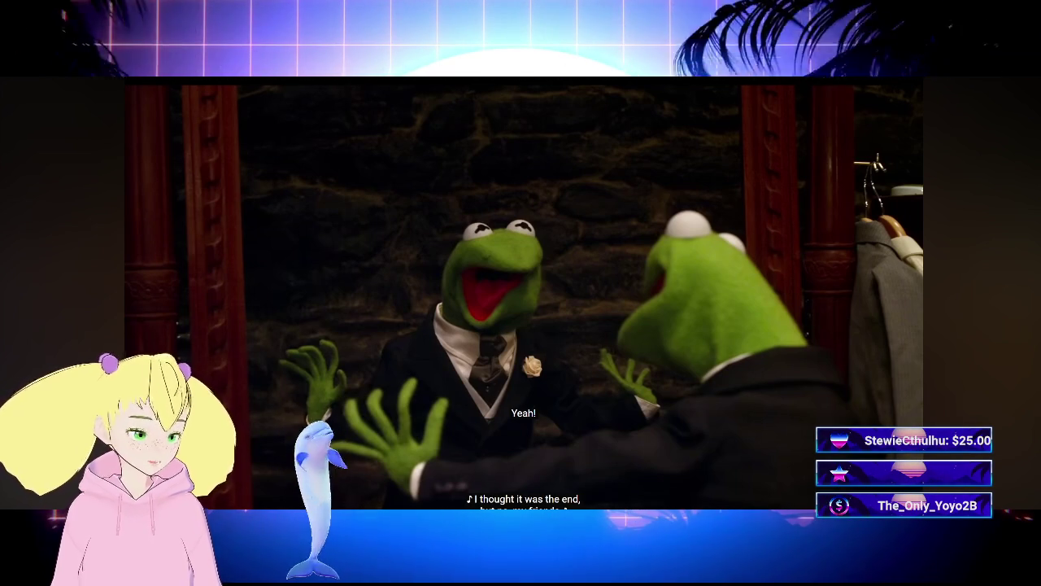
Watch the YouTube trailer, pausing and resuming playback several times
left_click(715, 166)
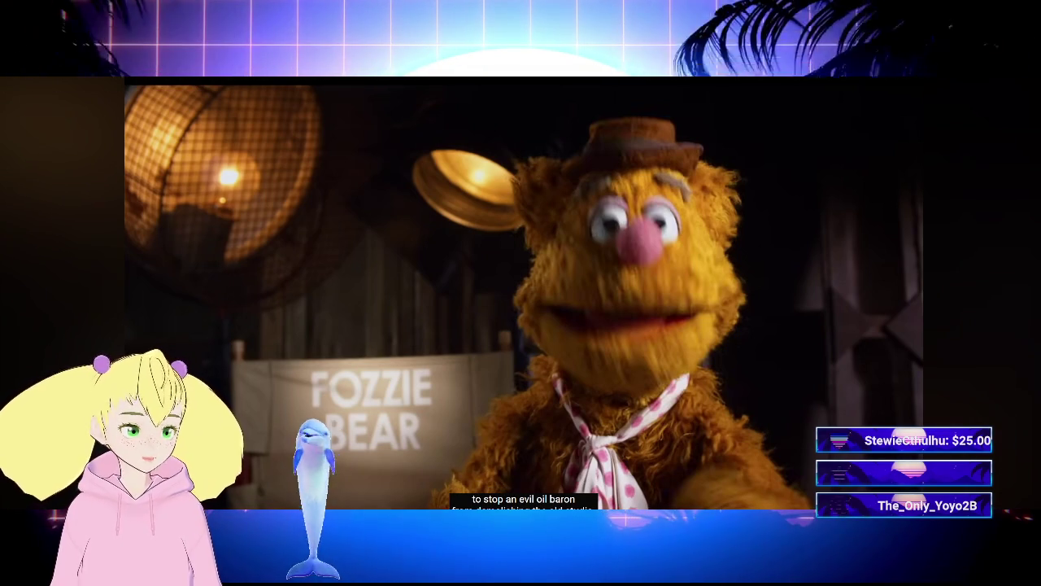
left_click(826, 406)
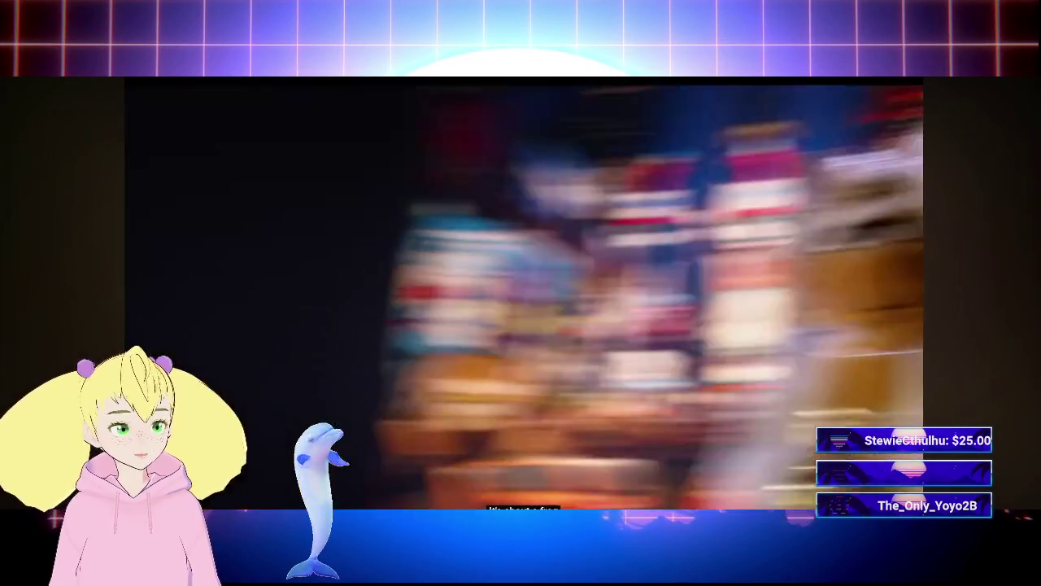
key("space")
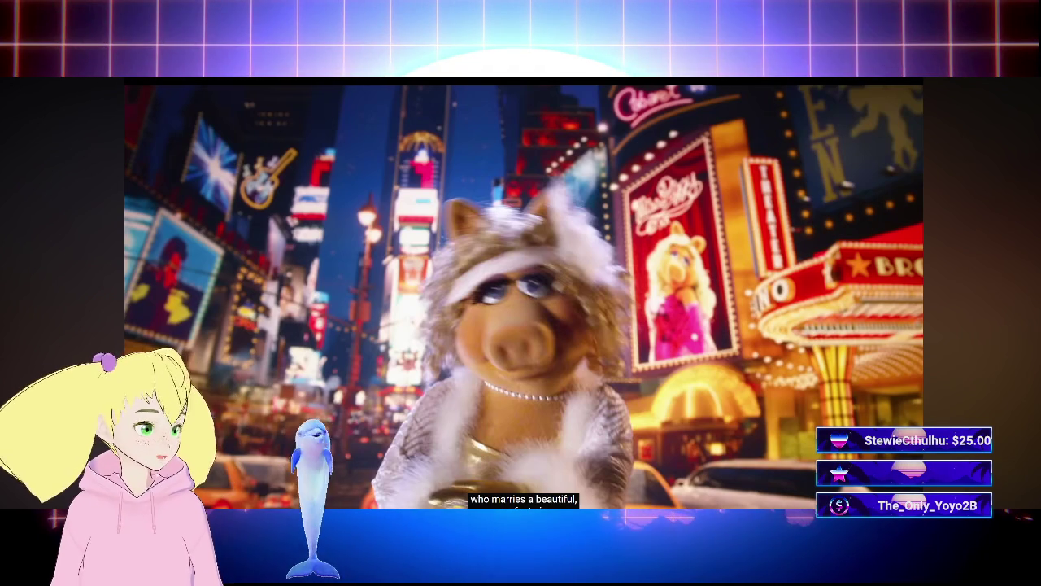
left_click(680, 317)
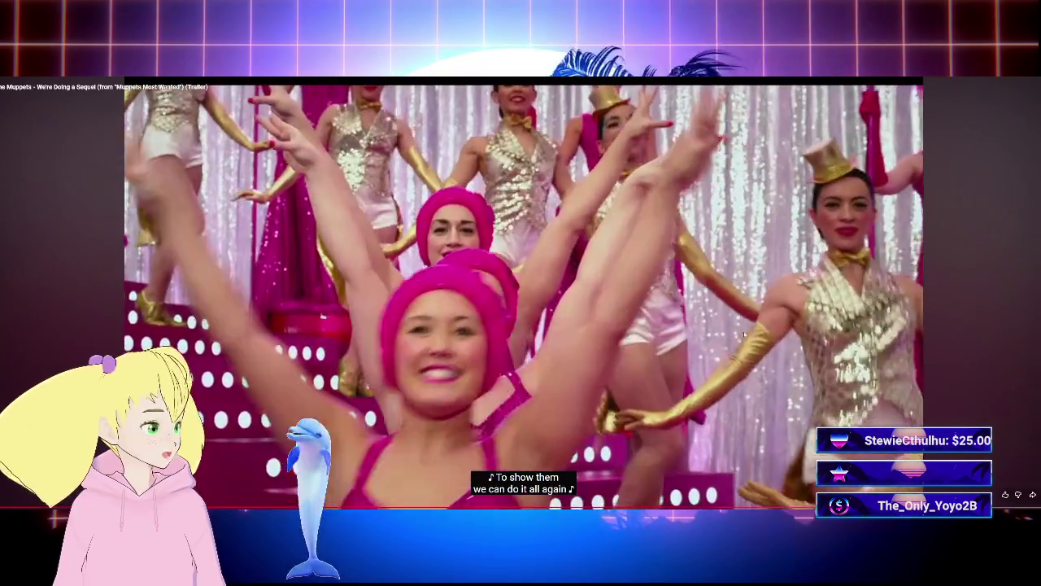
left_click(744, 333)
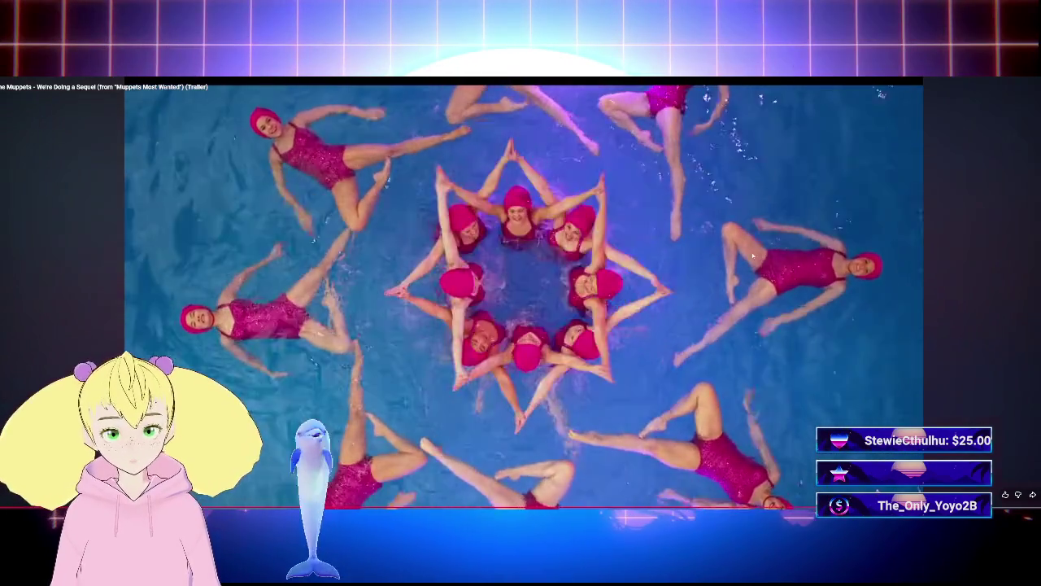
left_click(752, 257)
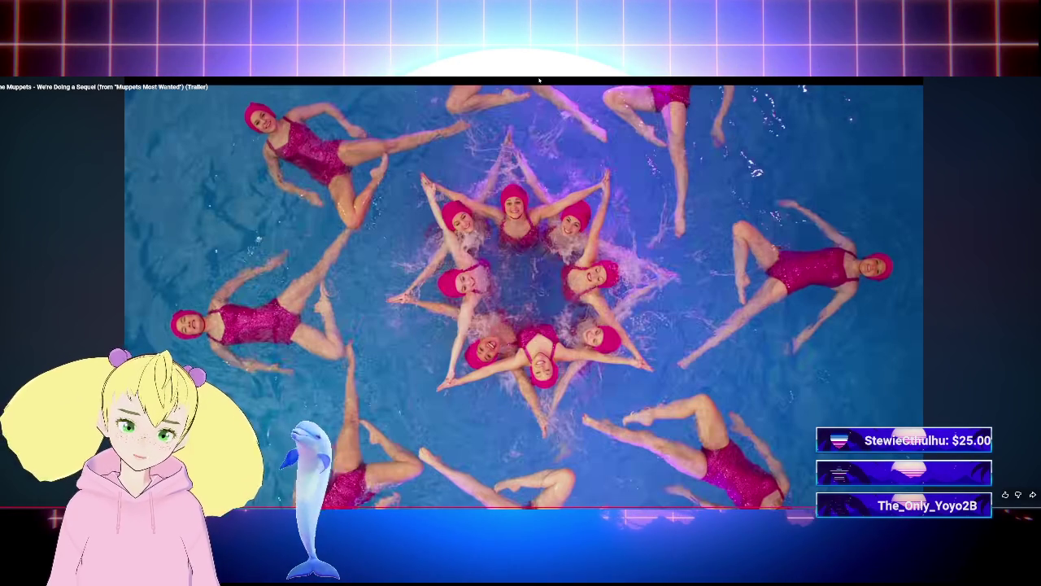
left_click(689, 250)
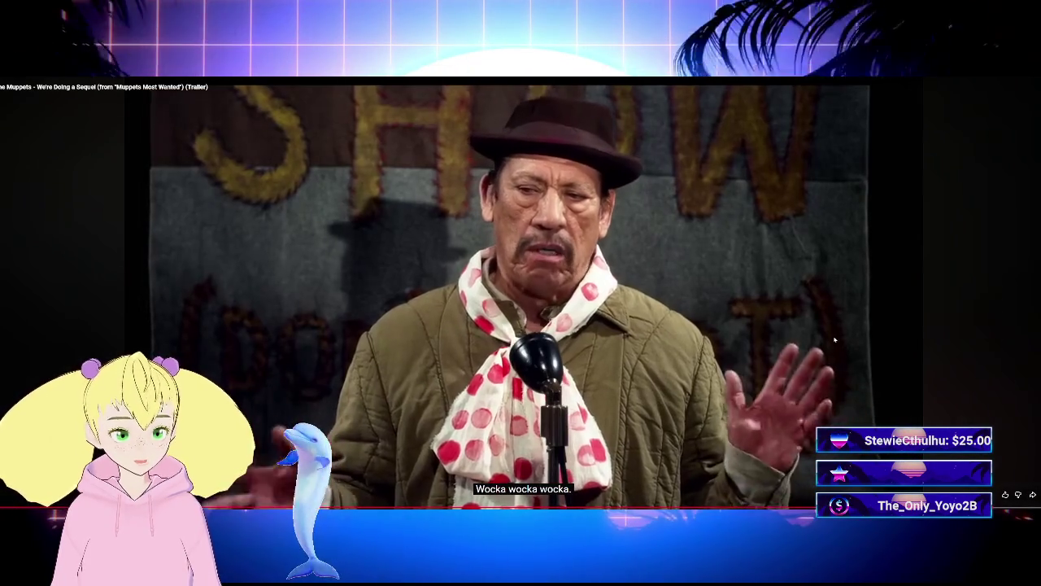
Stop the trailer on its end card, leave full screen, and return to Godot with axe_warriors_axe_rare.tres
left_click(833, 340)
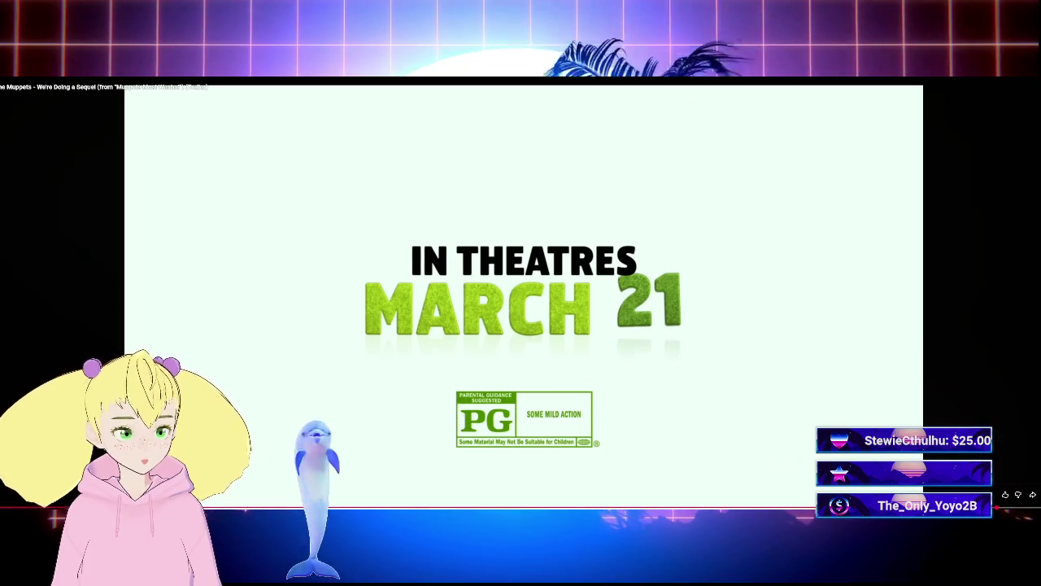
left_click(1035, 503)
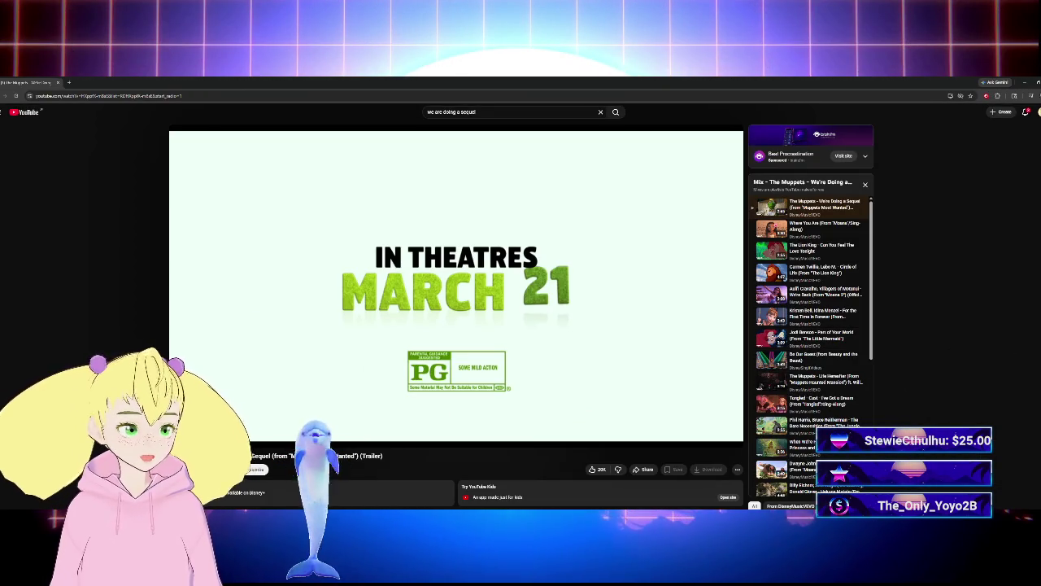
key("alt+Tab")
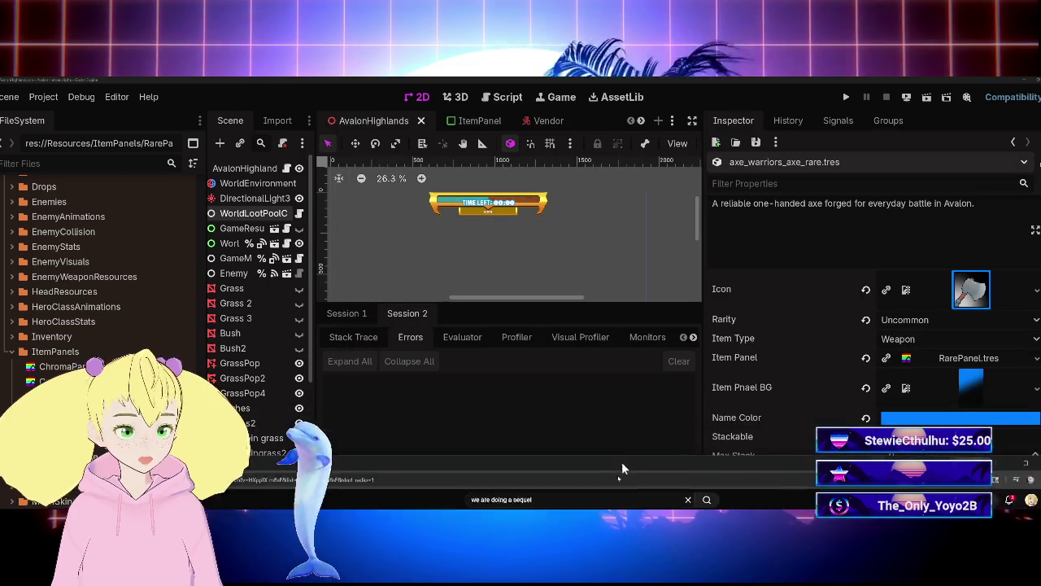
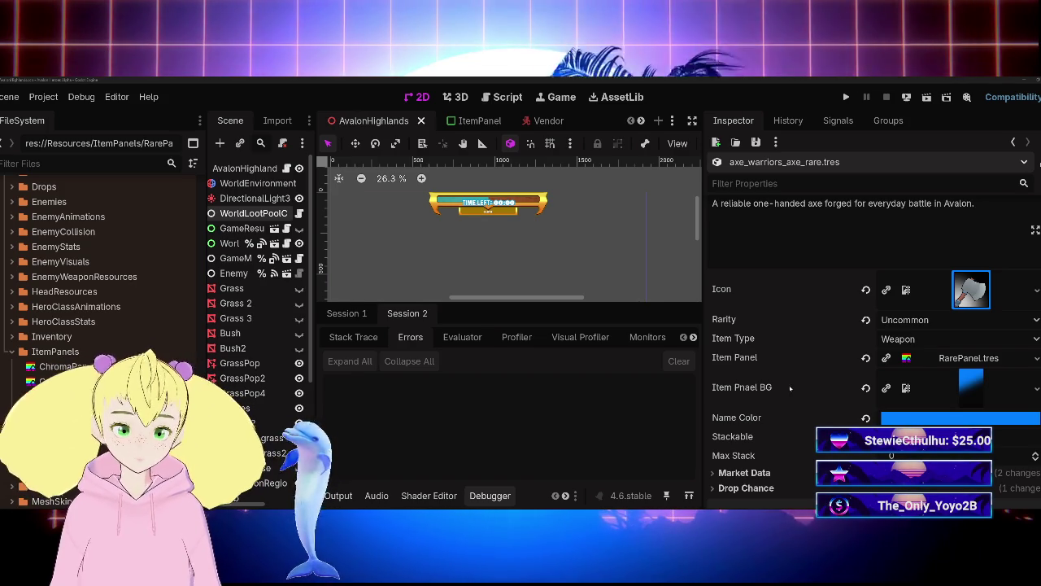
Set the axe's Market Data buy price to 2500 and sell price to 200
scroll(791, 389, "down", 3)
left_click(838, 374)
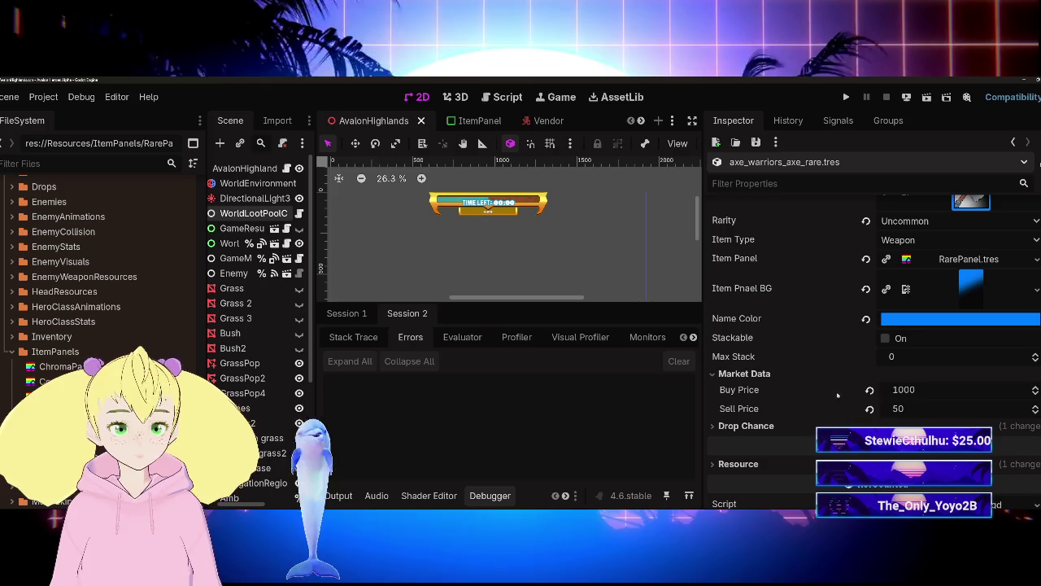
left_click(903, 389)
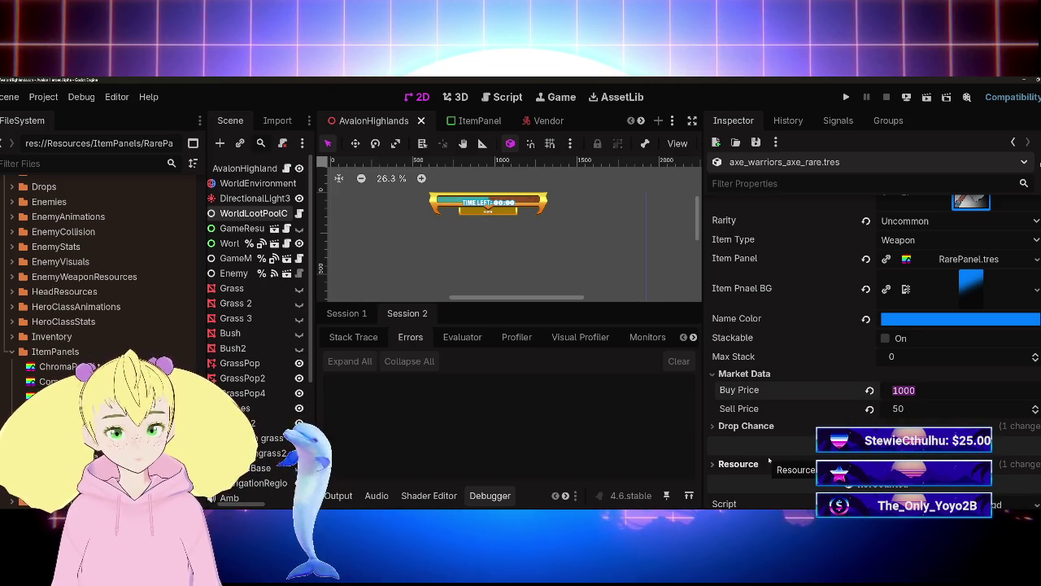
type("2500")
key("Return")
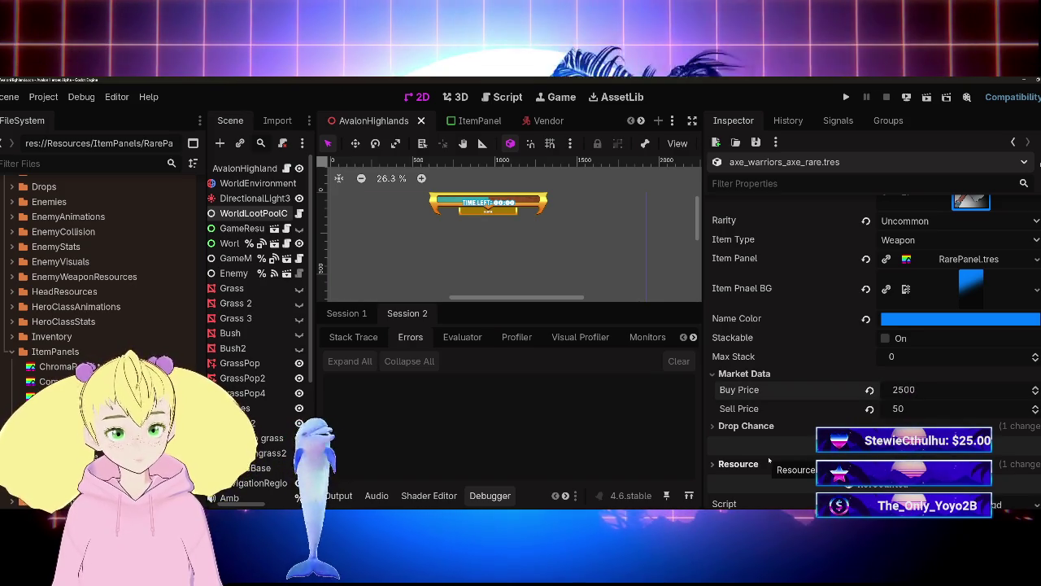
left_click(902, 409)
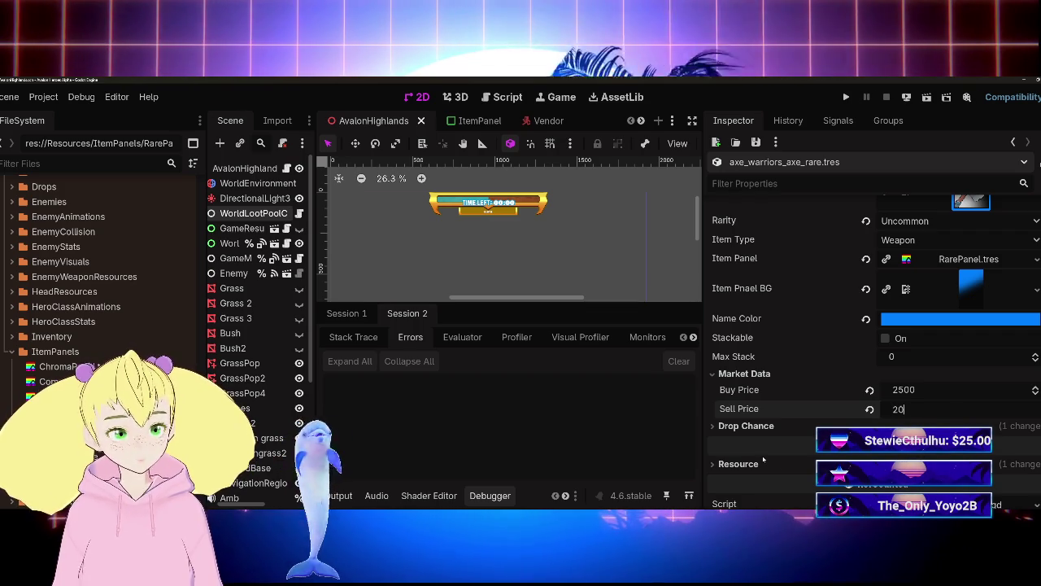
type("200")
key("Return")
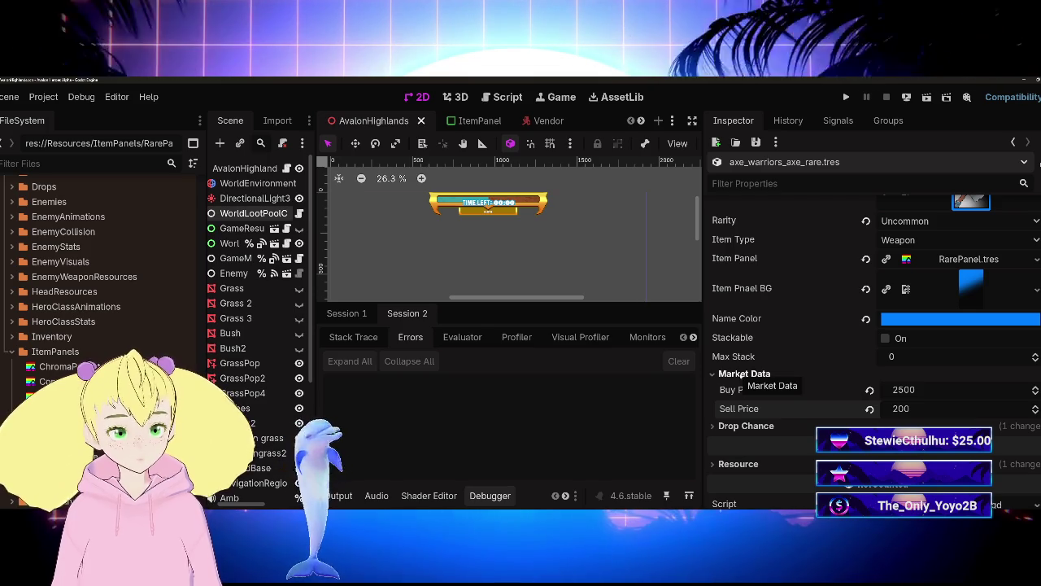
Collapse the Drop Chance and Market Data sections and switch to the browser
left_click(738, 434)
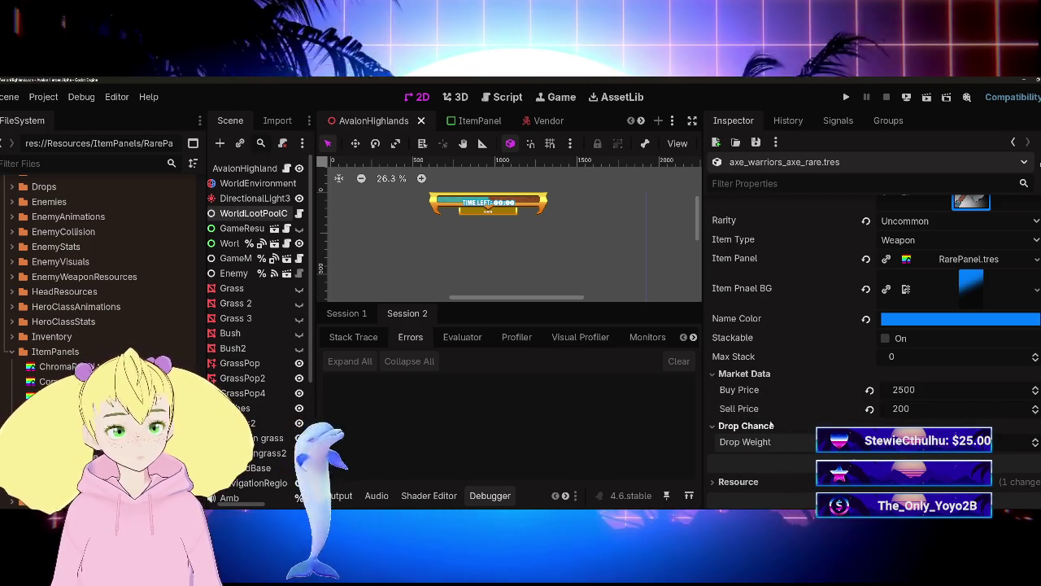
left_click(756, 426)
left_click(762, 376)
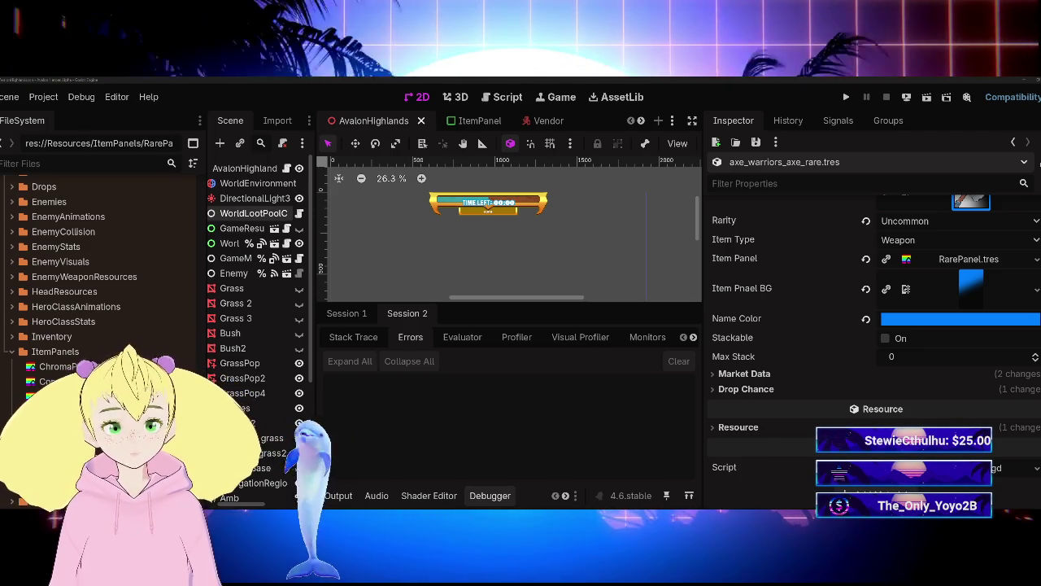
key("alt+Tab")
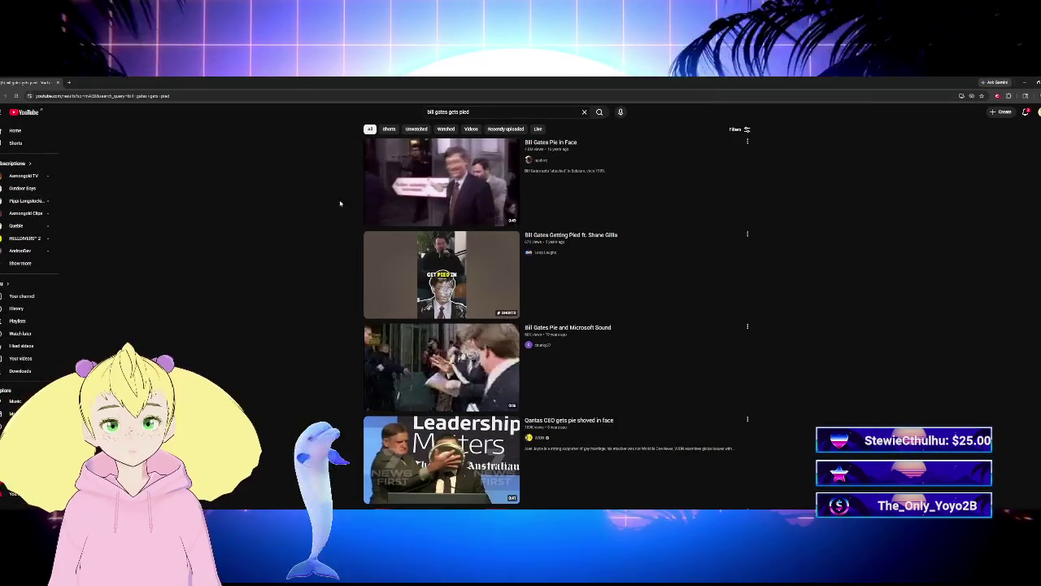
Open the Bill Gates Pie in Face video and reload past the ad-blocker warning
key("alt+Left")
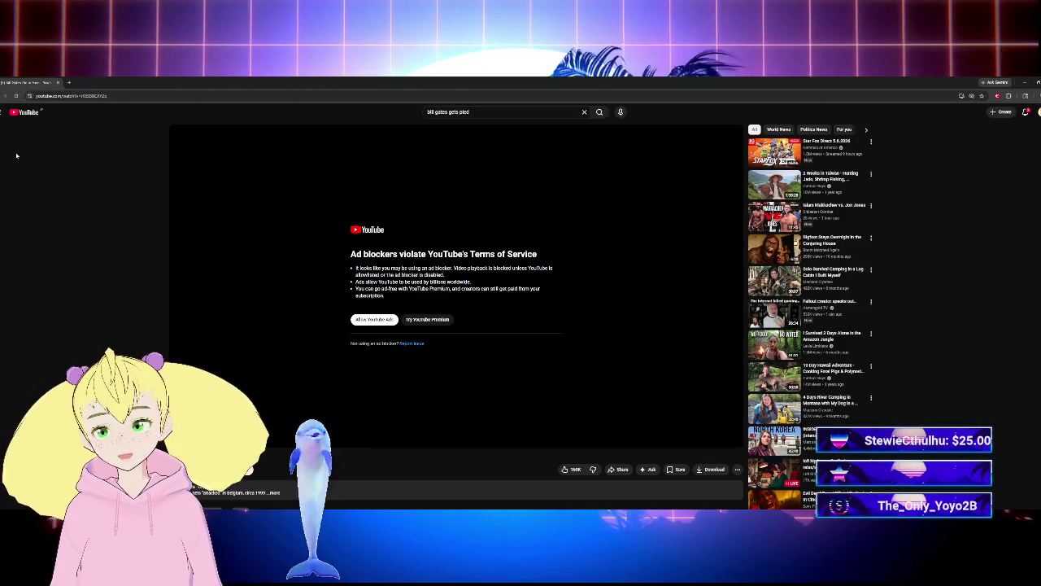
left_click(15, 96)
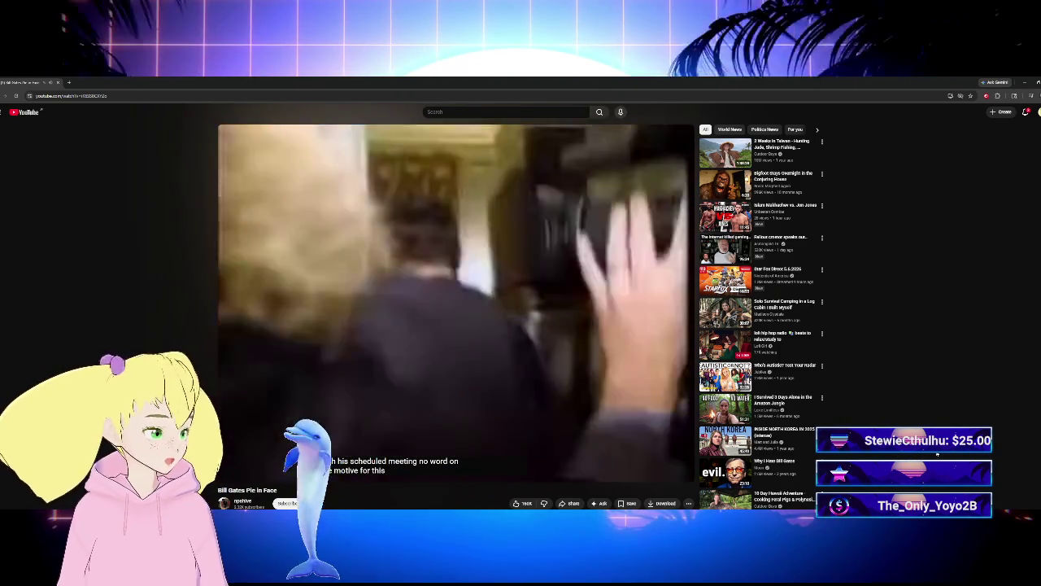
Play the pie video in the YouTube player, then return to the Godot editor
left_click(545, 327)
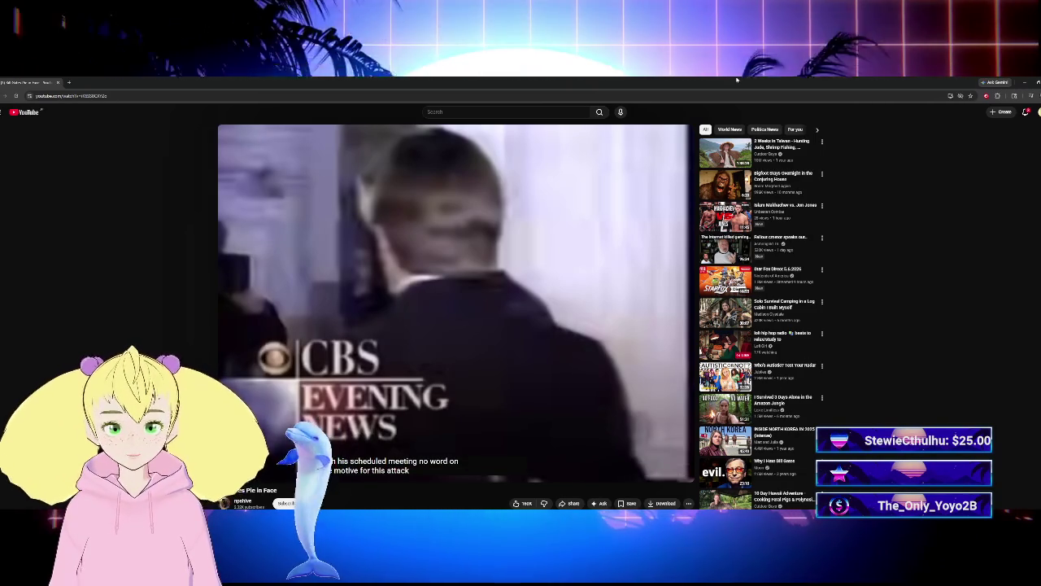
key("alt+Tab")
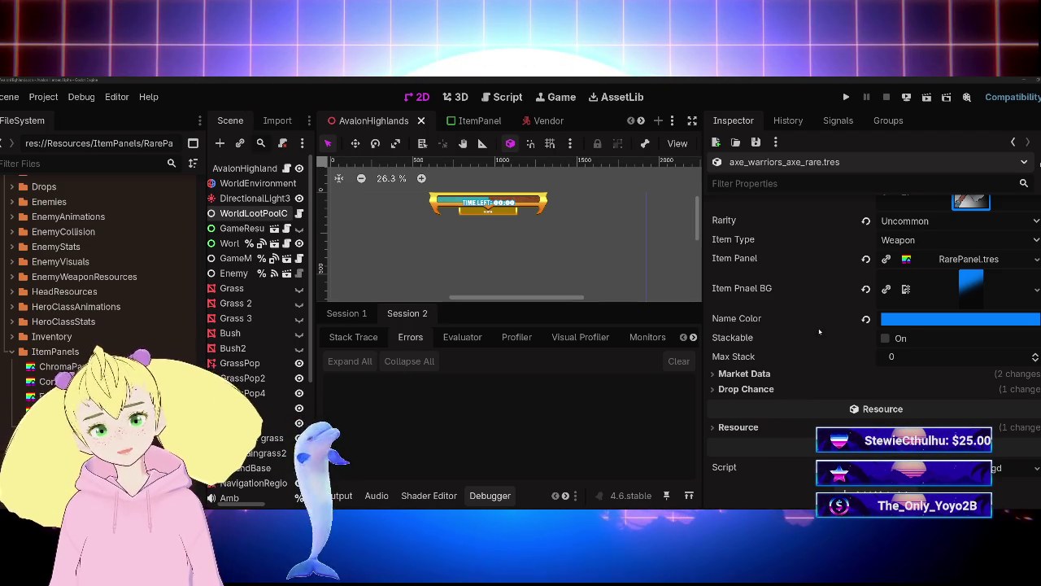
Make the axe's weapon mesh unique (recursive) under Settings
scroll(808, 323, "up", 5)
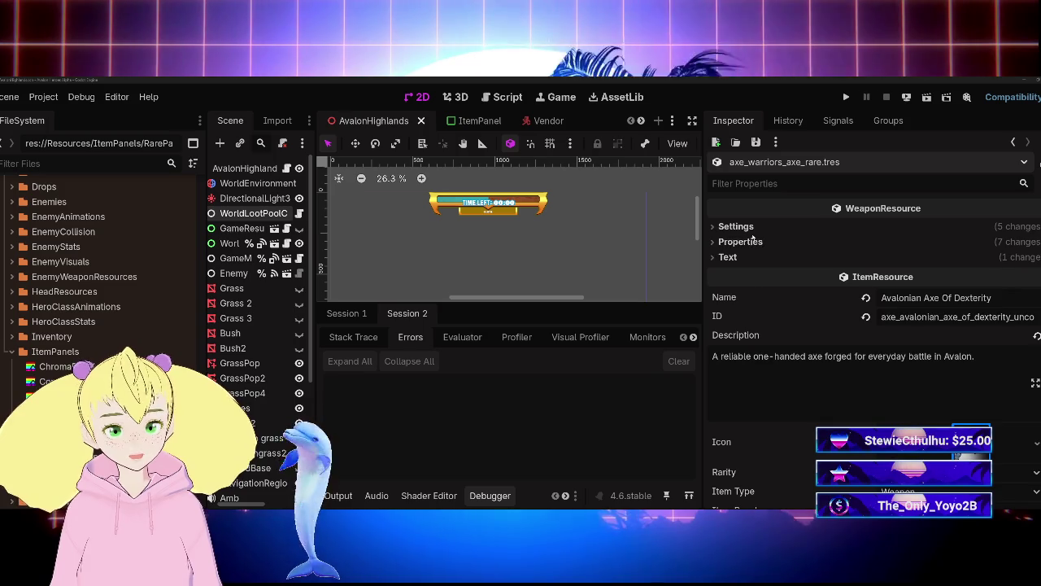
left_click(717, 227)
left_click(1036, 329)
left_click(1013, 428)
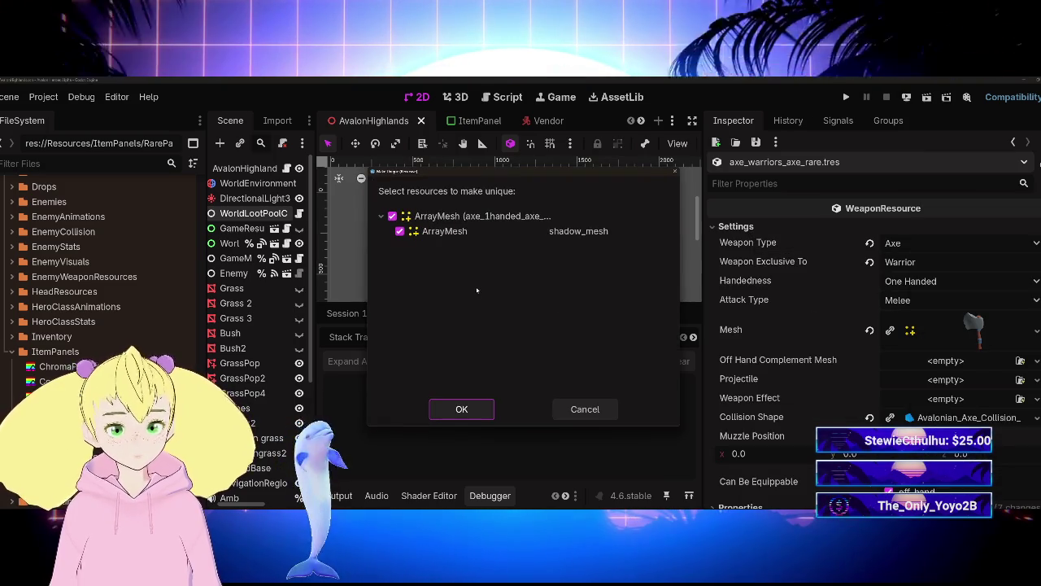
left_click(461, 407)
Make the mesh's Surface 0 material and its texture unique, then open the material
left_click(956, 328)
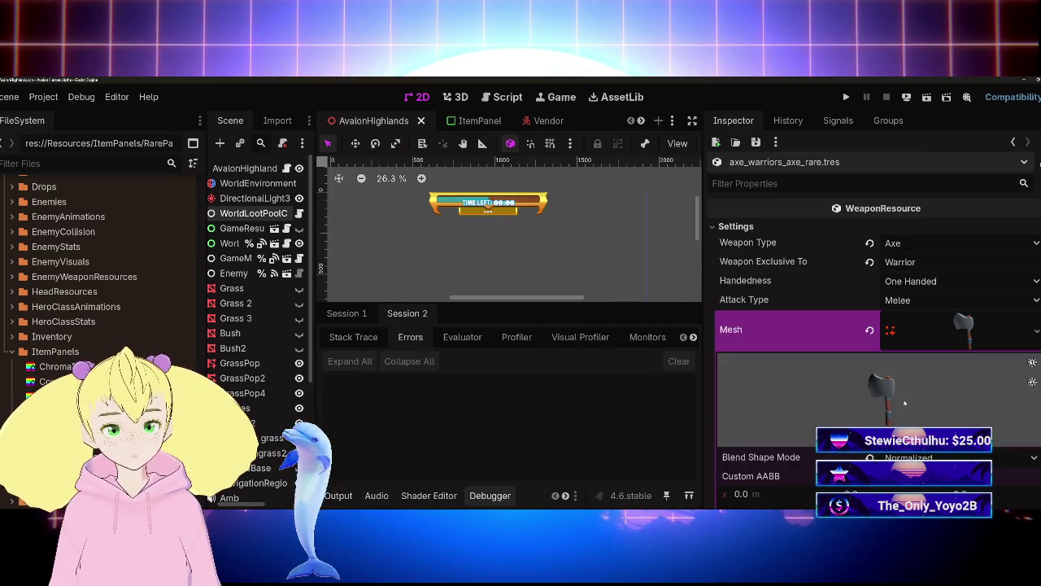
scroll(901, 385, "down", 3)
left_click(746, 381)
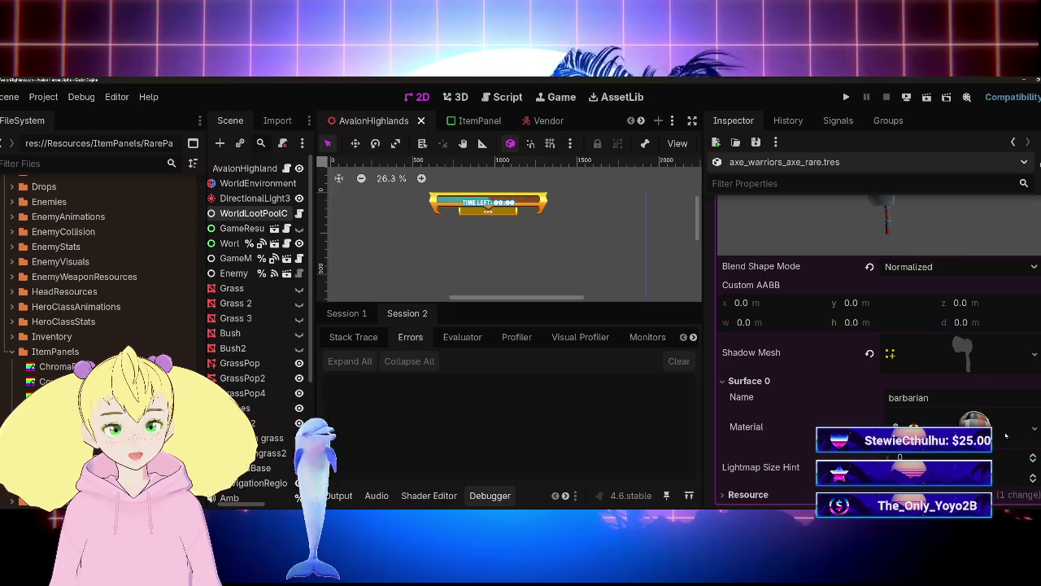
left_click(1034, 427)
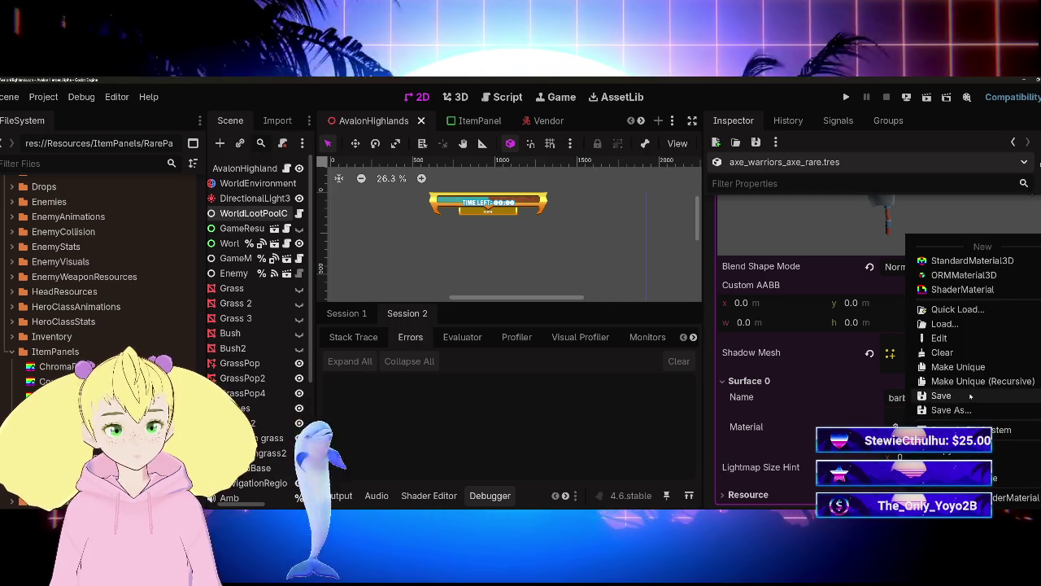
left_click(977, 380)
left_click(461, 410)
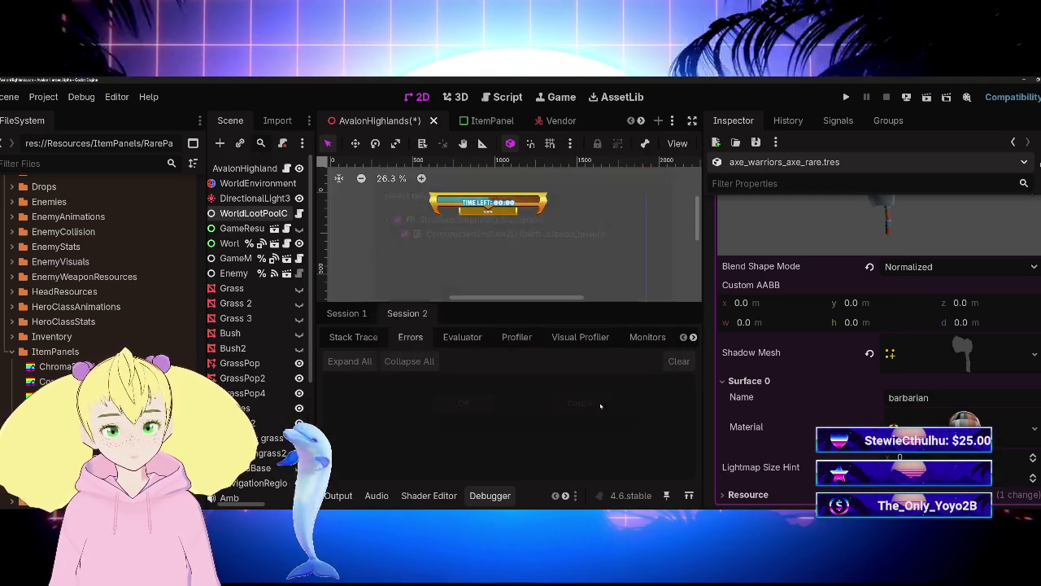
left_click(774, 415)
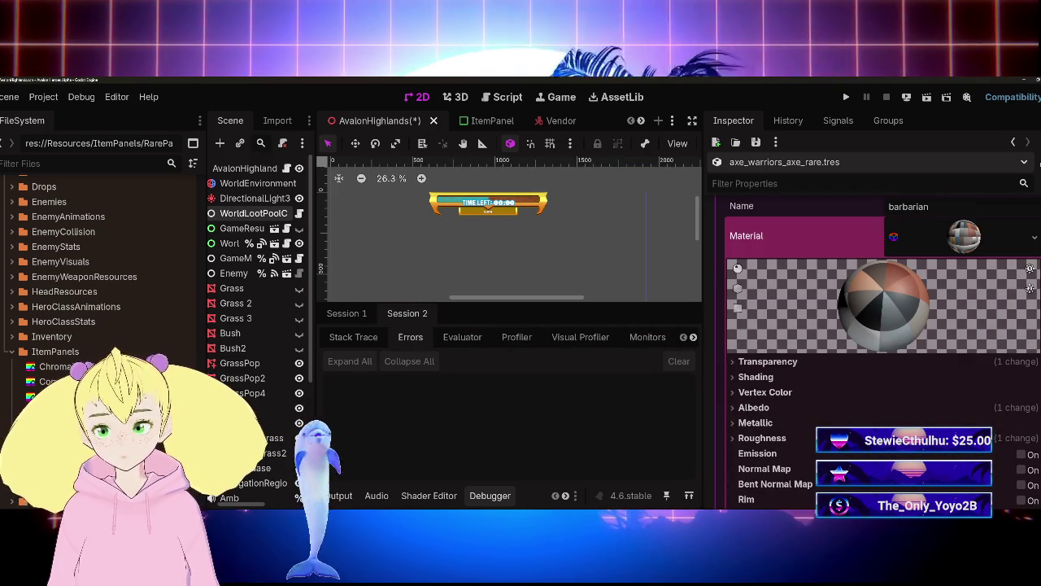
Apply a knight texture from the Hero textures to the material's Albedo so the axe turns red, then save
scroll(97, 268, "down", 15)
scroll(14, 384, "up", 10)
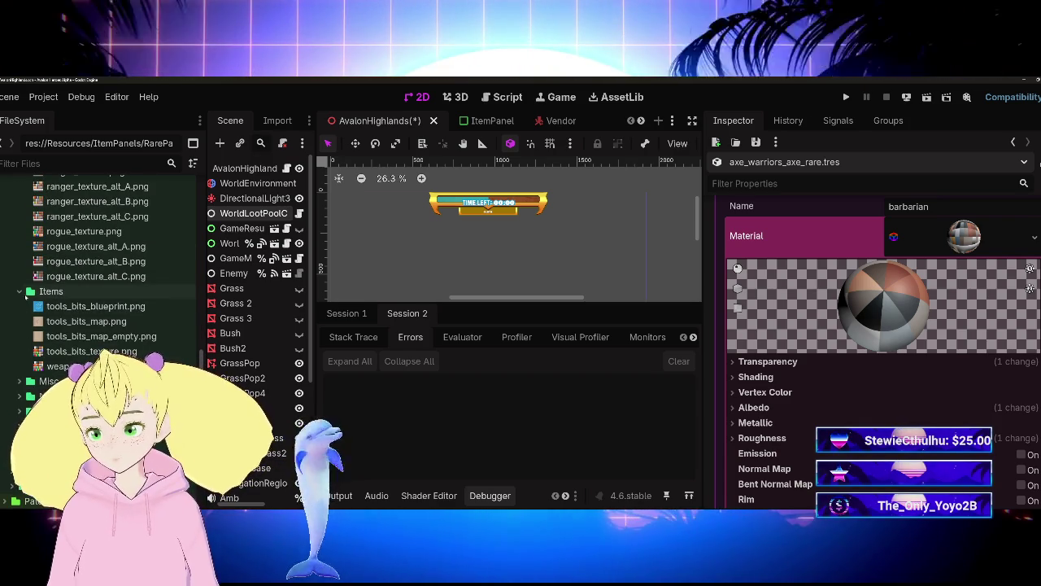
scroll(14, 384, "up", 10)
scroll(97, 260, "up", 3)
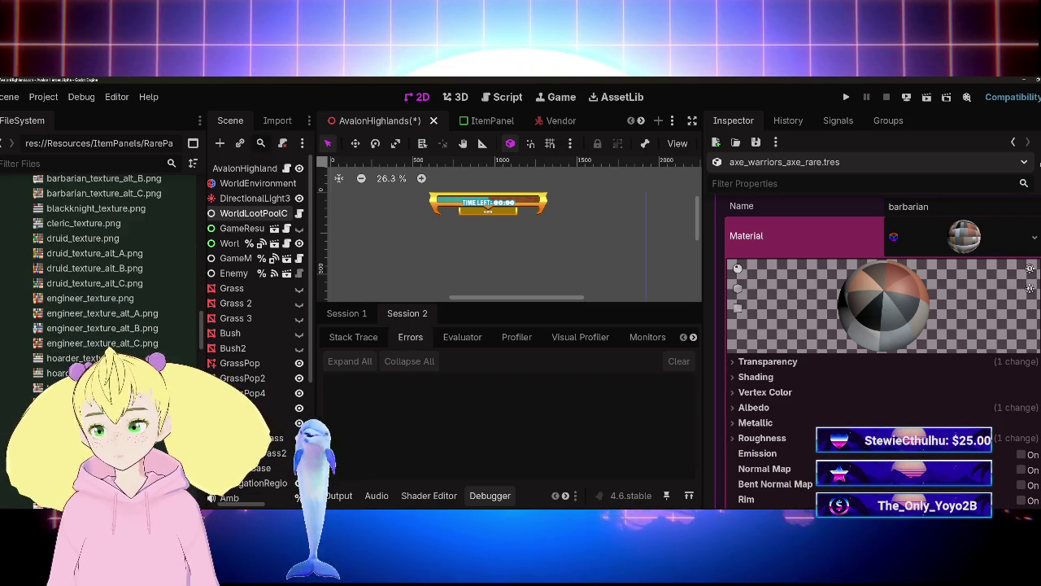
scroll(87, 358, "up", 3)
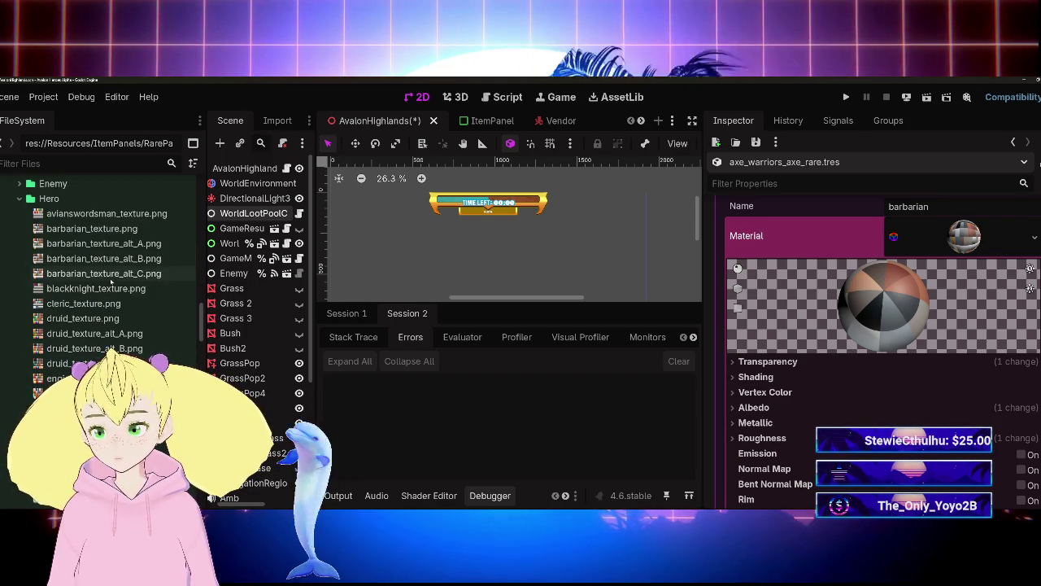
mouse_move(108, 279)
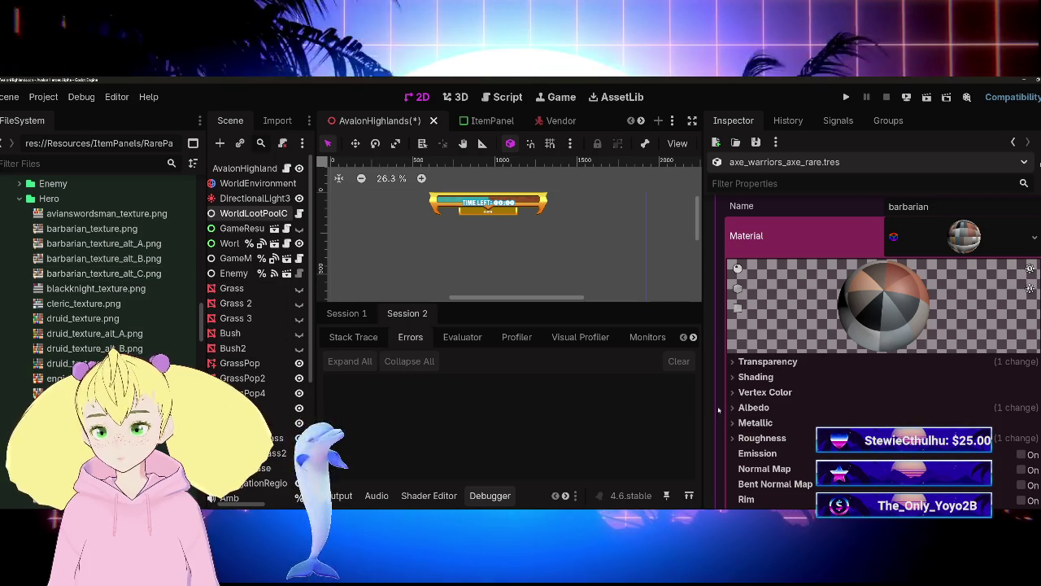
left_click(763, 410)
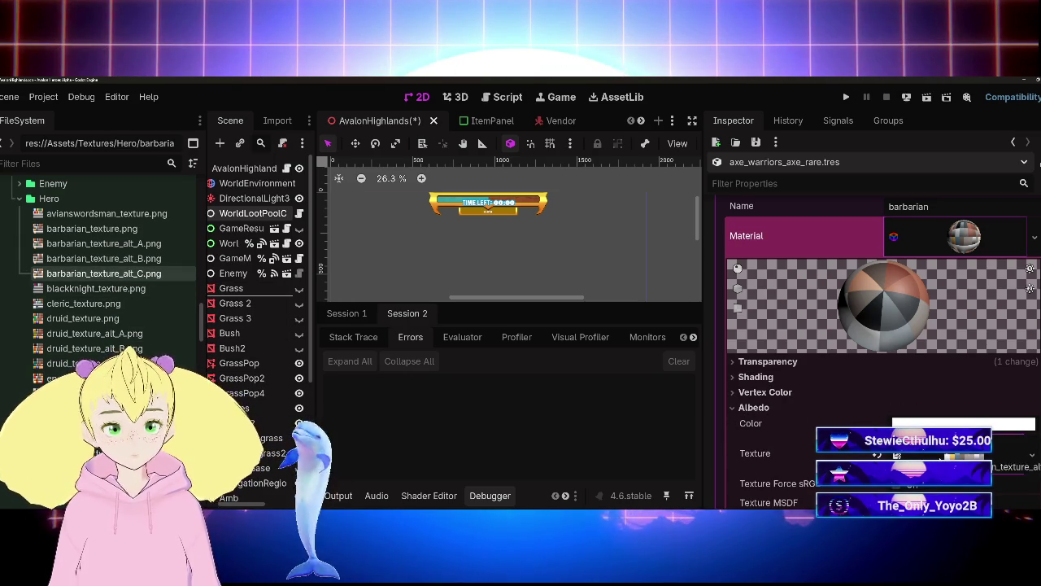
scroll(893, 399, "up", 9)
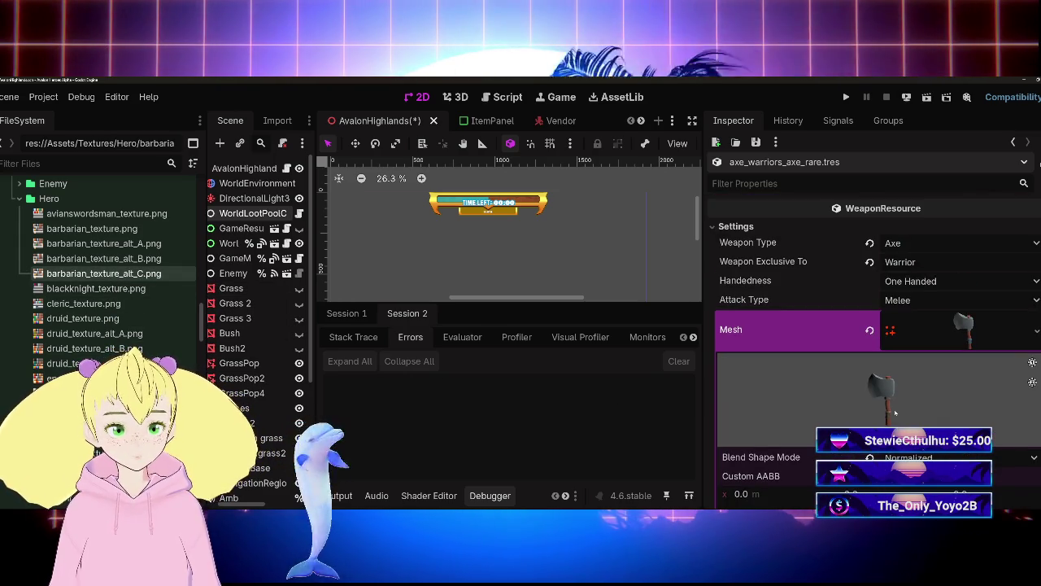
scroll(896, 409, "down", 4)
scroll(896, 408, "down", 5)
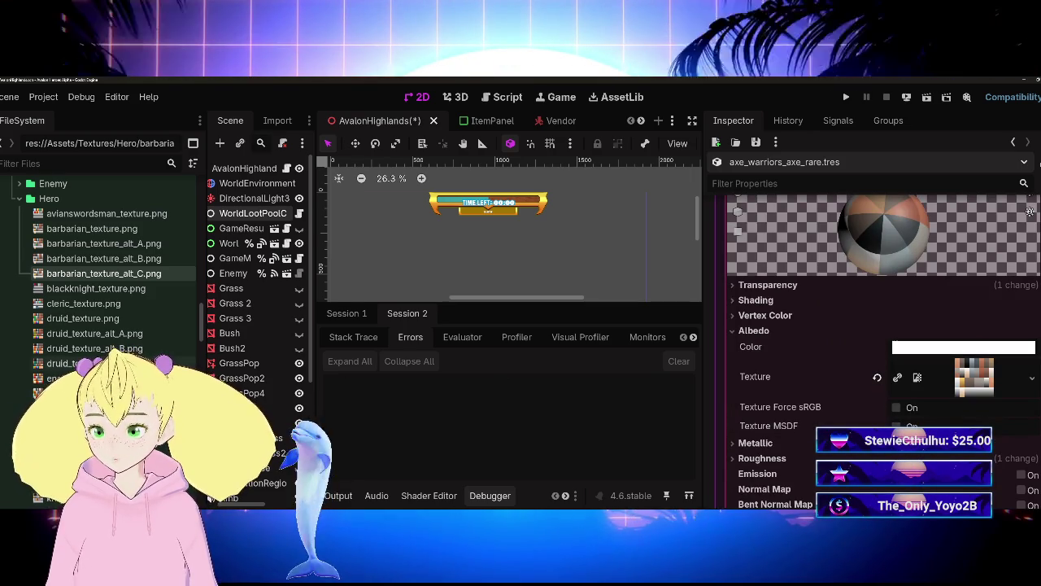
scroll(98, 285, "down", 3)
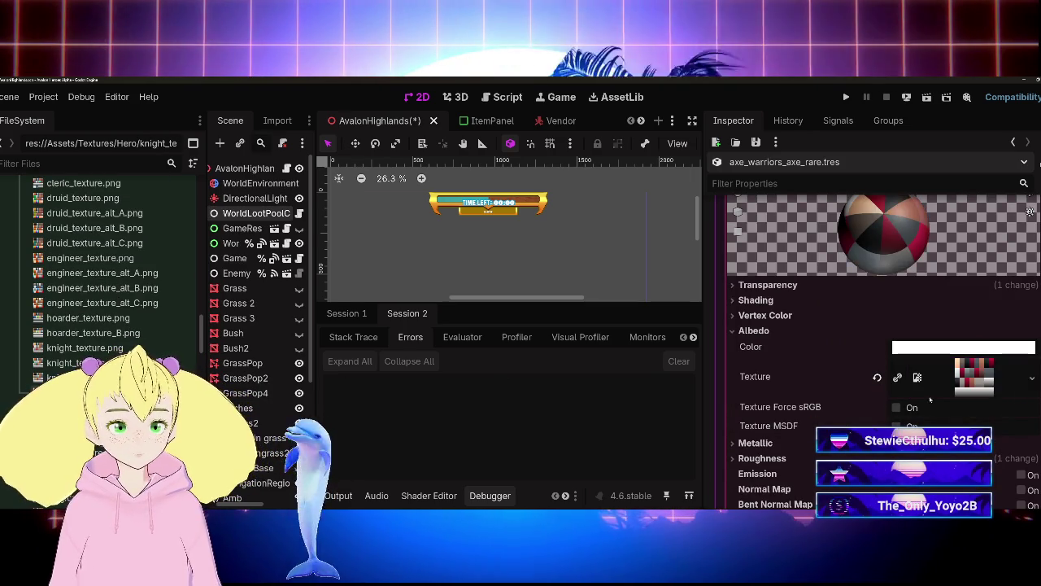
scroll(895, 375, "up", 8)
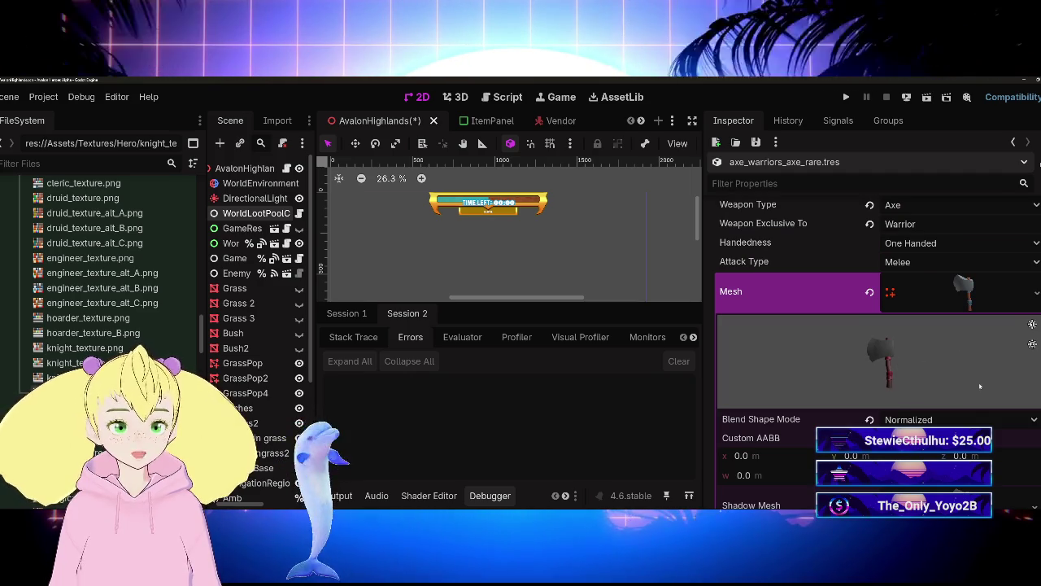
key("ctrl+s")
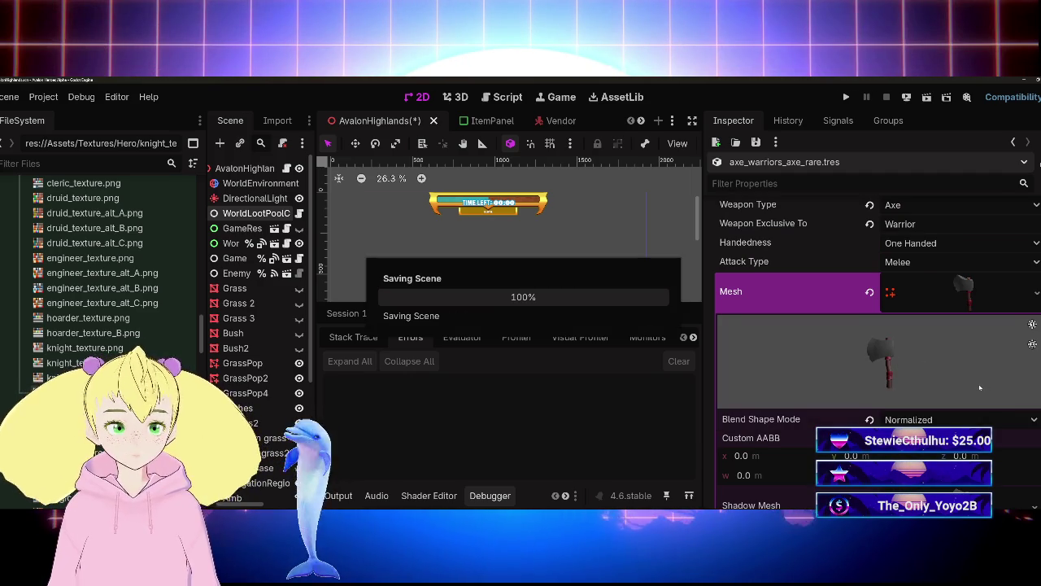
Set barbarian_texture_alt_B.png as the material's Albedo texture for a wooden handle and save
left_click(980, 290)
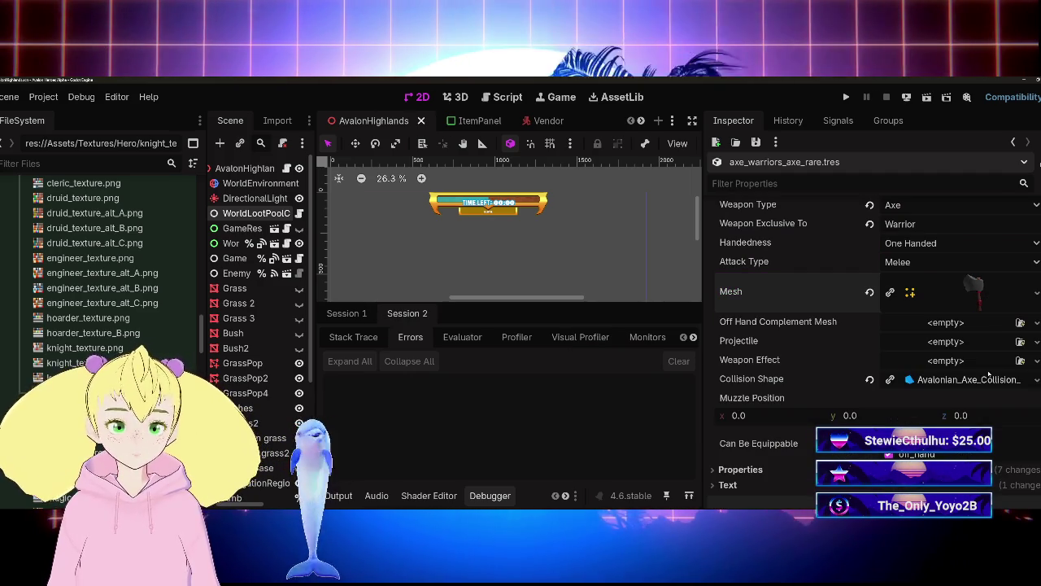
left_click(981, 290)
scroll(981, 341, "down", 5)
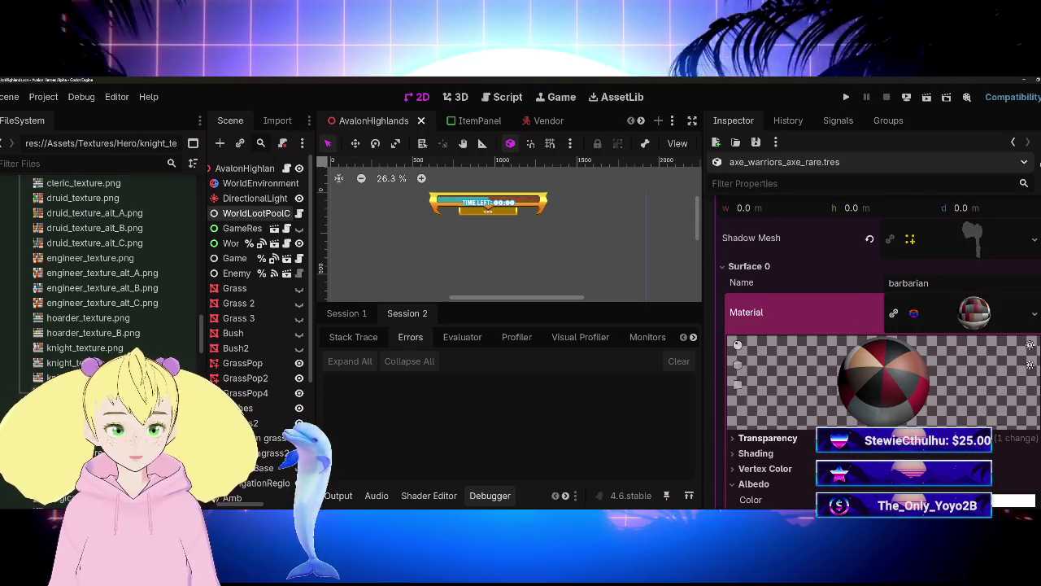
scroll(800, 397, "down", 2)
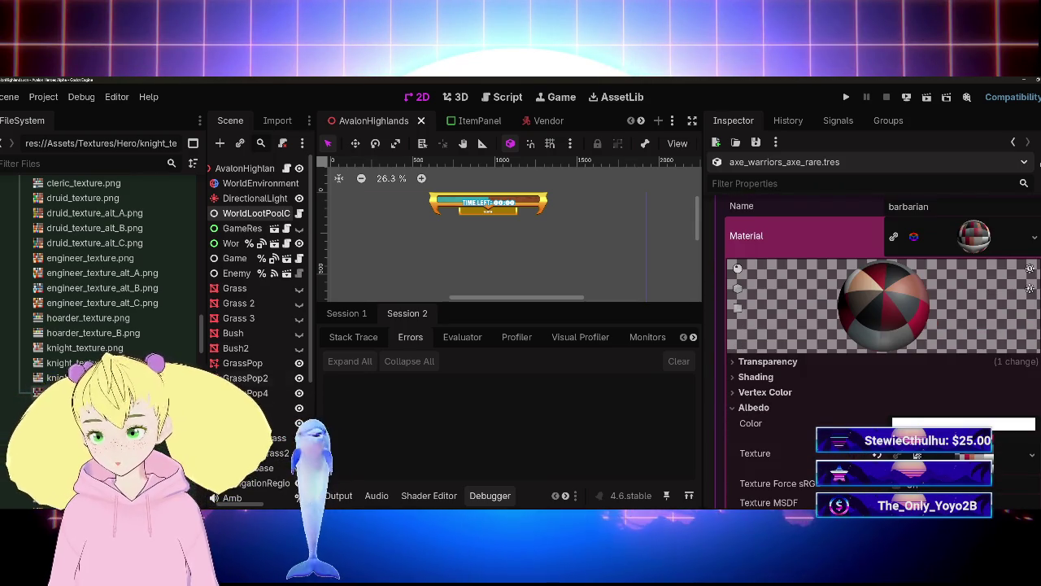
scroll(106, 260, "up", 3)
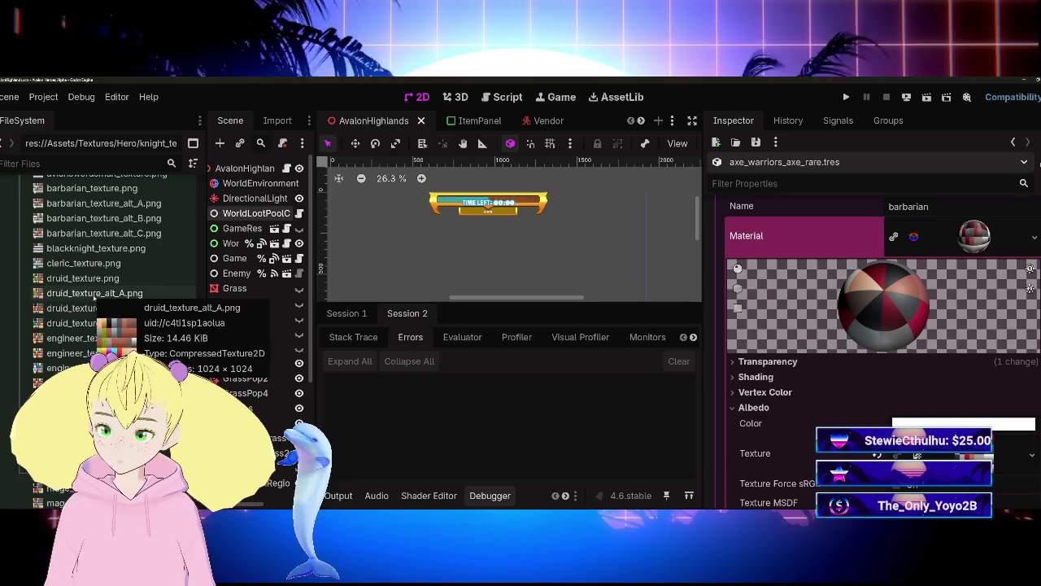
scroll(95, 299, "up", 3)
scroll(95, 300, "down", 7)
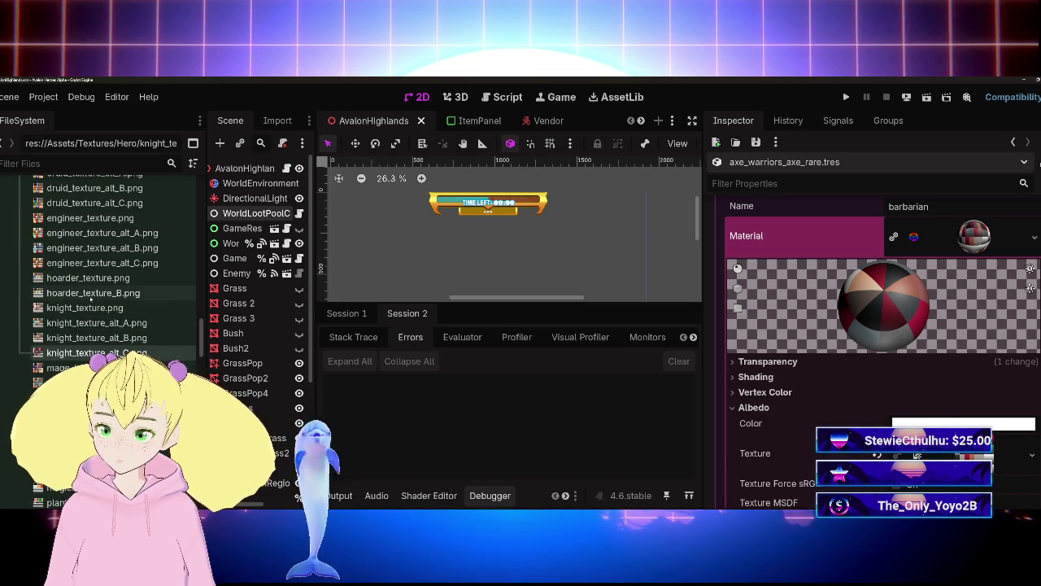
scroll(68, 251, "up", 2)
left_click_drag(89, 298, 874, 456)
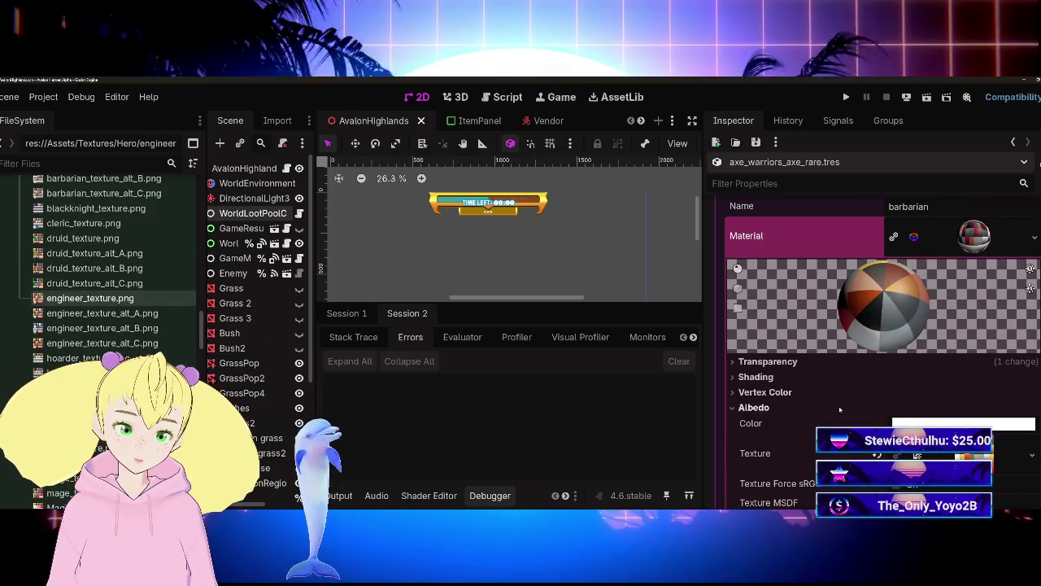
scroll(872, 336, "up", 5)
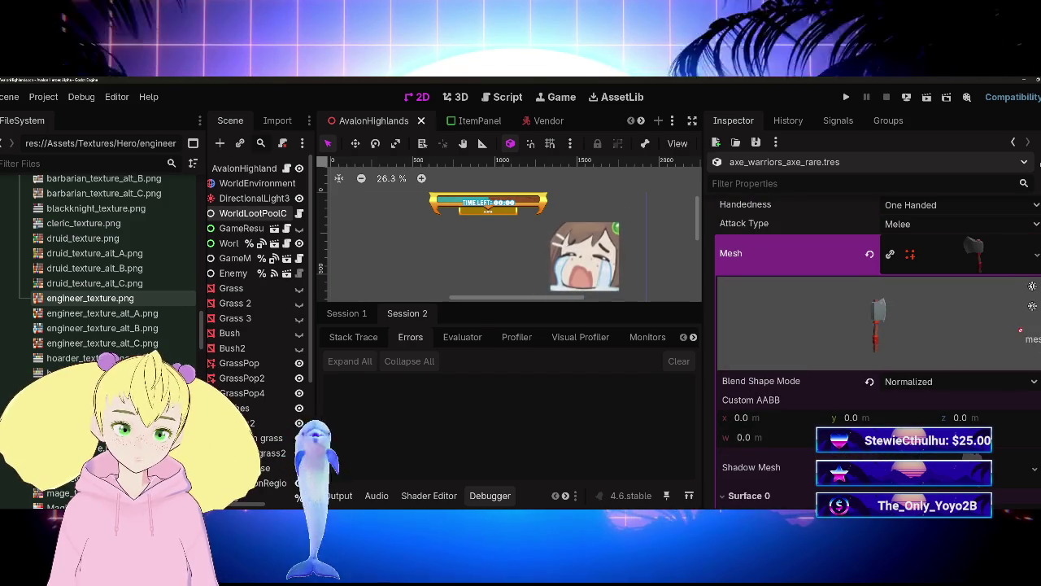
scroll(872, 336, "down", 3)
scroll(872, 336, "down", 4)
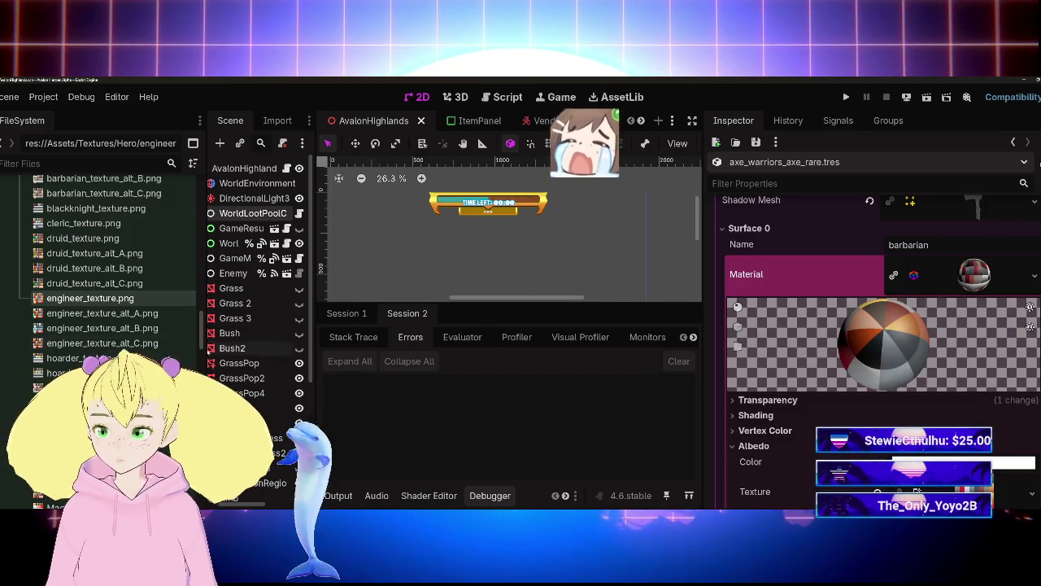
scroll(858, 419, "down", 1)
scroll(857, 419, "up", 7)
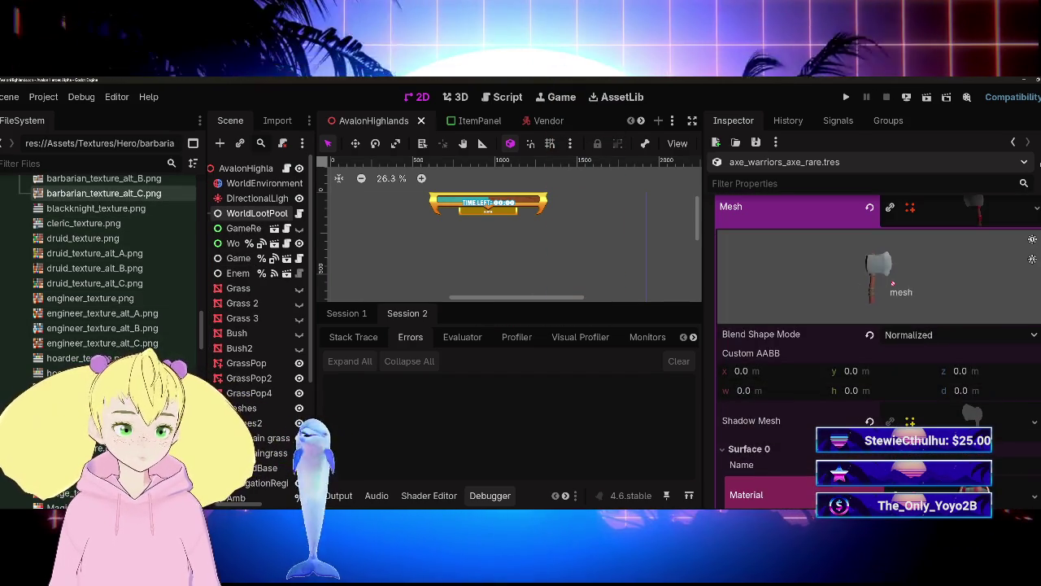
scroll(110, 288, "up", 2)
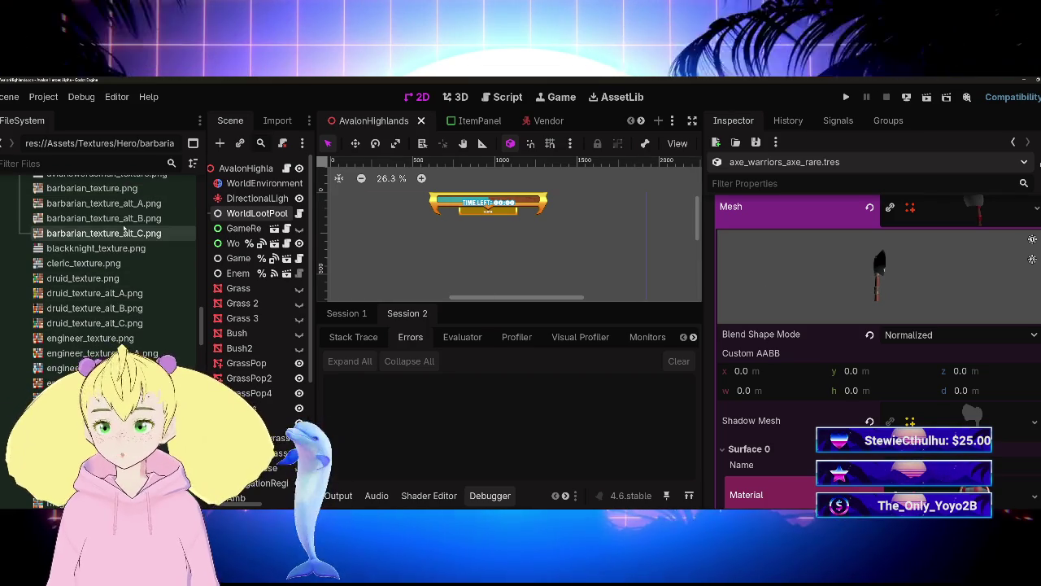
scroll(916, 458, "down", 5)
left_click_drag(645, 368, 917, 457)
scroll(911, 318, "up", 6)
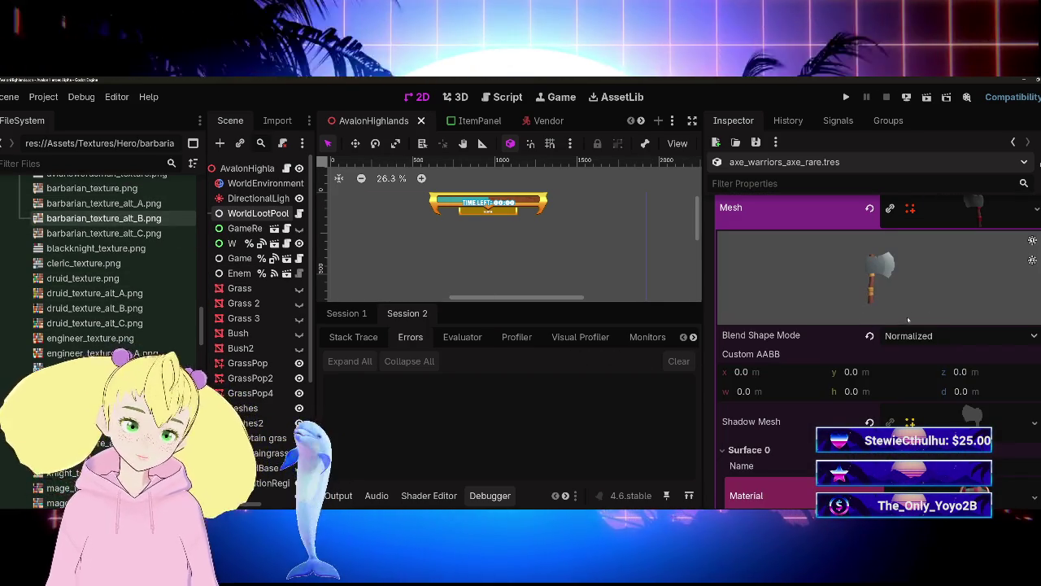
key("ctrl+s")
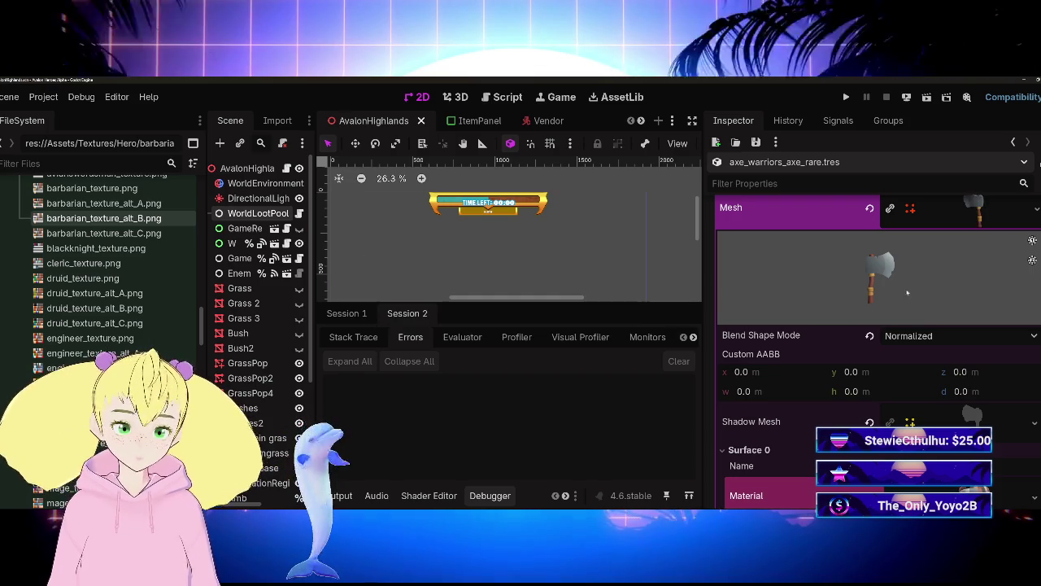
Collapse the mesh preview and save the scene
scroll(912, 317, "up", 2)
left_click(972, 322)
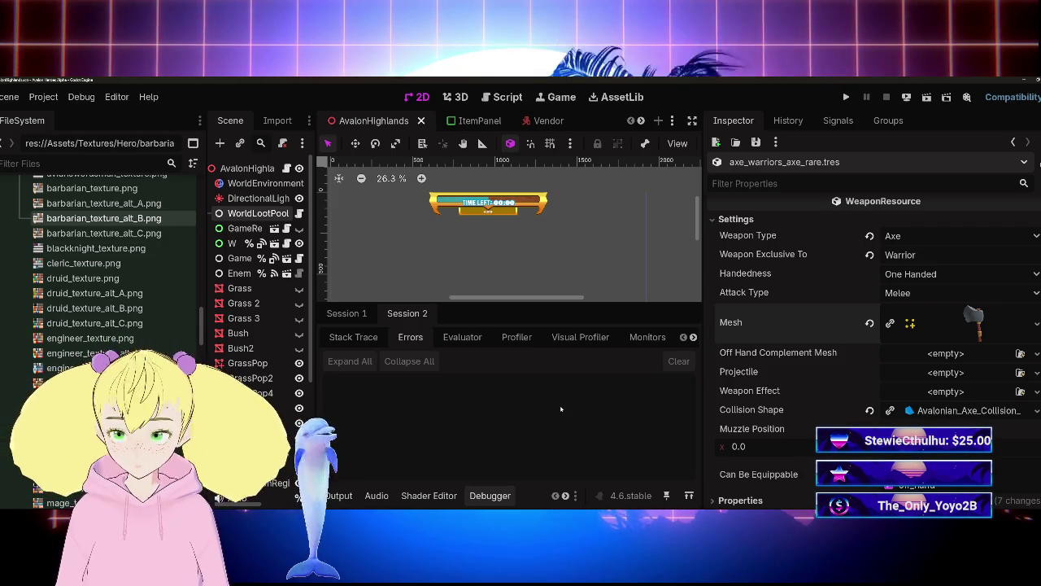
key("ctrl+s")
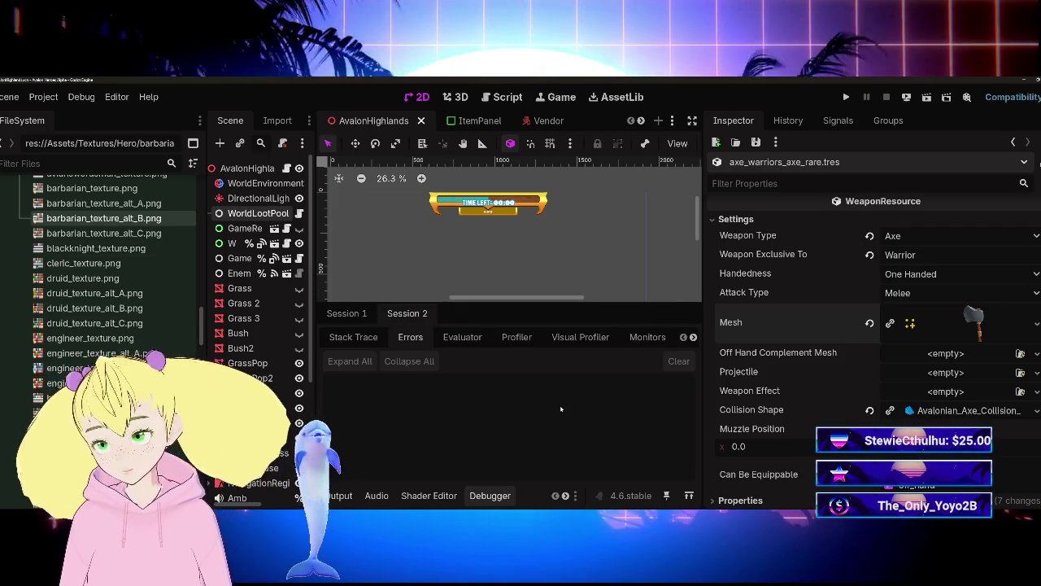
scroll(850, 274, "up", 1)
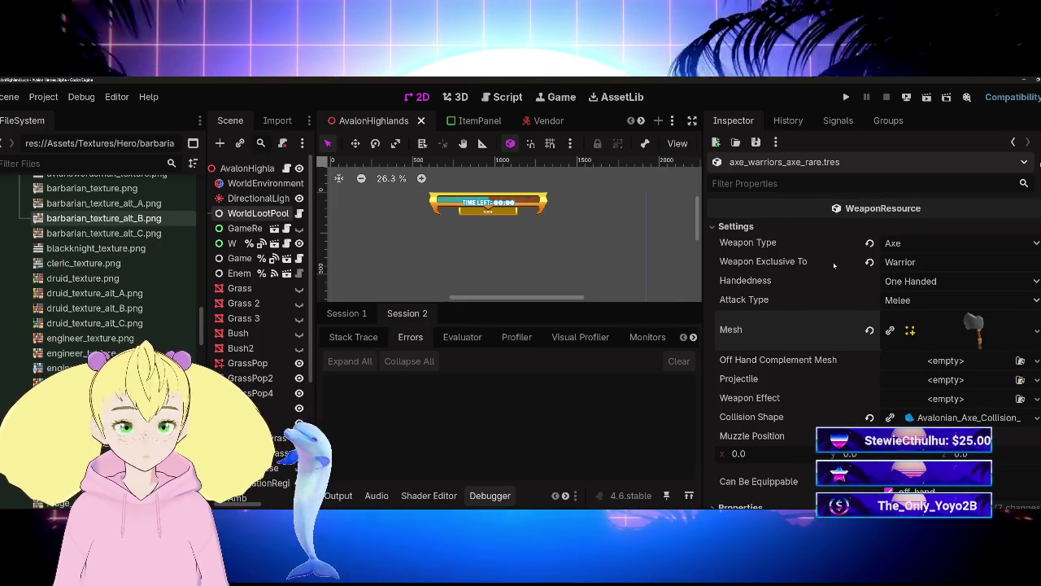
Collapse Settings and rename the item to Warrior's Axe
left_click(781, 229)
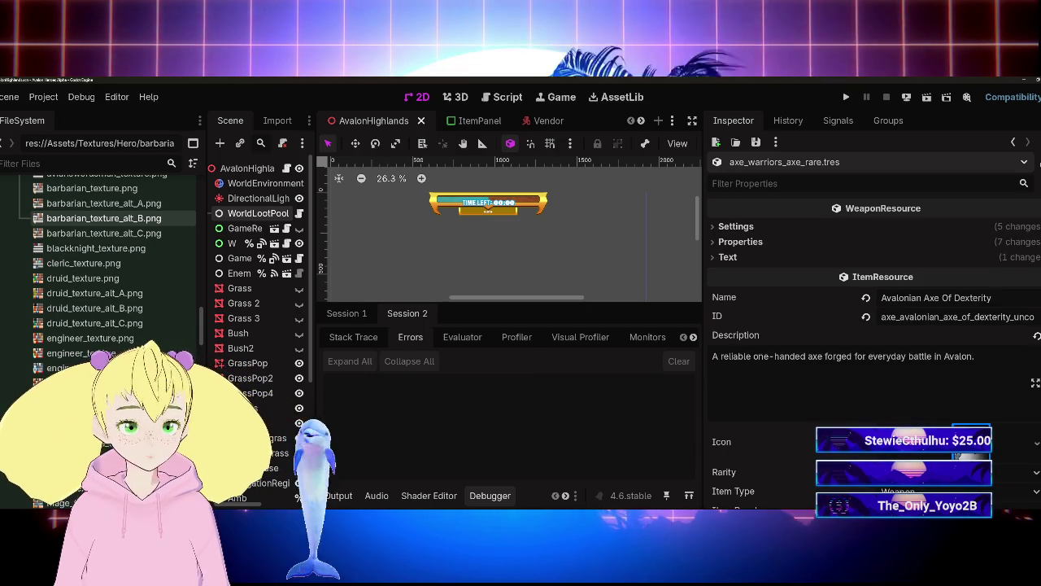
left_click(935, 298)
type("Warrior's Axe")
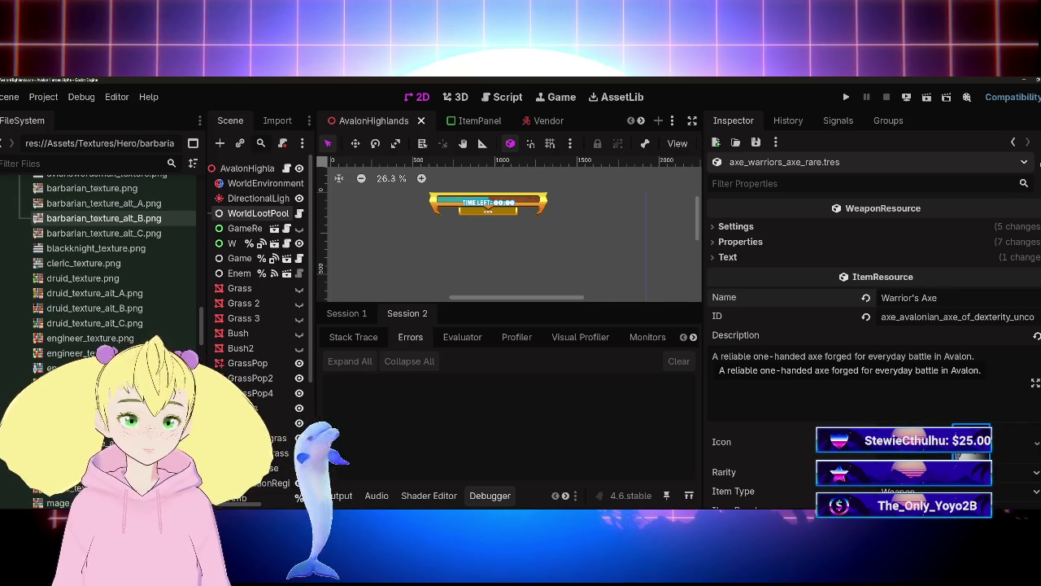
Replace the old item ID with axe_warriors_axe_rare and save
left_click_drag(946, 317, 1011, 316)
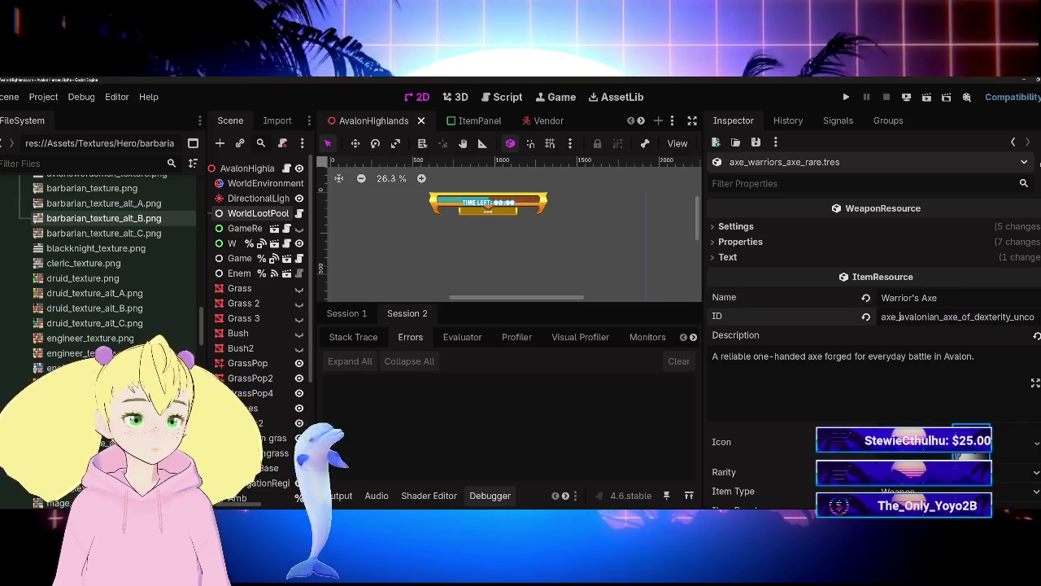
key("ctrl+a")
key("BackSpace")
type("ax")
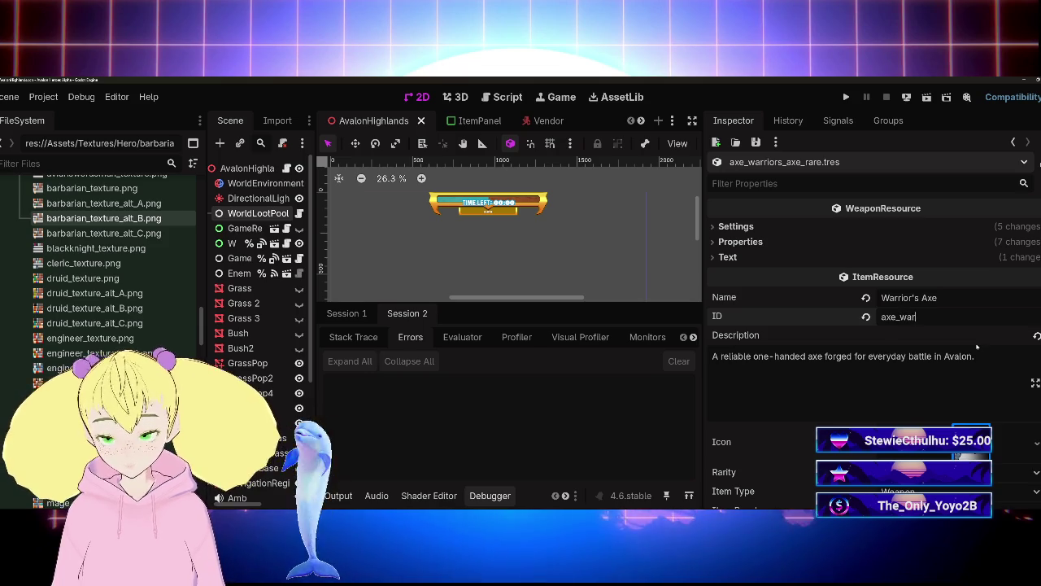
type("axe_rare")
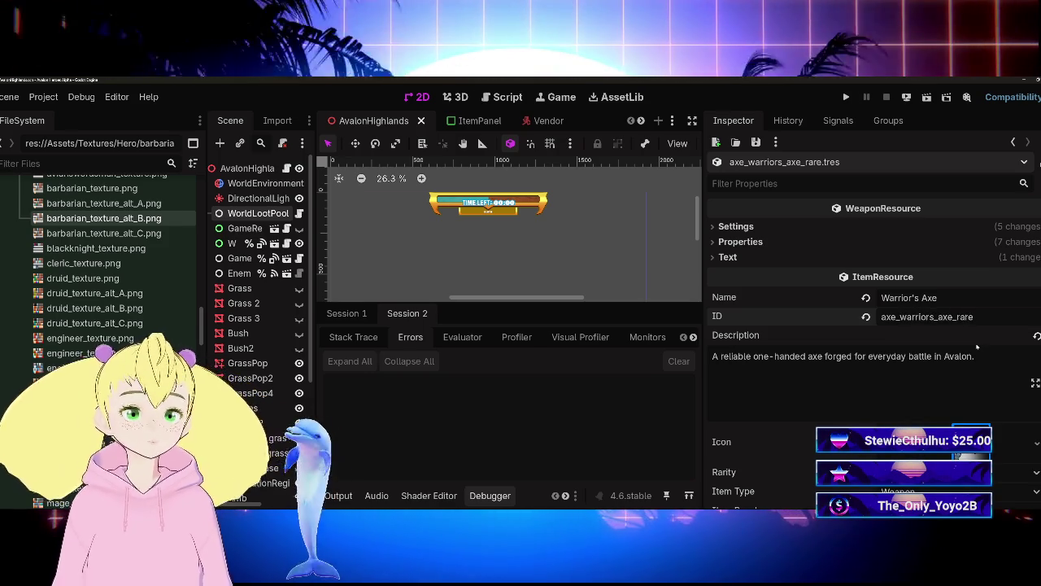
key("ctrl+s")
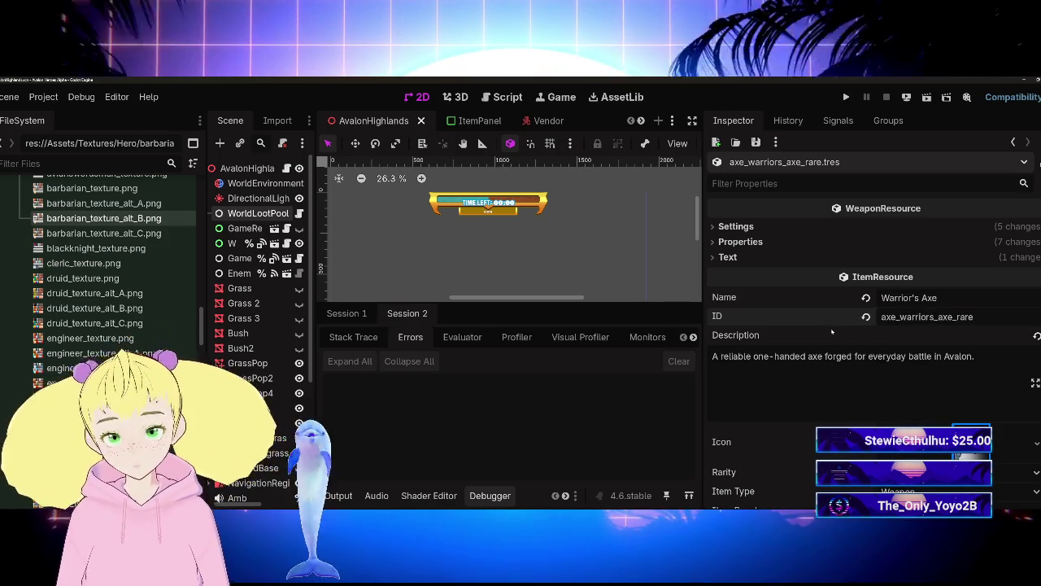
scroll(835, 344, "down", 4)
scroll(835, 343, "up", 2)
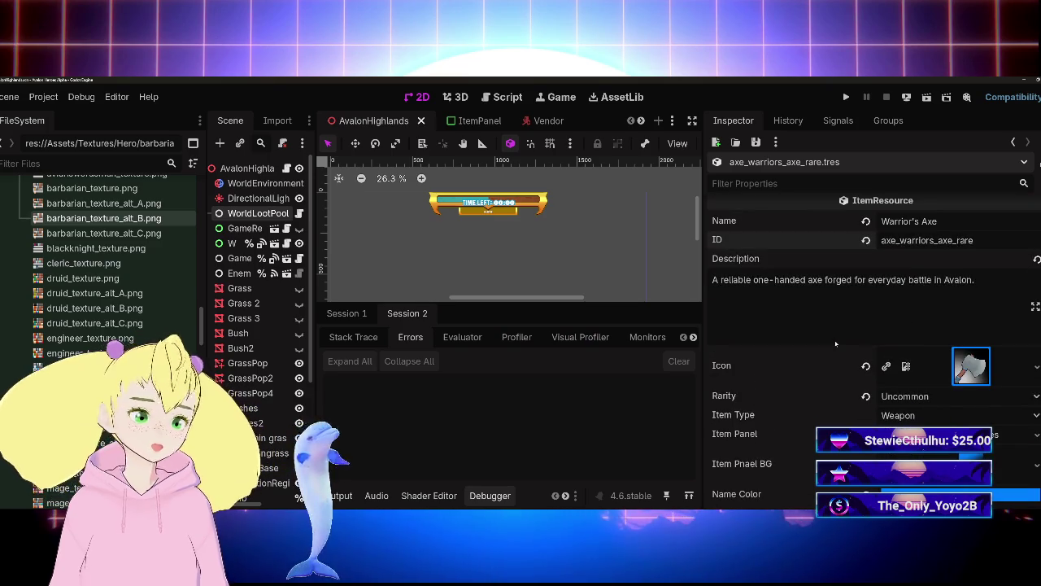
Switch the Rarity dropdown from Uncommon to Rare and save
scroll(836, 343, "down", 3)
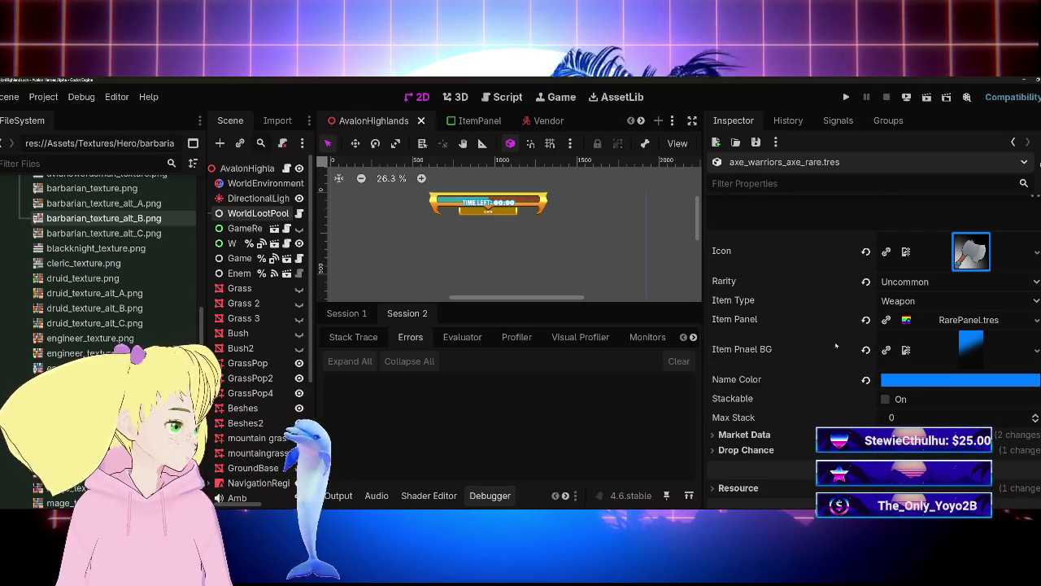
scroll(835, 346, "up", 4)
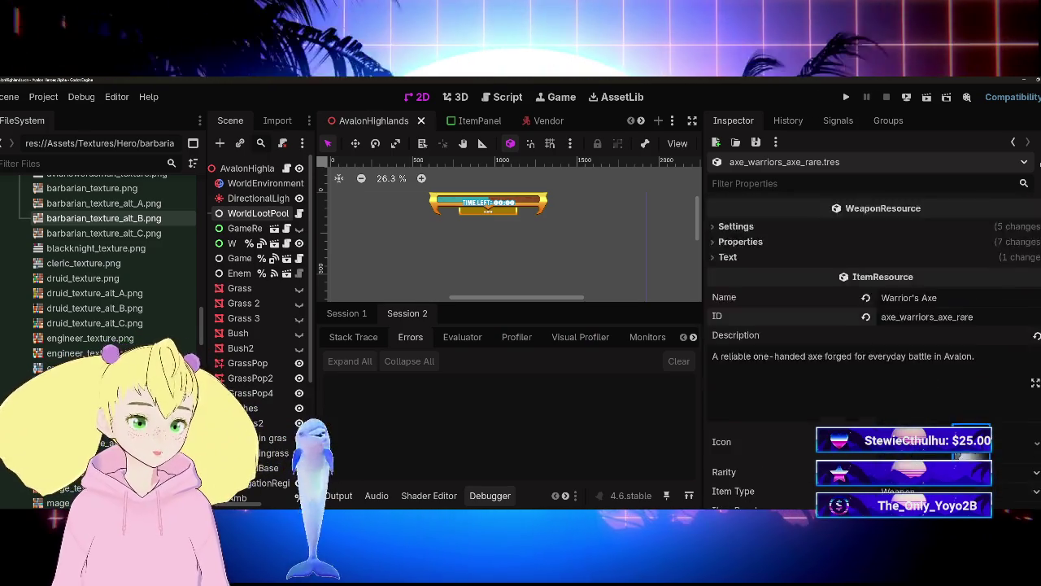
scroll(836, 344, "down", 2)
scroll(835, 344, "up", 3)
left_click(975, 316)
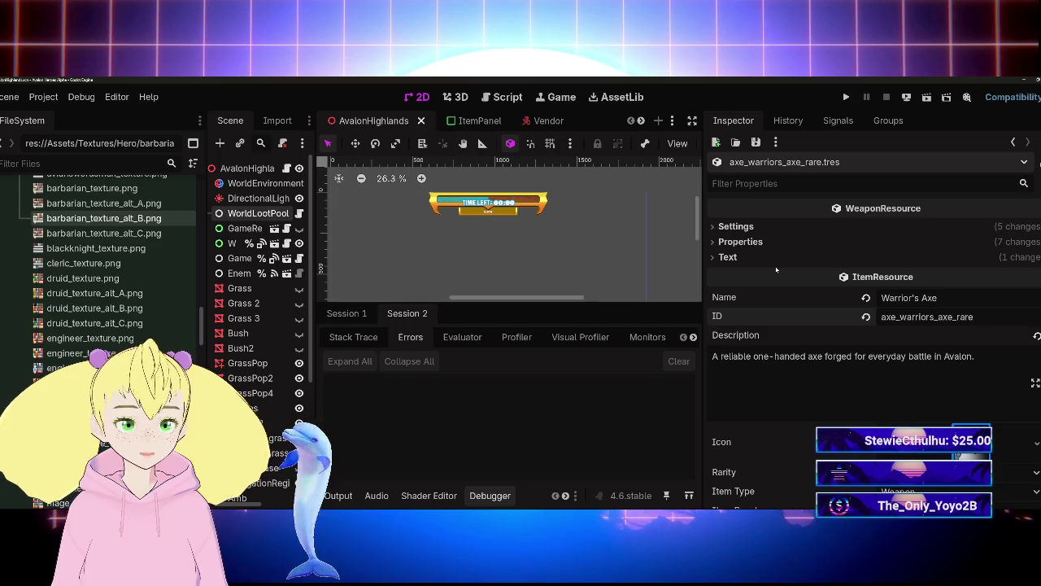
scroll(898, 327, "down", 4)
left_click(898, 320)
left_click(901, 379)
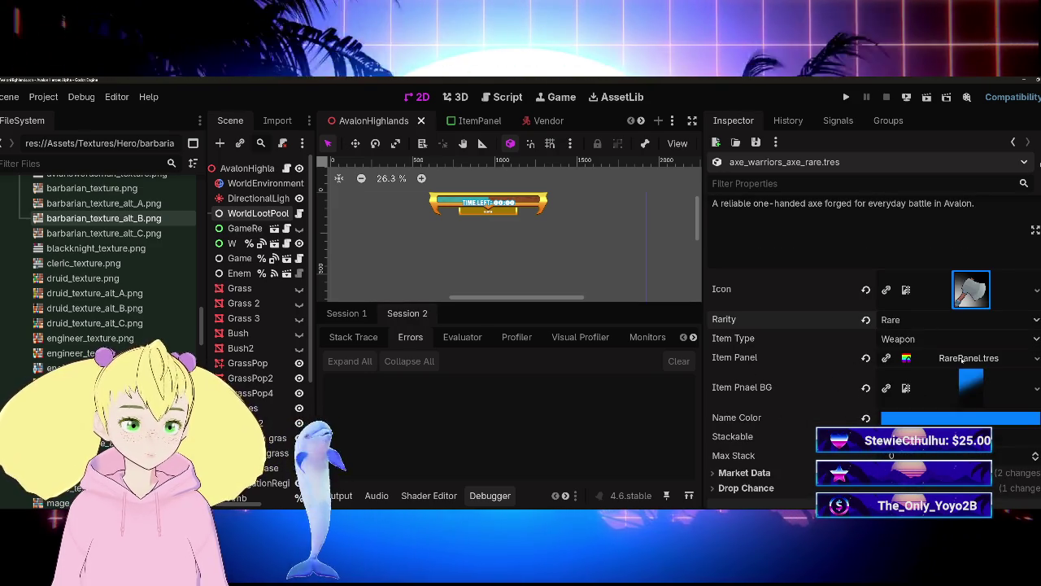
key("ctrl+s")
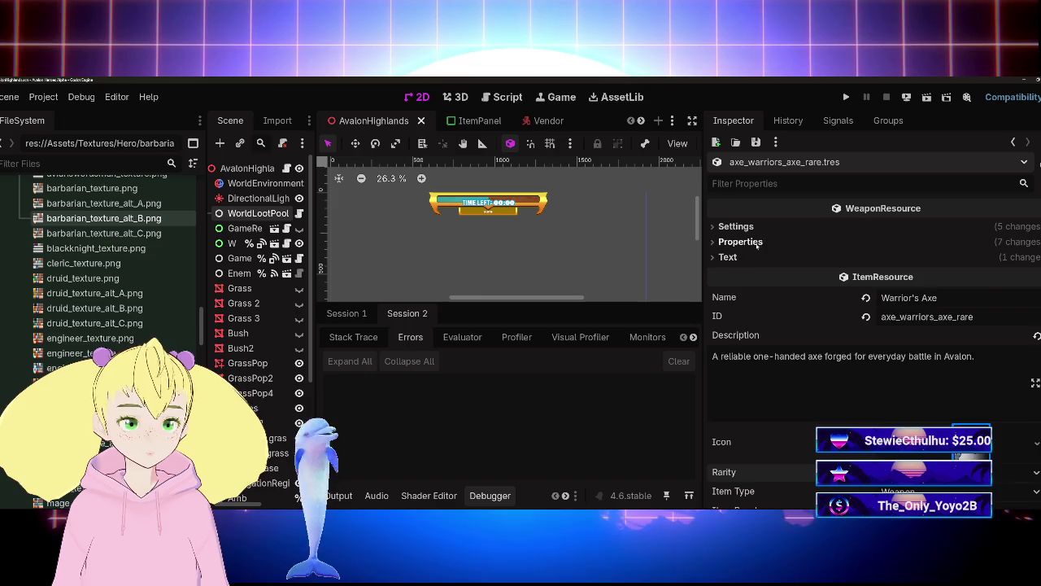
Create a new StatBonusResource with Strength 15 and Vitality 5 bonuses, then save
left_click(740, 241)
left_click(782, 256)
left_click(783, 256)
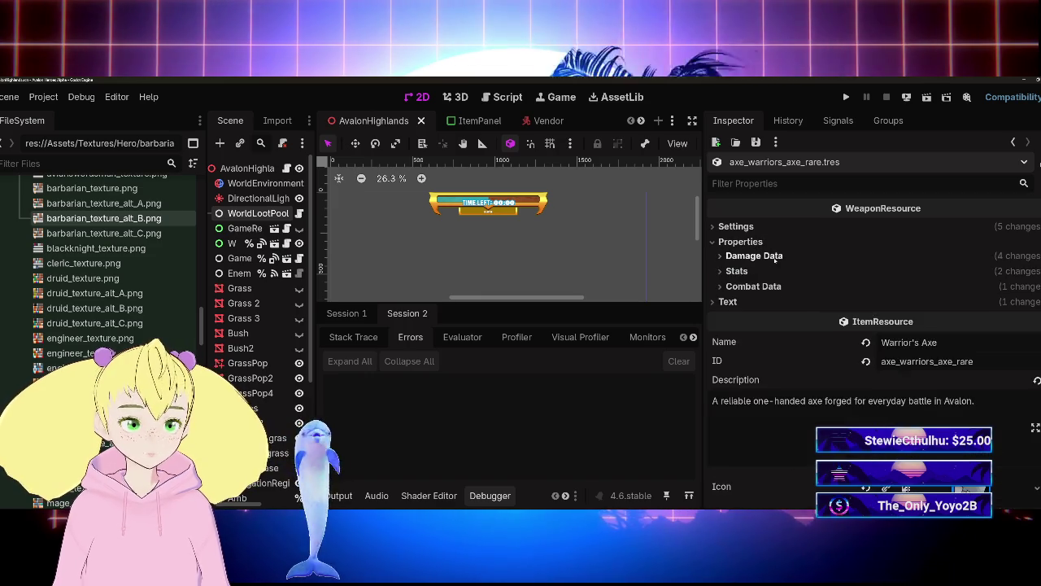
left_click(789, 271)
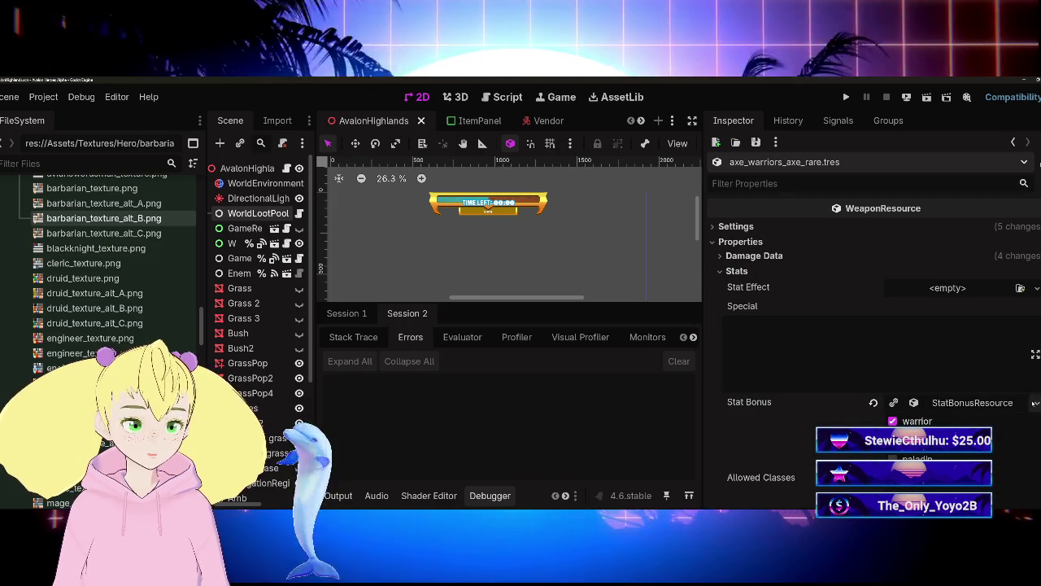
left_click(1036, 402)
left_click(998, 372)
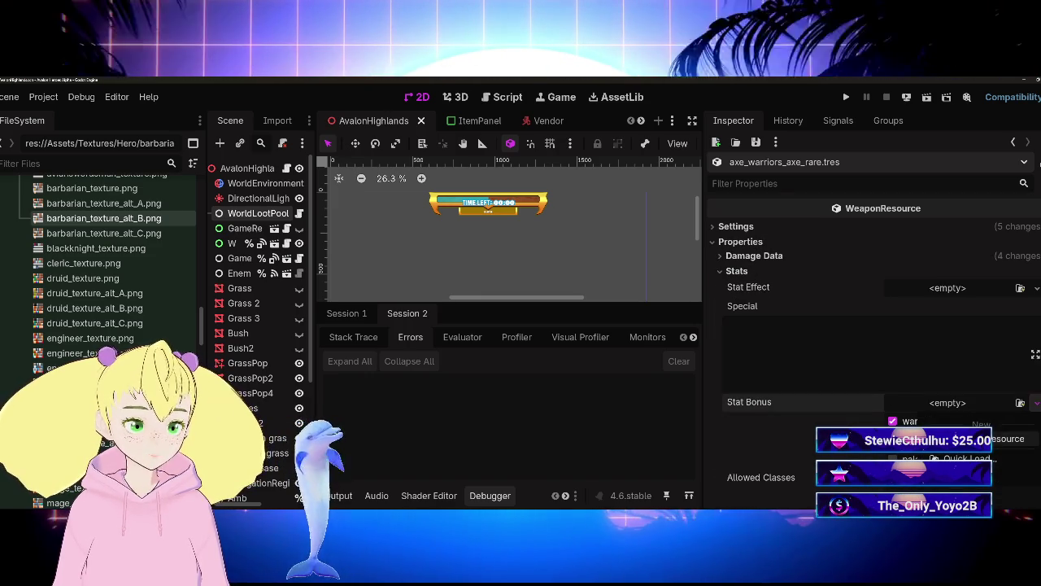
scroll(766, 399, "down", 1)
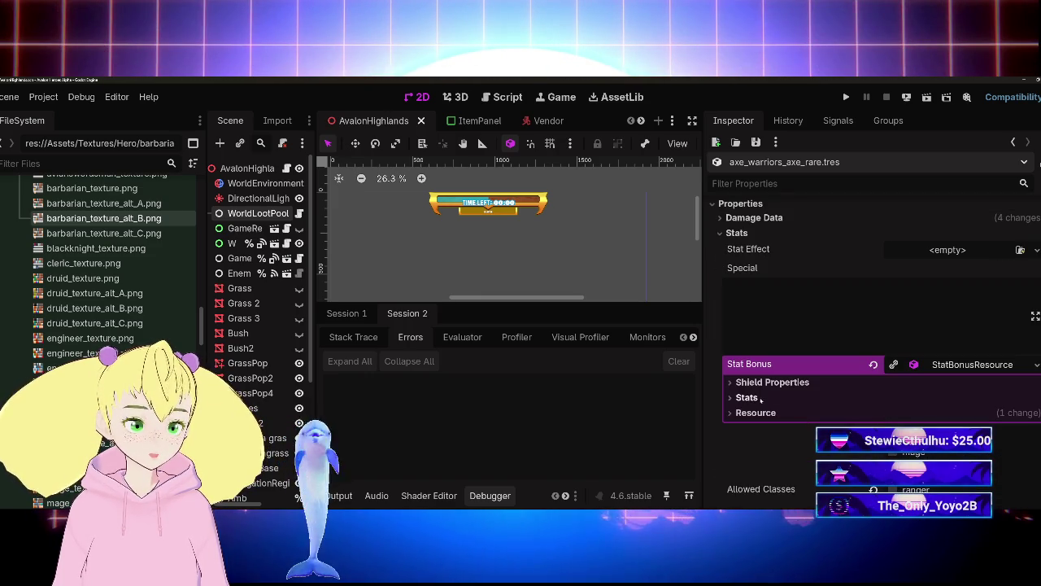
scroll(949, 413, "down", 2)
left_click(905, 338)
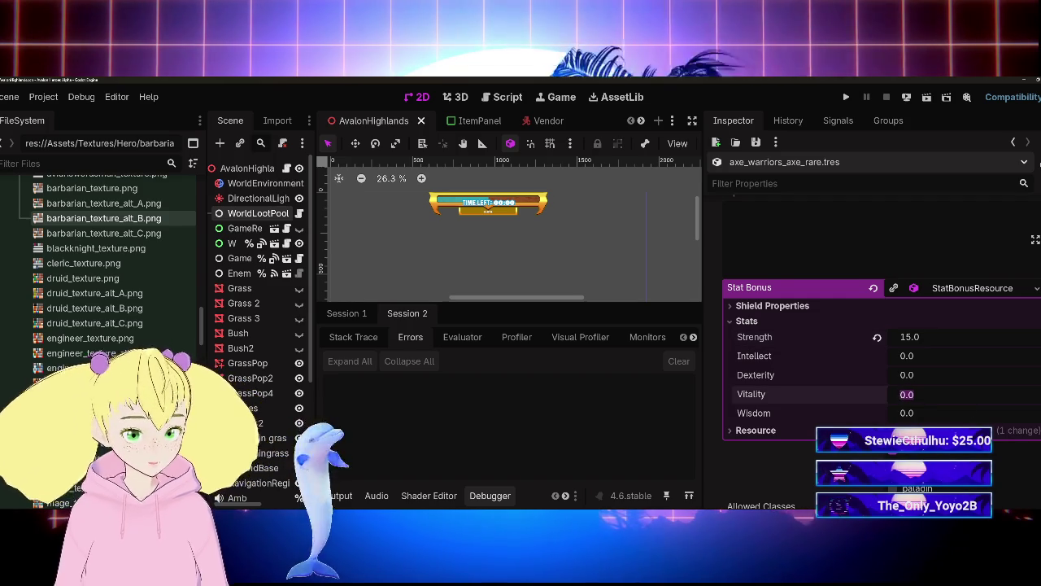
type("5")
key("Return")
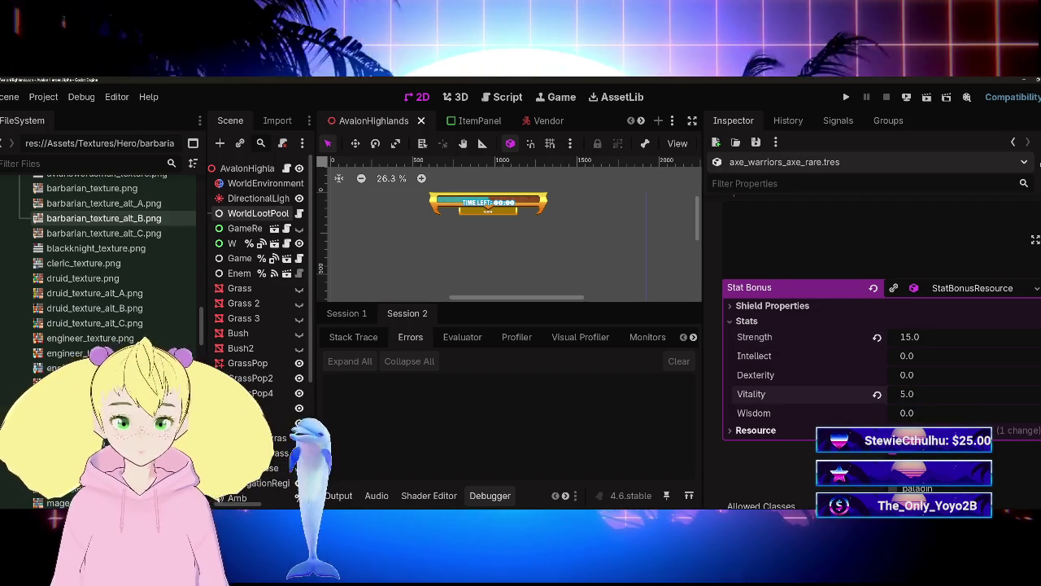
key("ctrl+s")
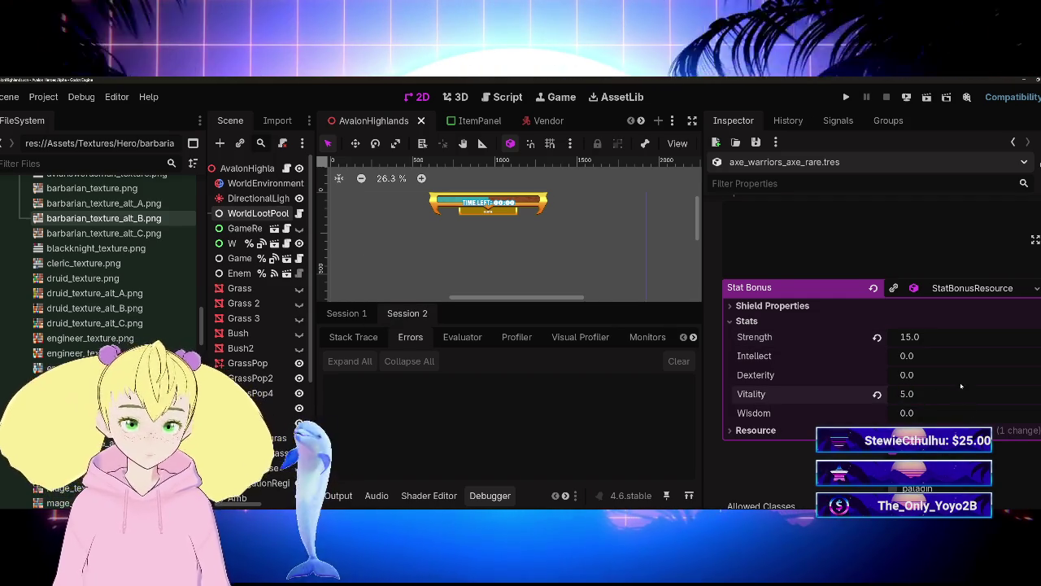
Collapse the stat bonus details and Stats section, saving the resource
left_click(992, 287)
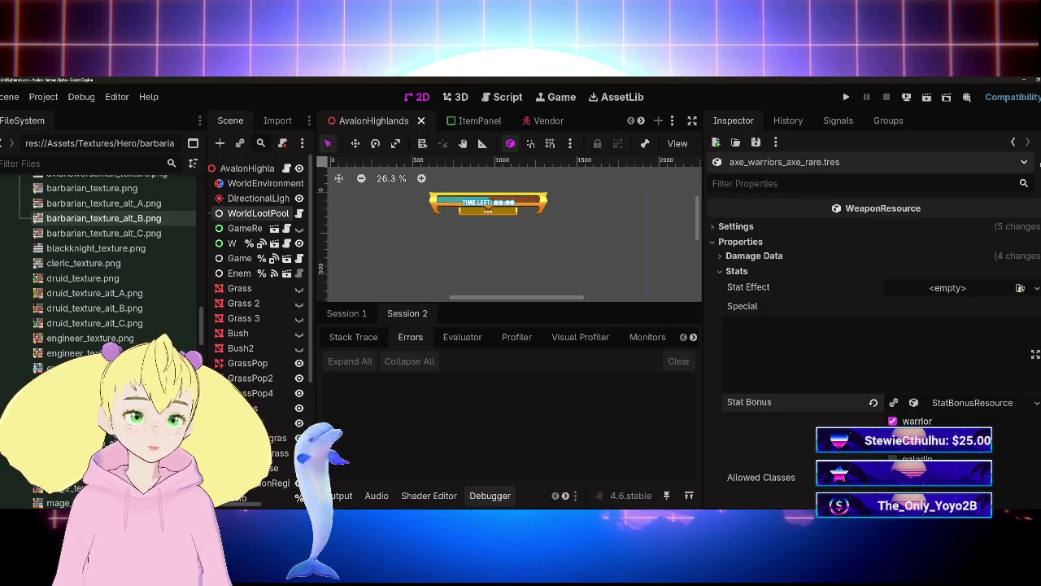
key("ctrl+s")
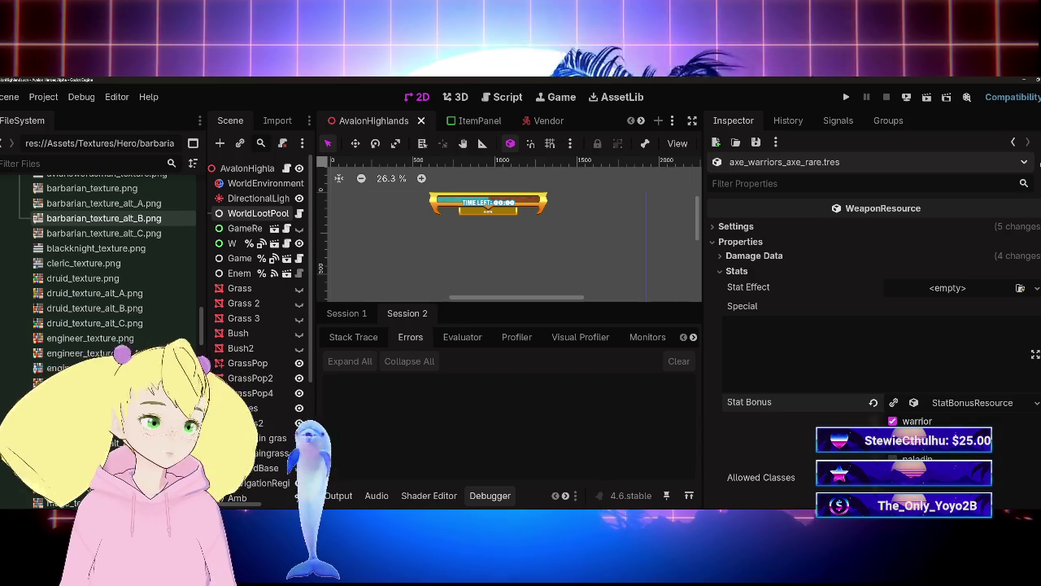
scroll(870, 341, "down", 3)
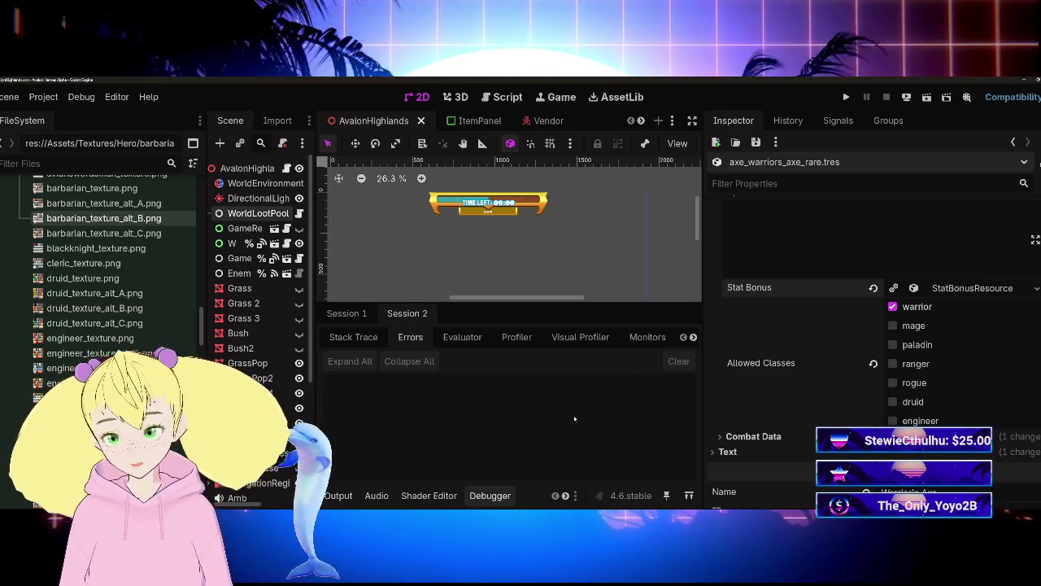
key("ctrl+s")
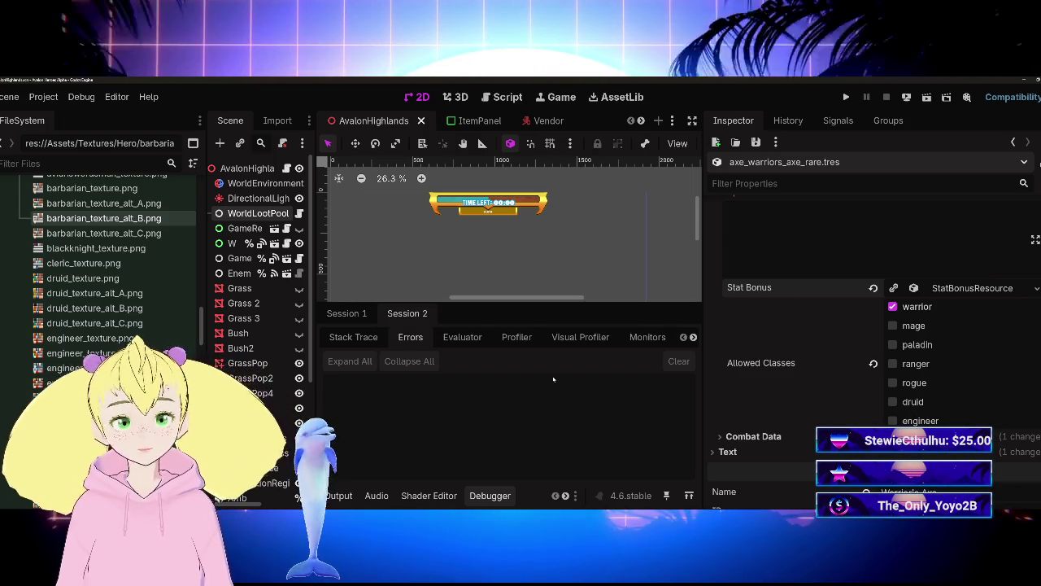
scroll(821, 364, "up", 1)
scroll(820, 364, "up", 2)
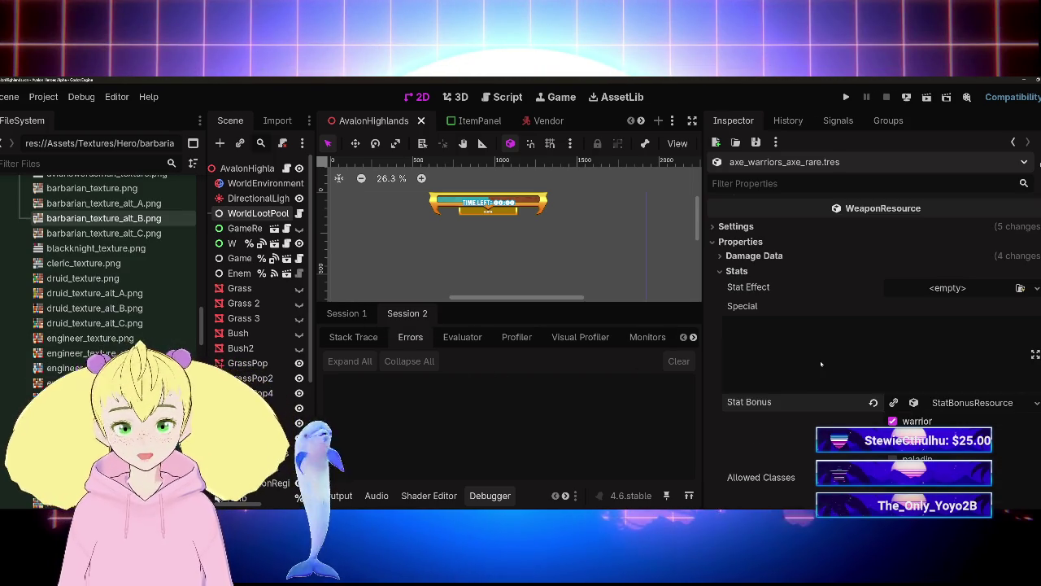
left_click(737, 271)
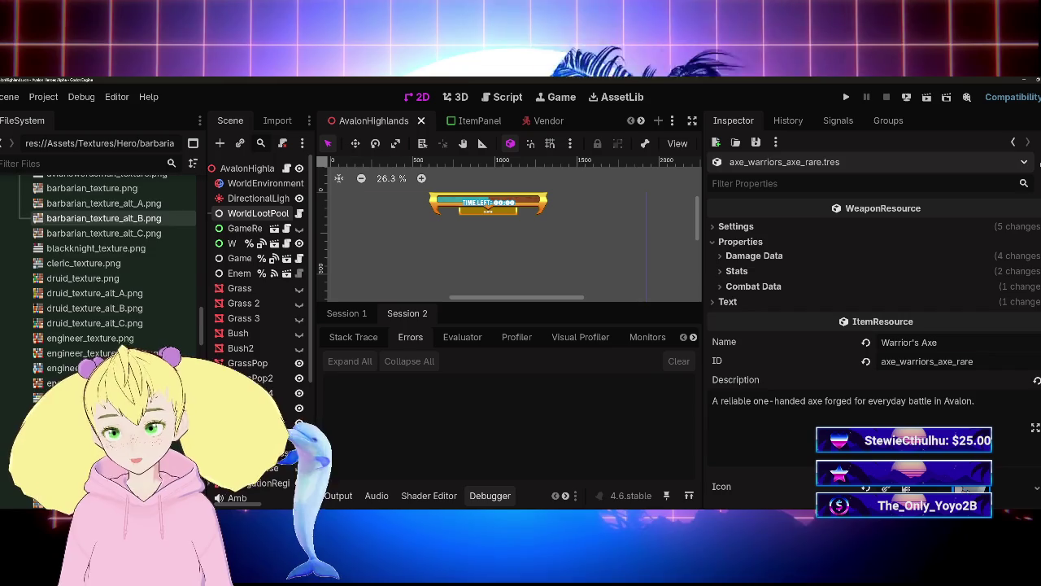
Open the Vendor scene's Weapon Shop Items list, collapsing Armor Shop Items and texture folders
scroll(17, 320, "up", 5)
left_click(16, 320)
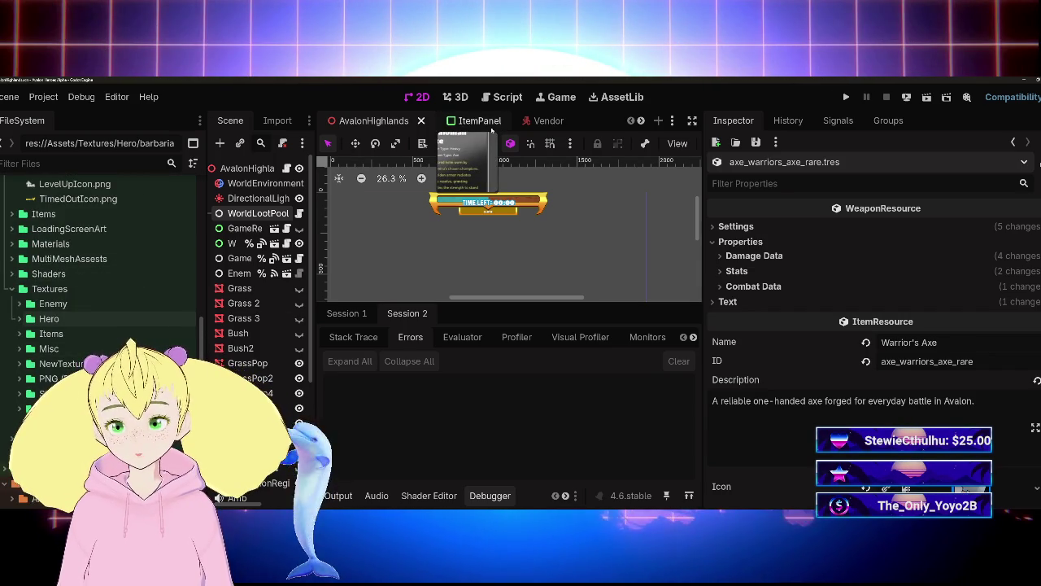
left_click(545, 121)
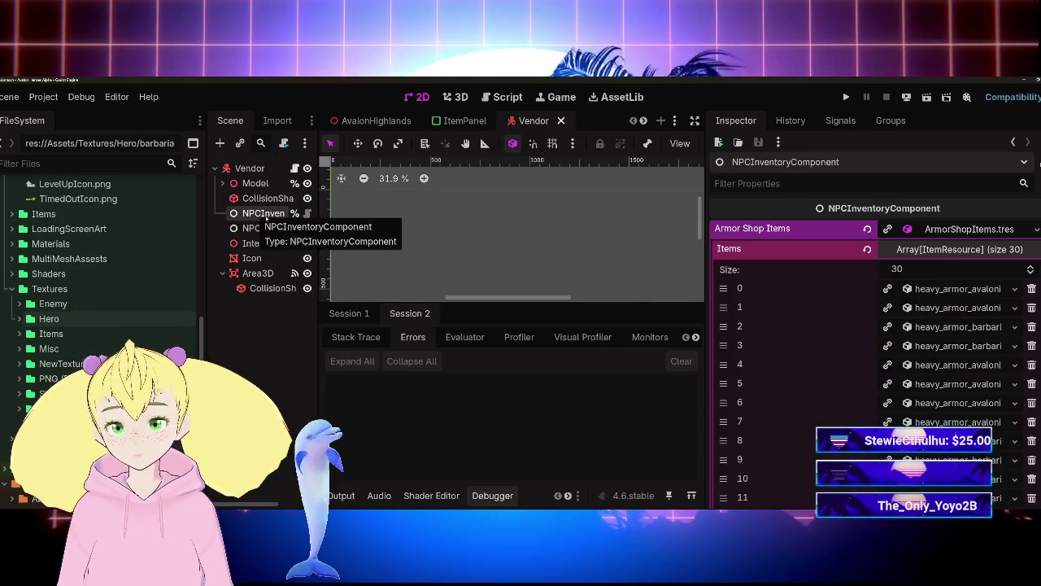
left_click(940, 249)
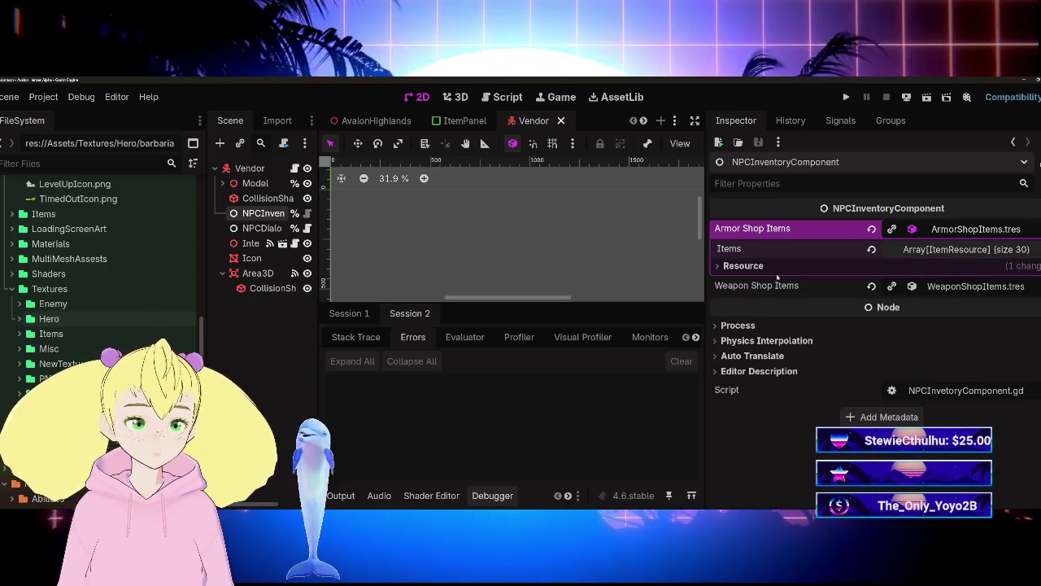
left_click(935, 248)
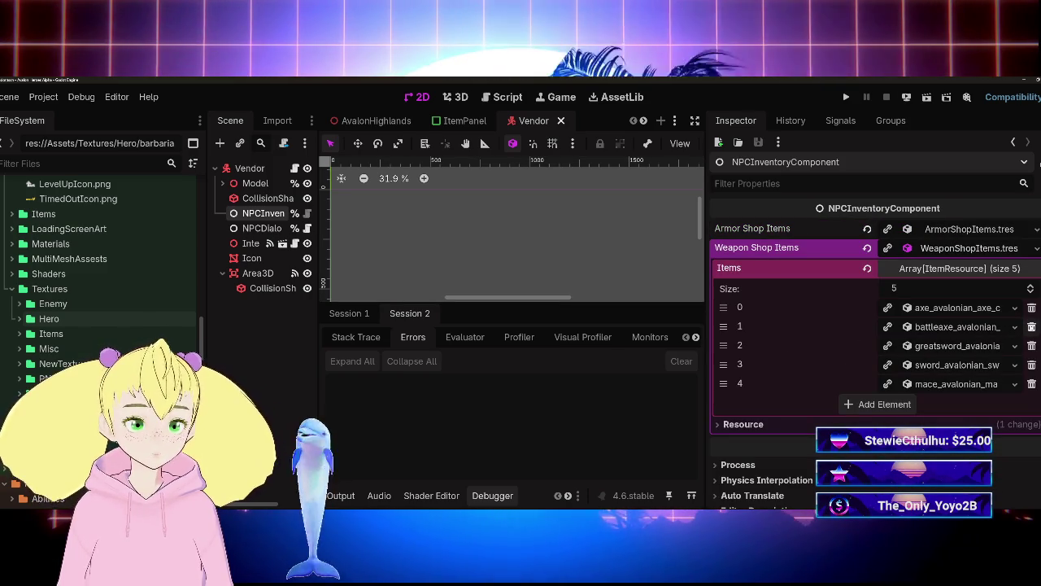
left_click(12, 289)
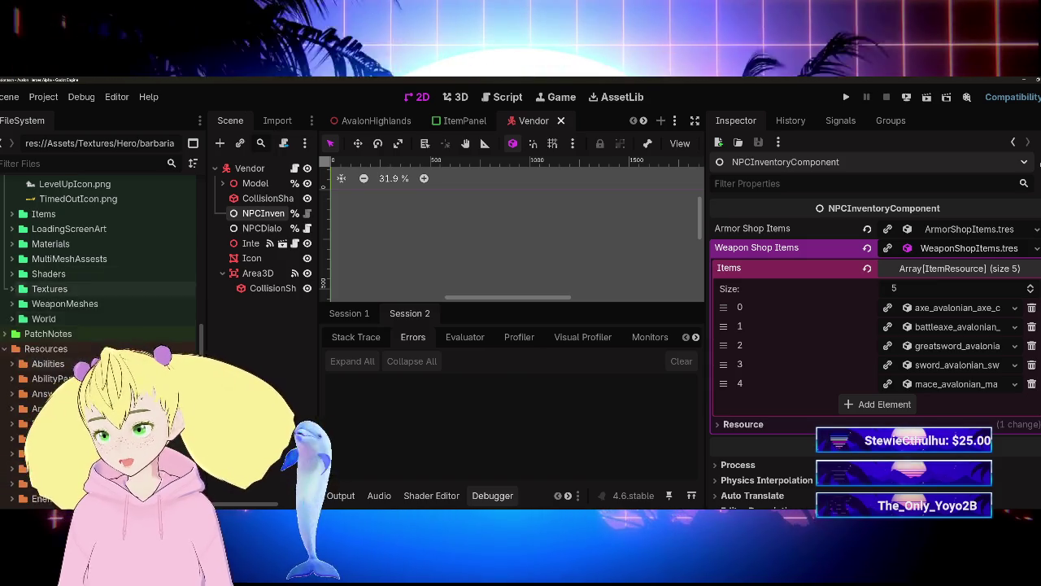
scroll(97, 260, "down", 5)
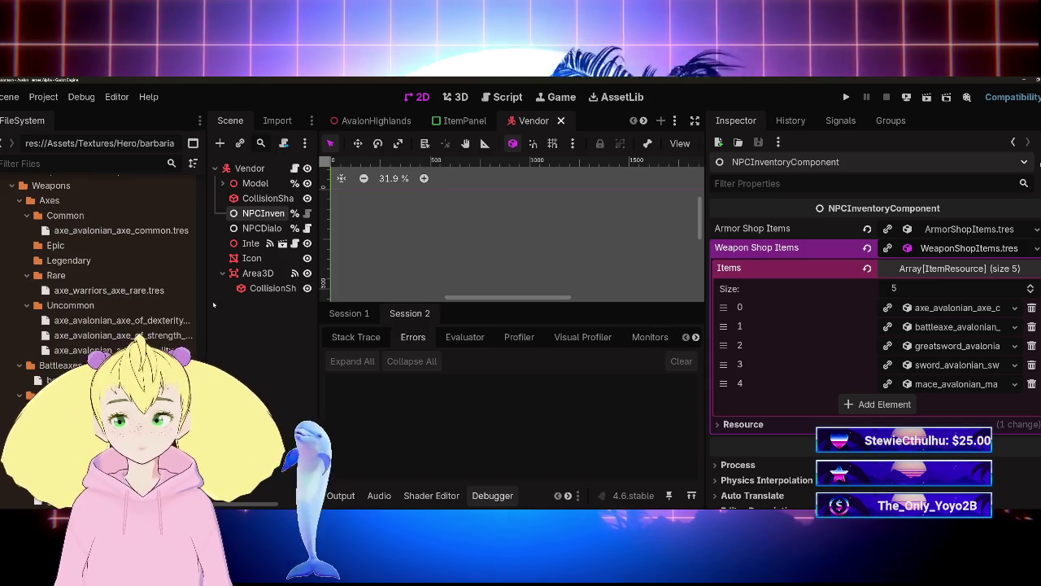
Replace the common axe in the weapon shop's Items array with the five axe .tres resources, and save
left_click(1030, 307)
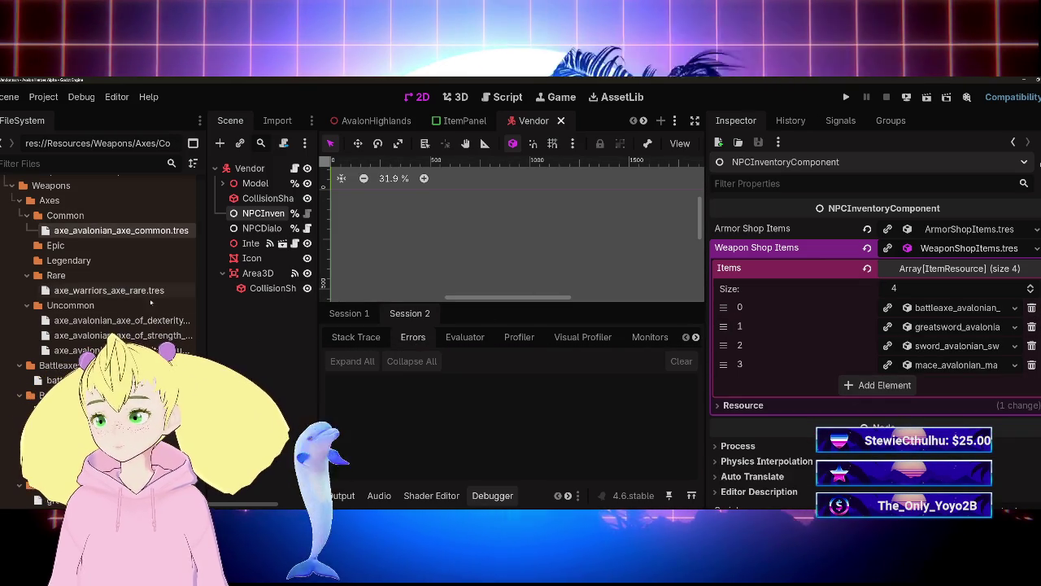
left_click(122, 320)
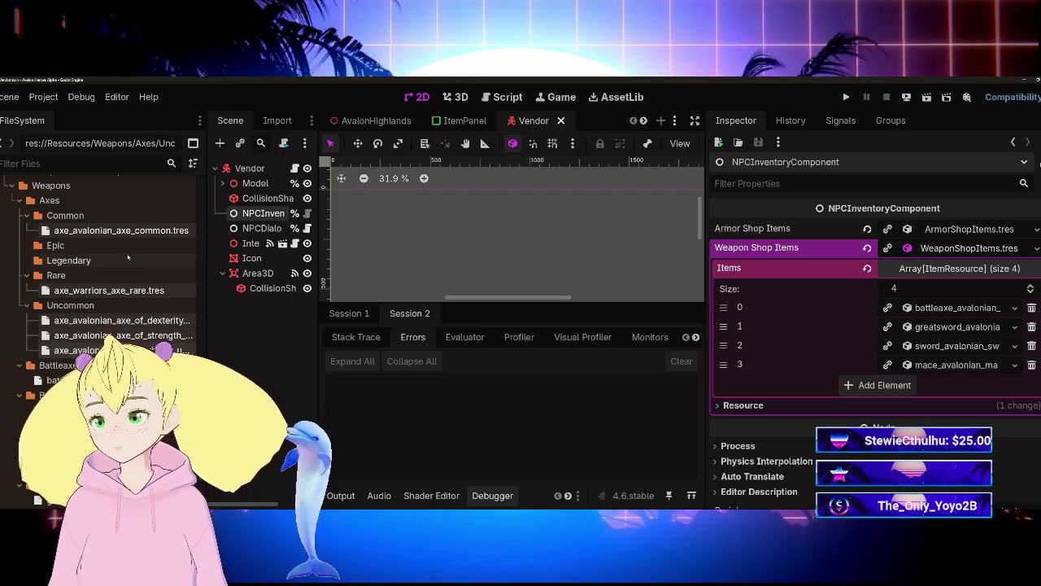
mouse_move(122, 230)
left_mouse_down()
mouse_move(846, 305)
mouse_move(862, 244)
mouse_move(946, 286)
left_mouse_up()
key("ctrl+s")
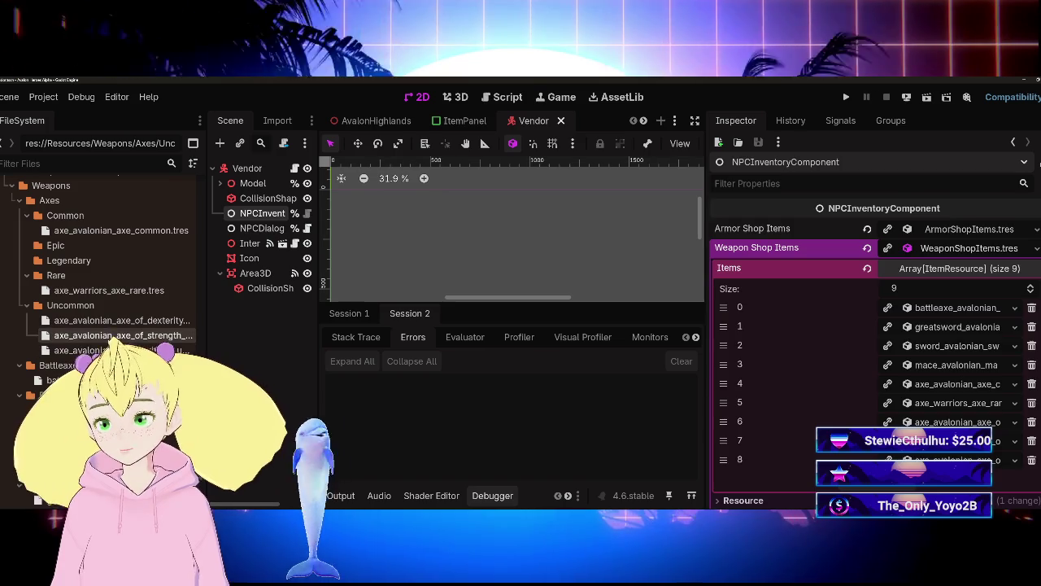
Check the uncommon Axe of Strength resource's prices and save the scene again
left_click(122, 335)
left_click(904, 390)
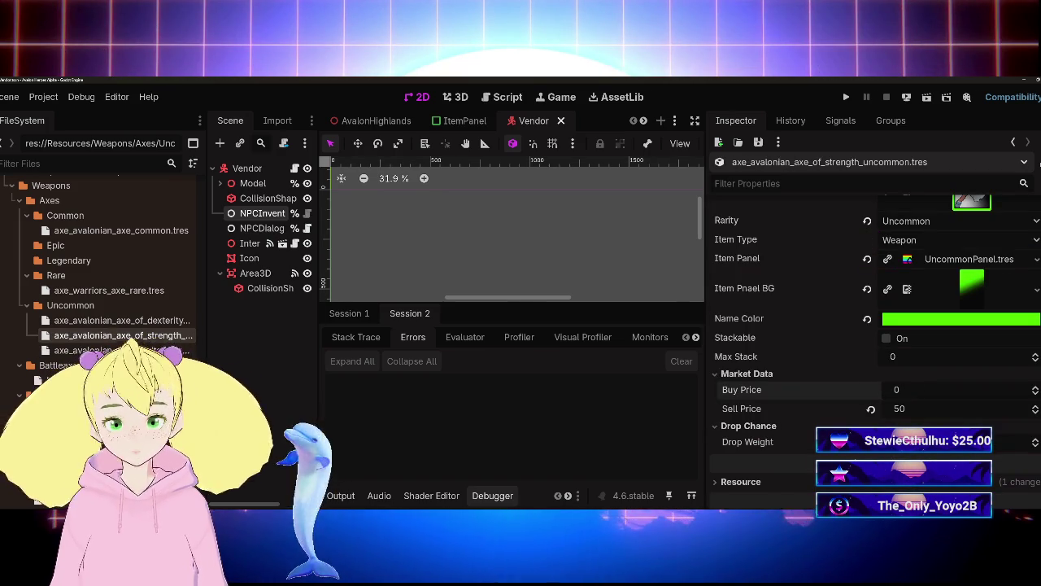
key("ctrl+s")
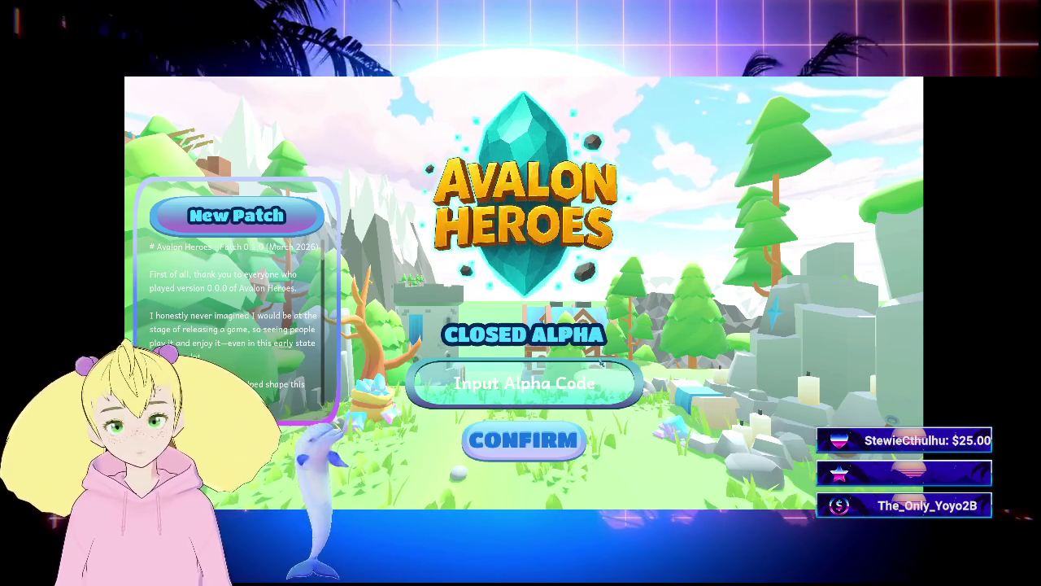
Enter and submit the closed-alpha access code
left_click(525, 382)
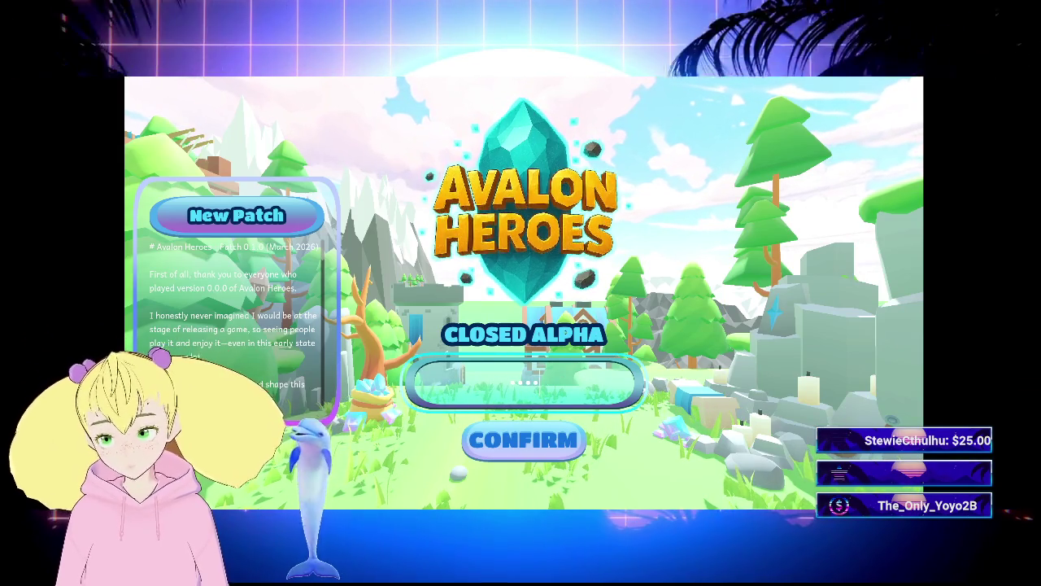
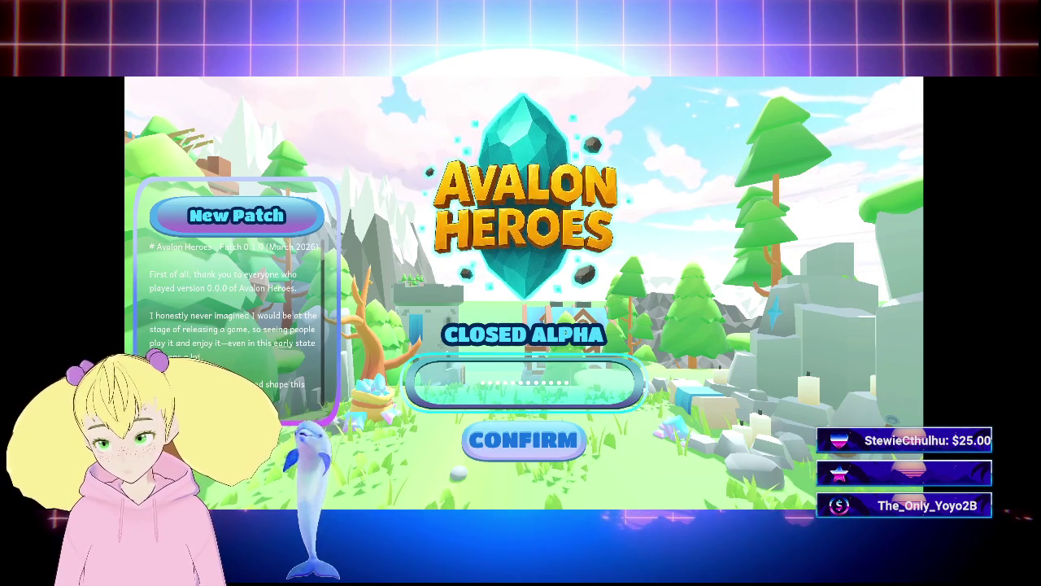
key("Return")
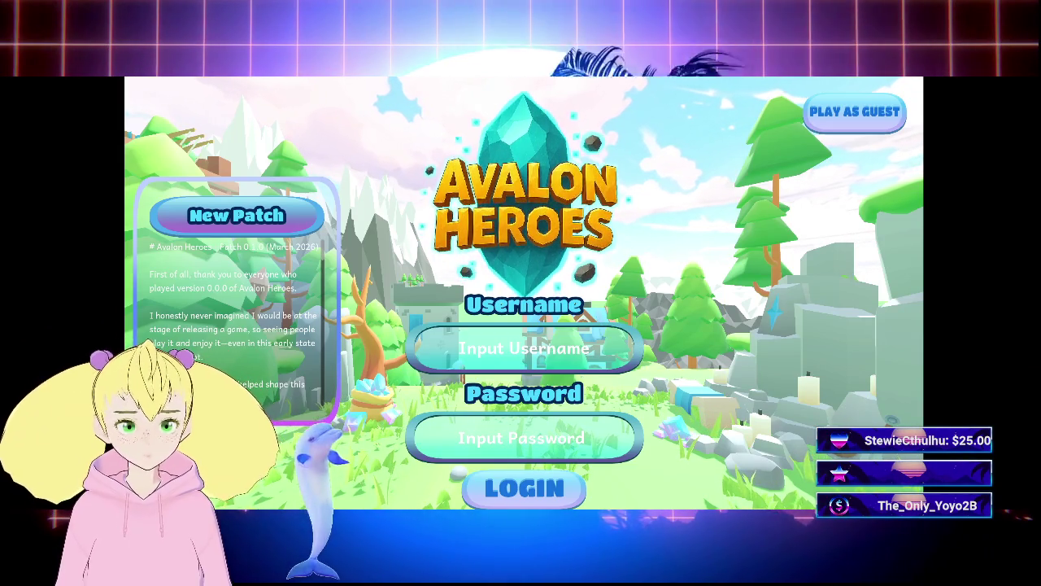
Continue as a guest and create a Warrior with the default appearance
left_click(854, 111)
key("Return")
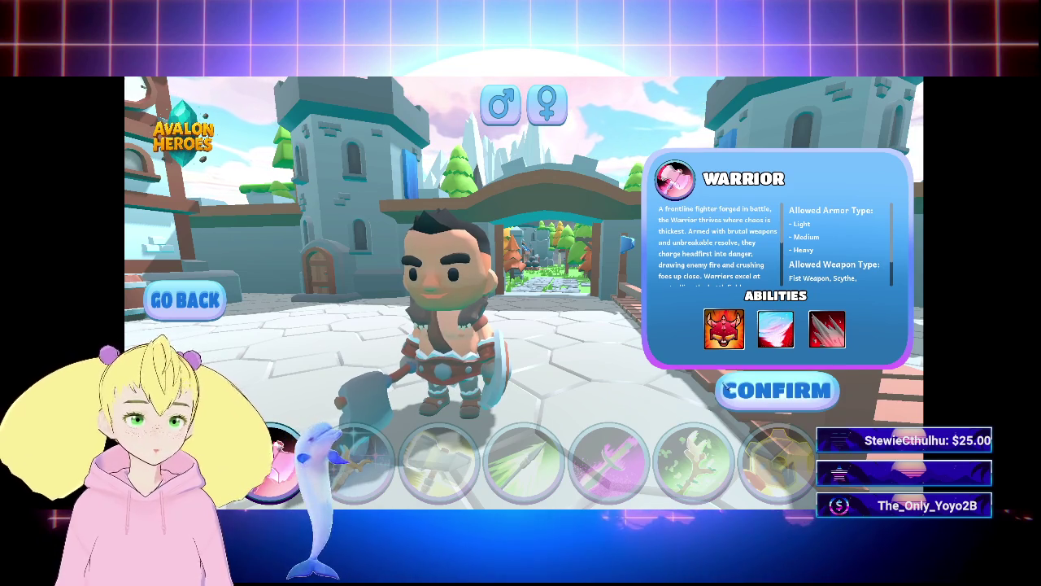
key("Return")
left_click(732, 460)
type("TEST")
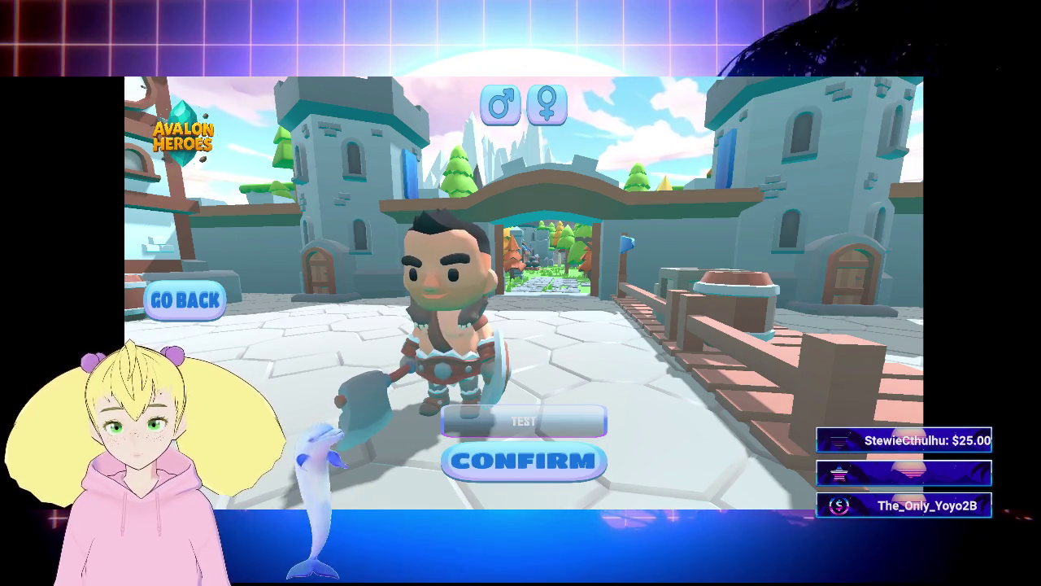
left_click(523, 460)
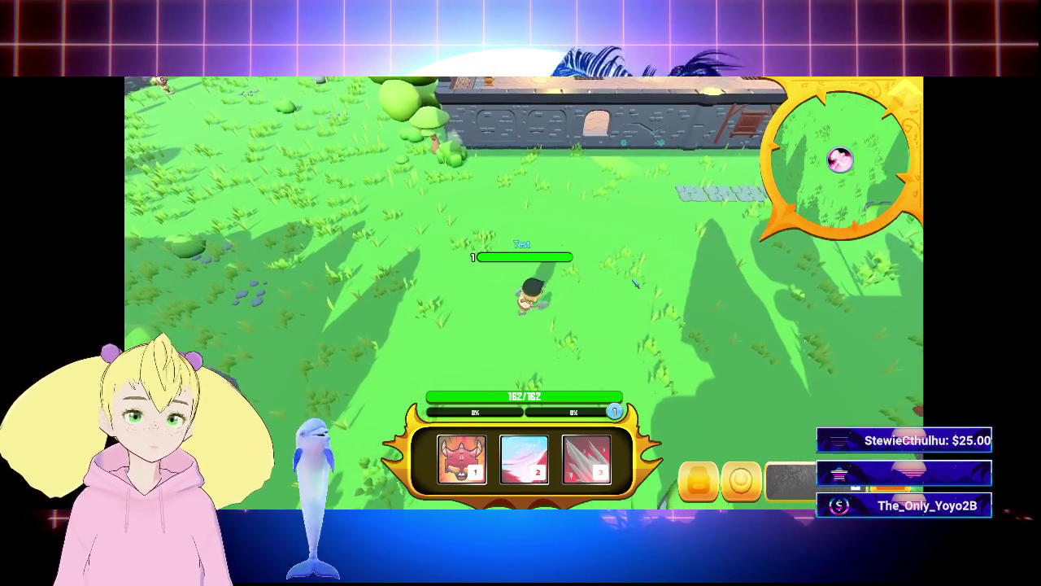
Glance at the inventory, then walk the Warrior north through the gate across the courtyard
key("i")
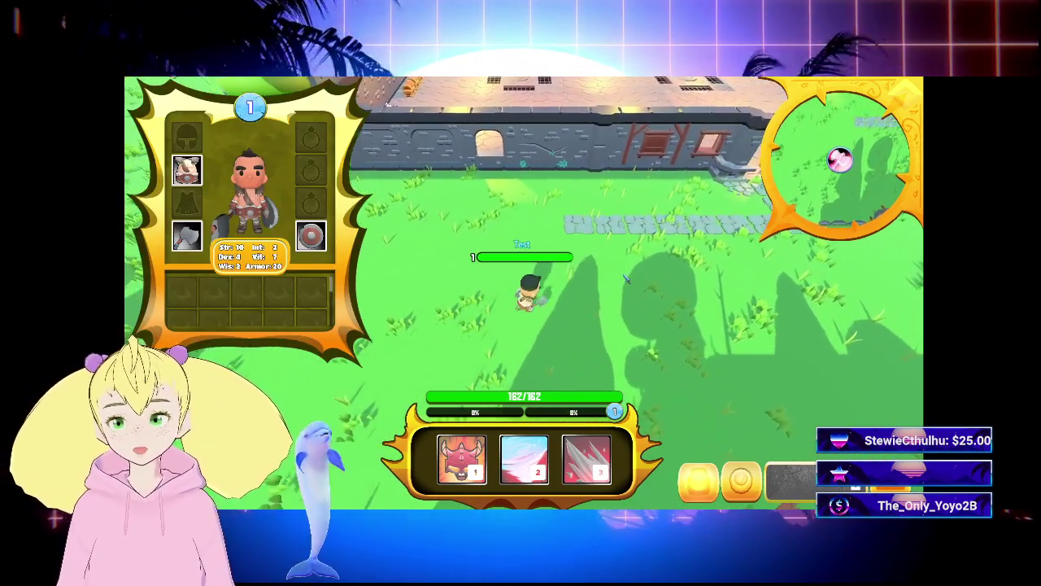
key("i")
key("w")
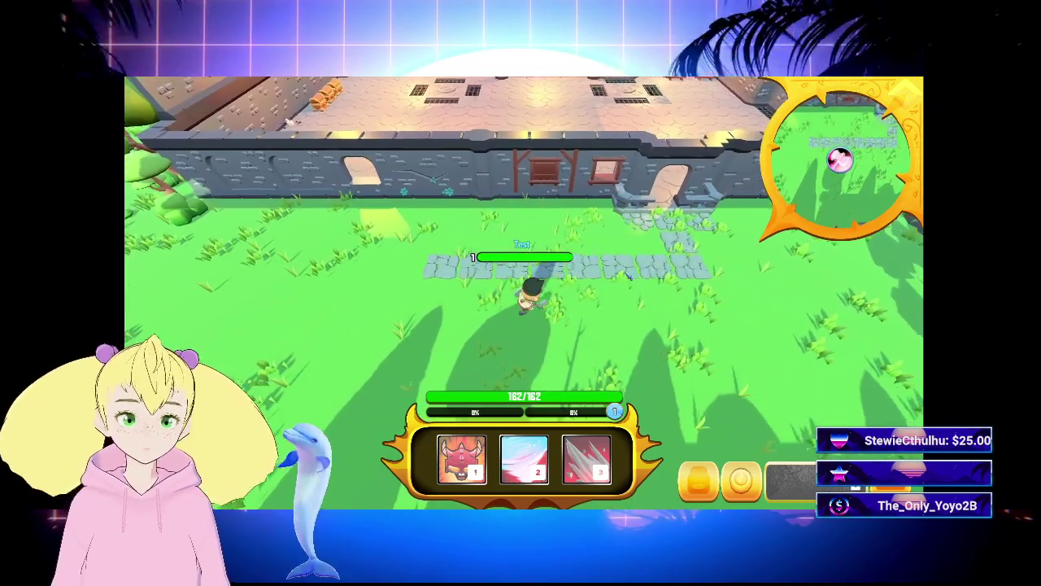
key("w")
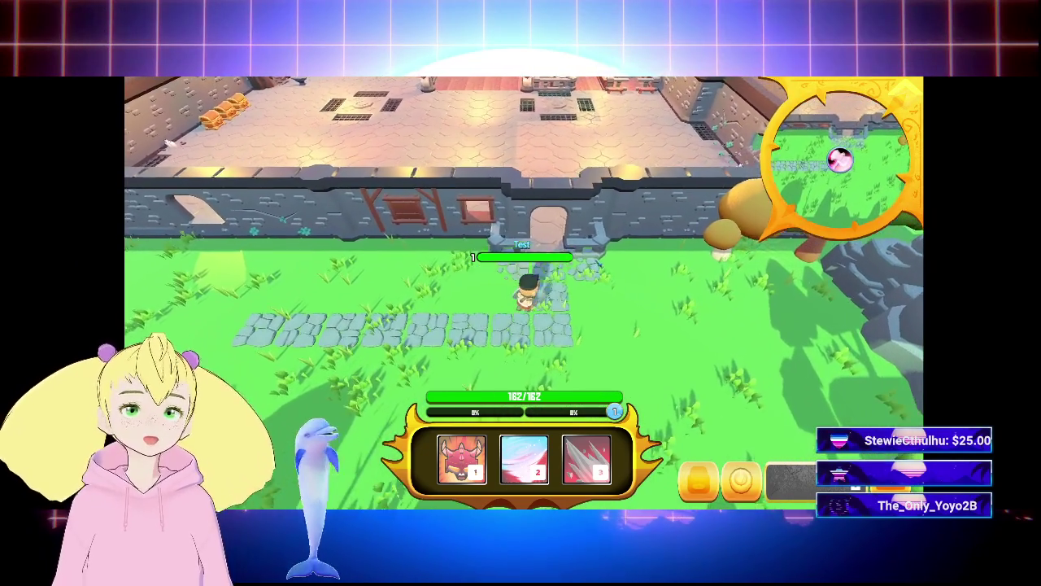
key("w")
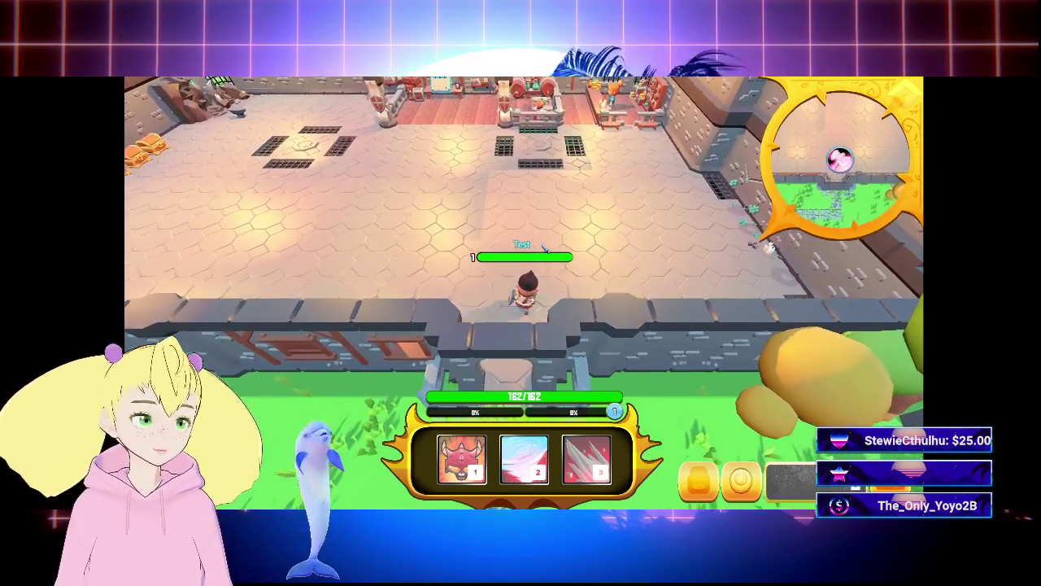
Approach the tavern shopkeeper and open the shop listing capes and mantles
key("w")
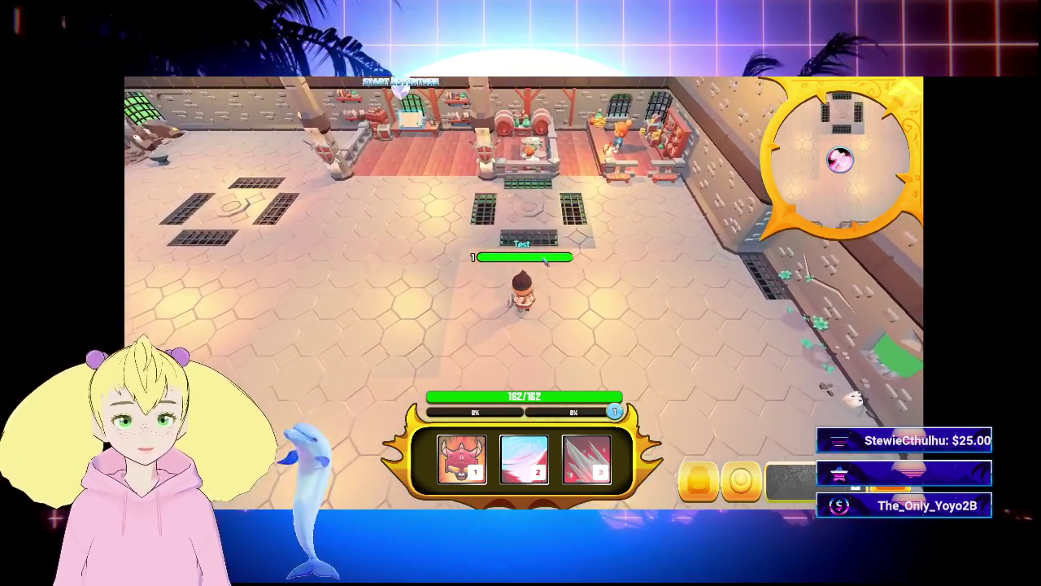
key("w")
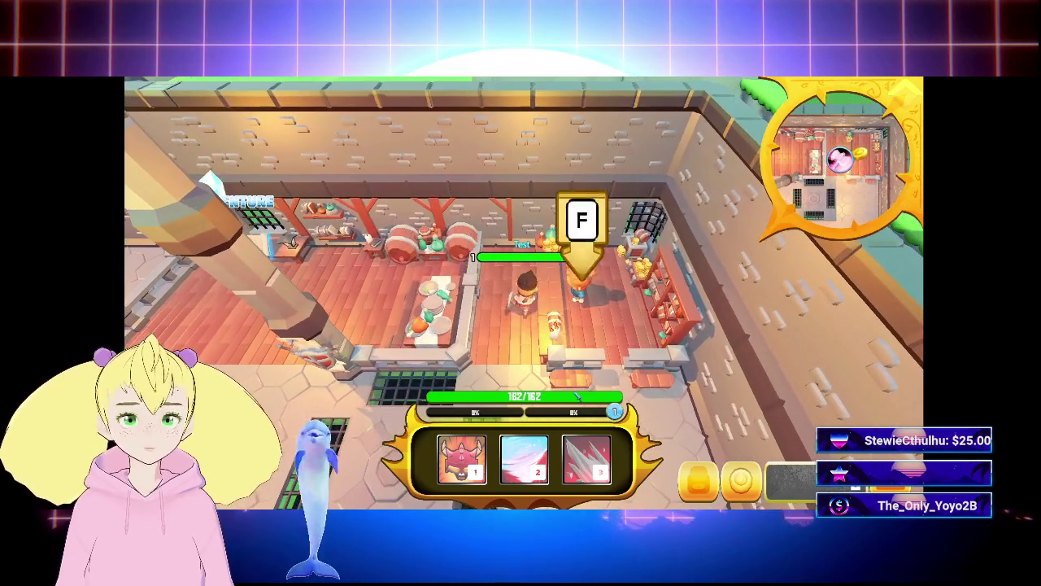
key("f")
left_click_drag(651, 230, 651, 358)
View the shop's weapons, read the Warrior's Axe stats at 2300 gold, then close the shop
mouse_move(576, 333)
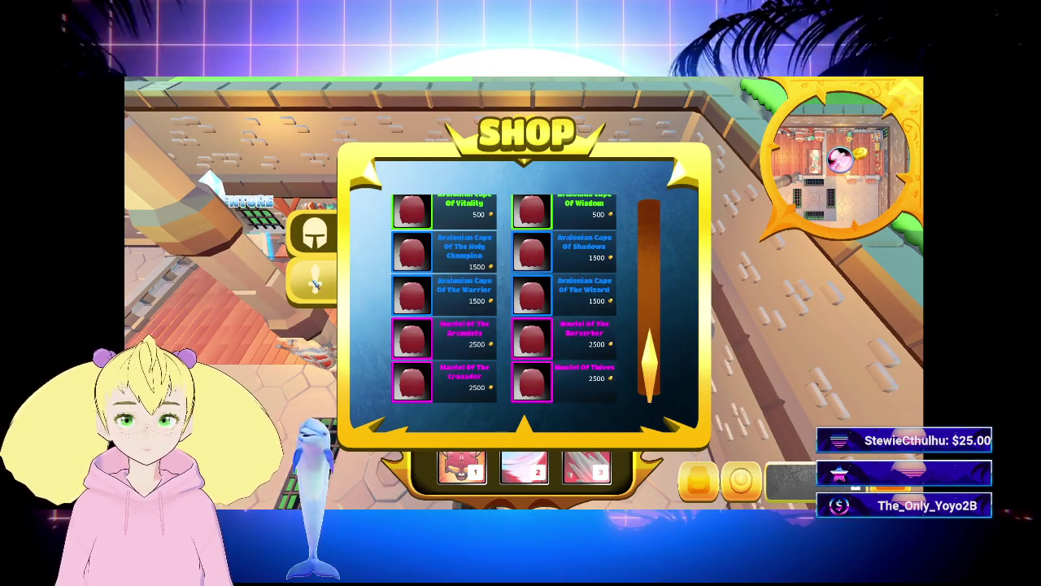
left_click(315, 280)
scroll(638, 314, "down", 1)
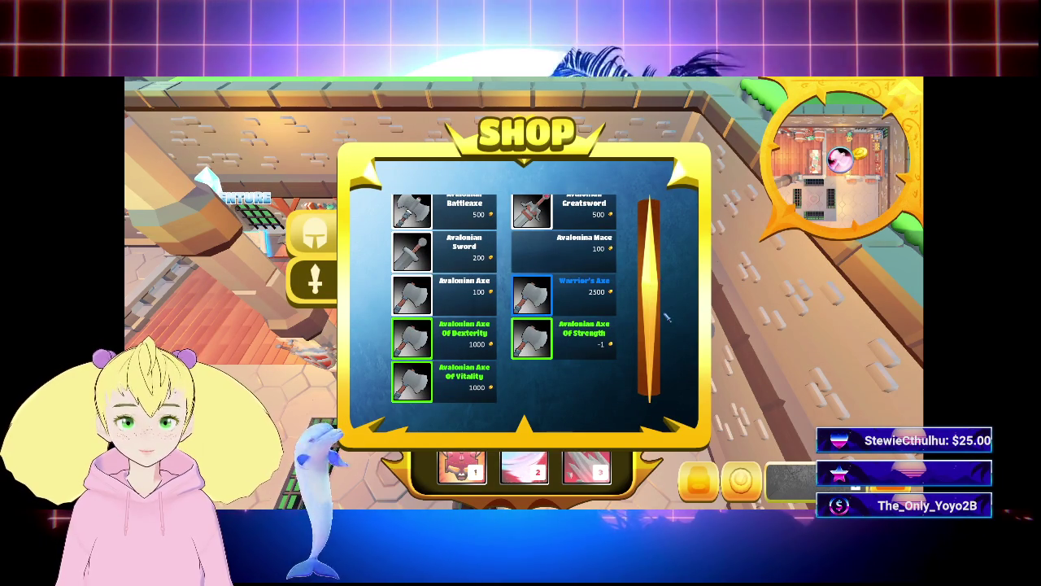
mouse_move(596, 295)
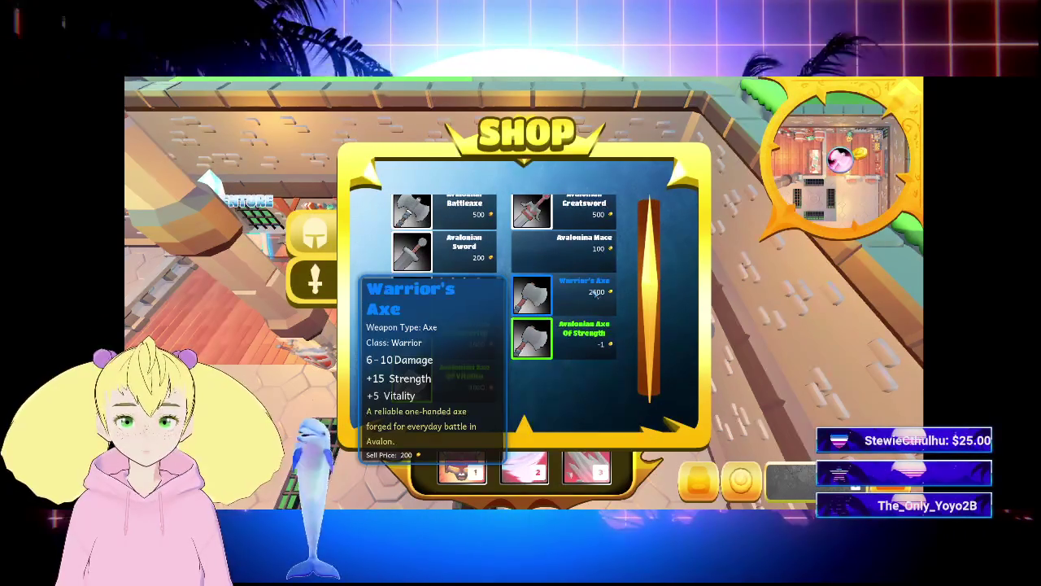
mouse_move(589, 349)
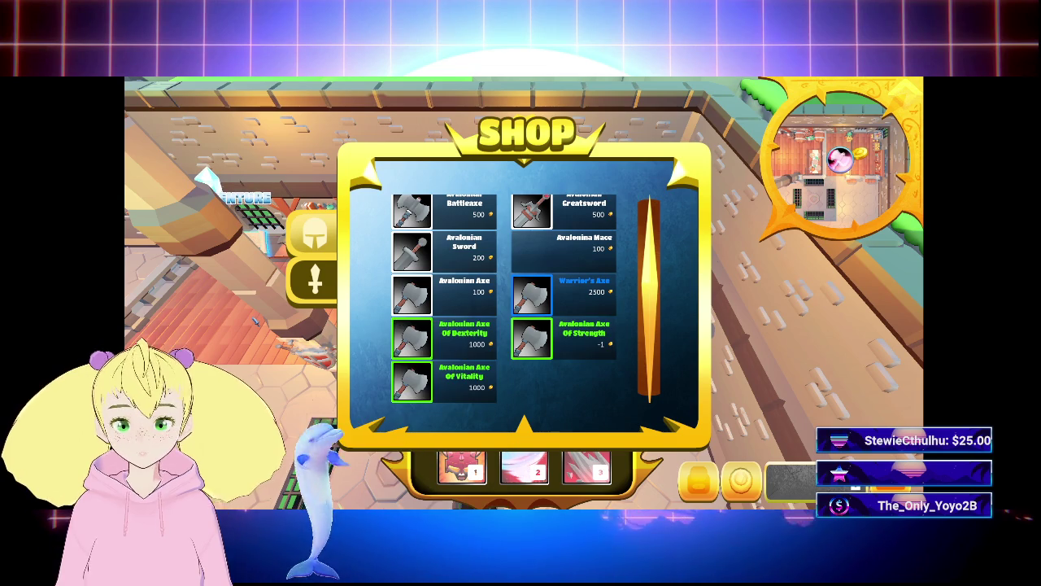
key("Escape")
Walk away from the vendor, open the inventory and rearrange the axe slot
key("s")
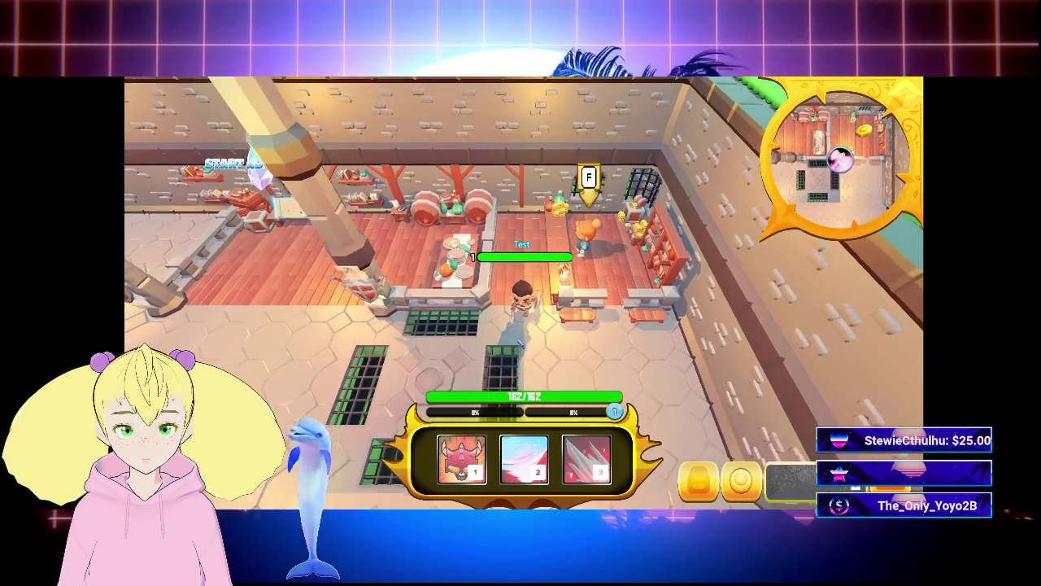
key("a")
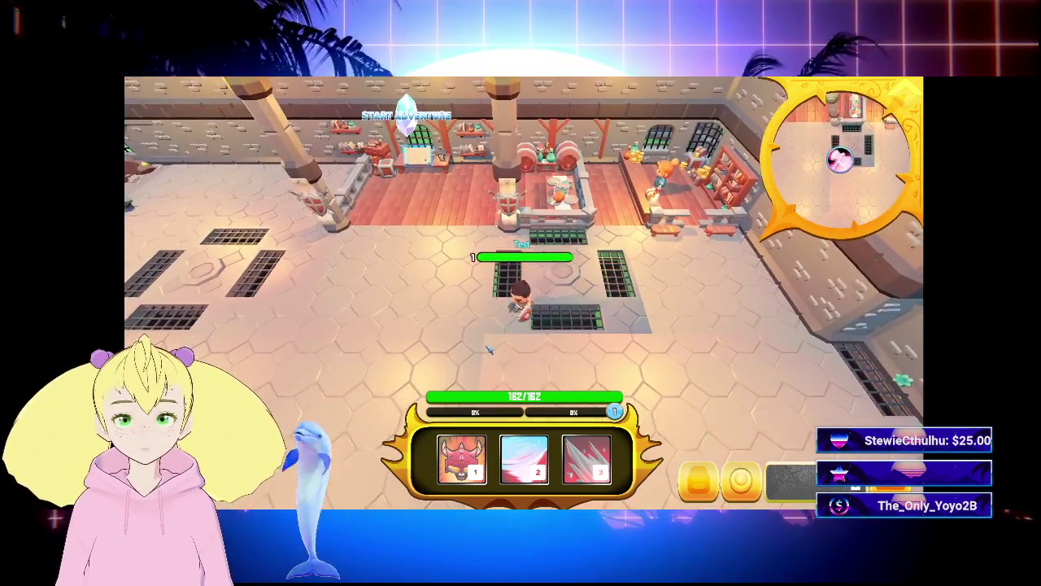
key("i")
left_click_drag(256, 302, 247, 293)
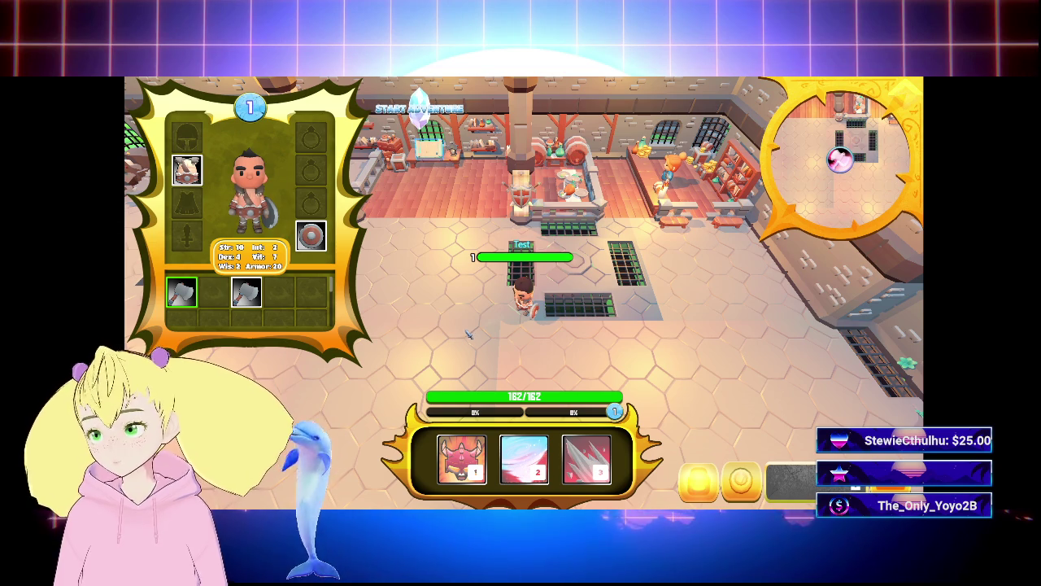
Equip and unequip the Avalonian Axe Of Strength repeatedly, watching Str rise from 10 to 15
mouse_move(194, 298)
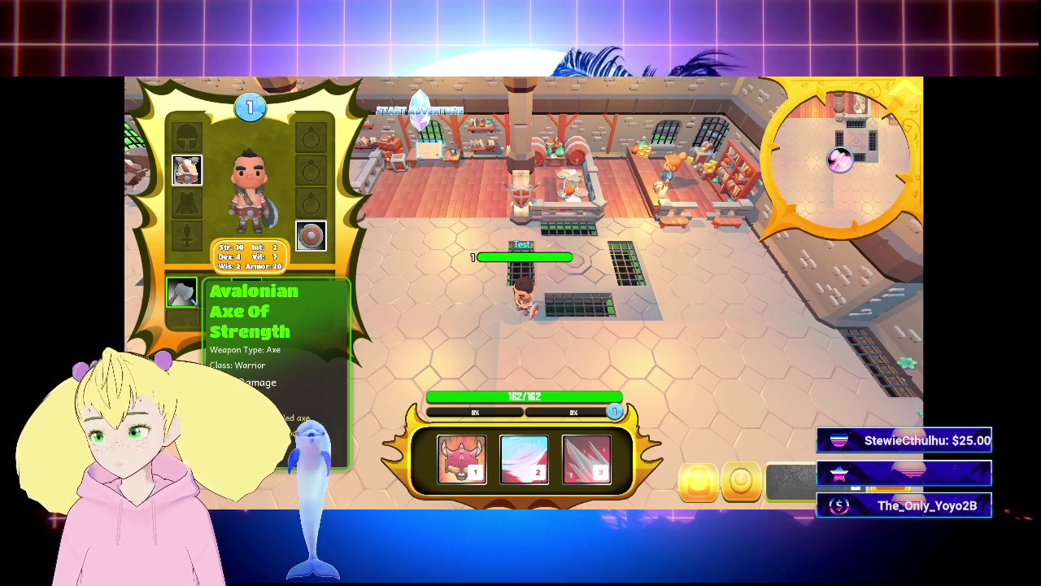
double_click(181, 291)
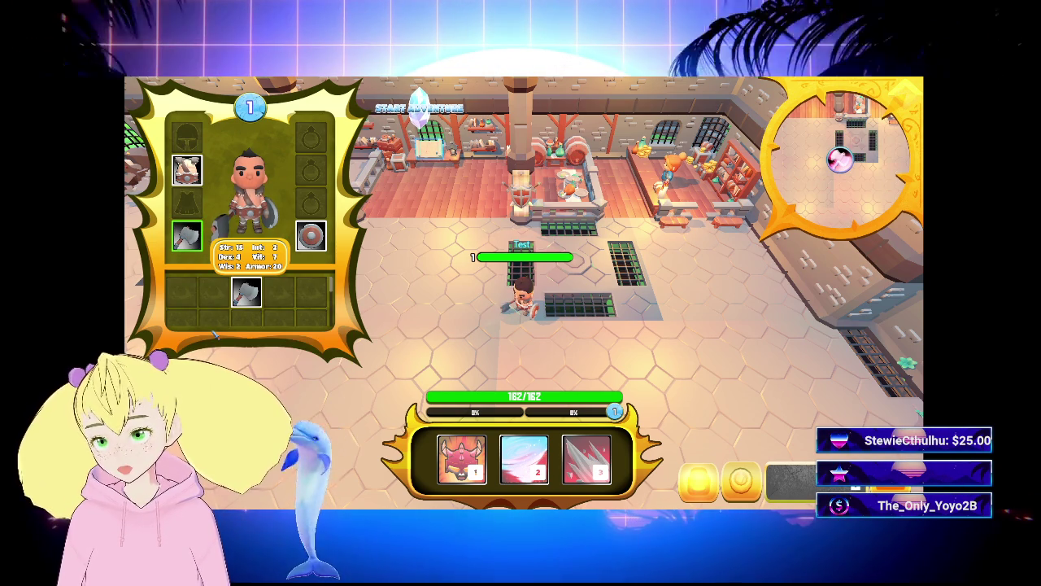
double_click(186, 236)
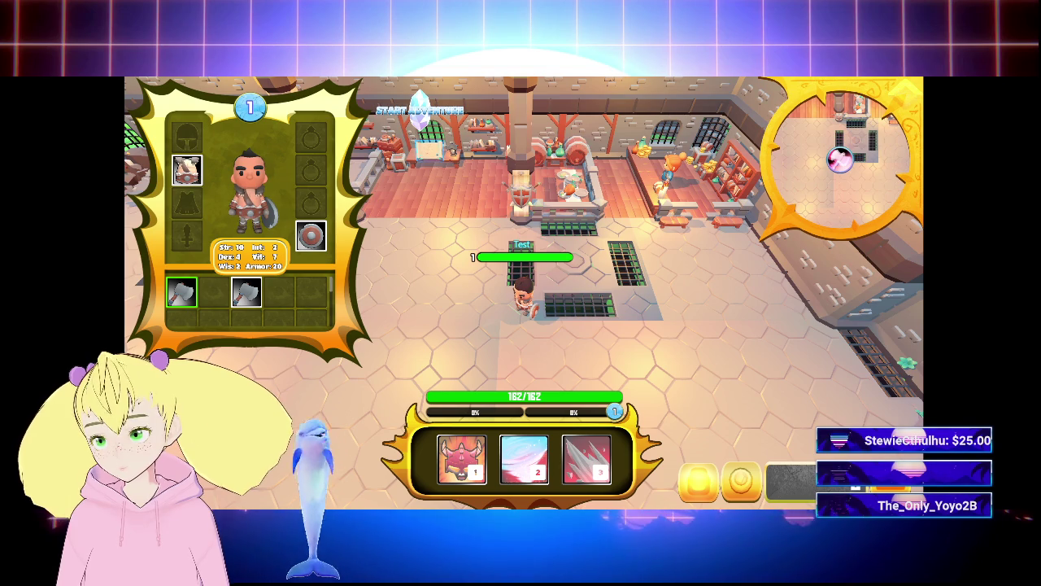
double_click(181, 291)
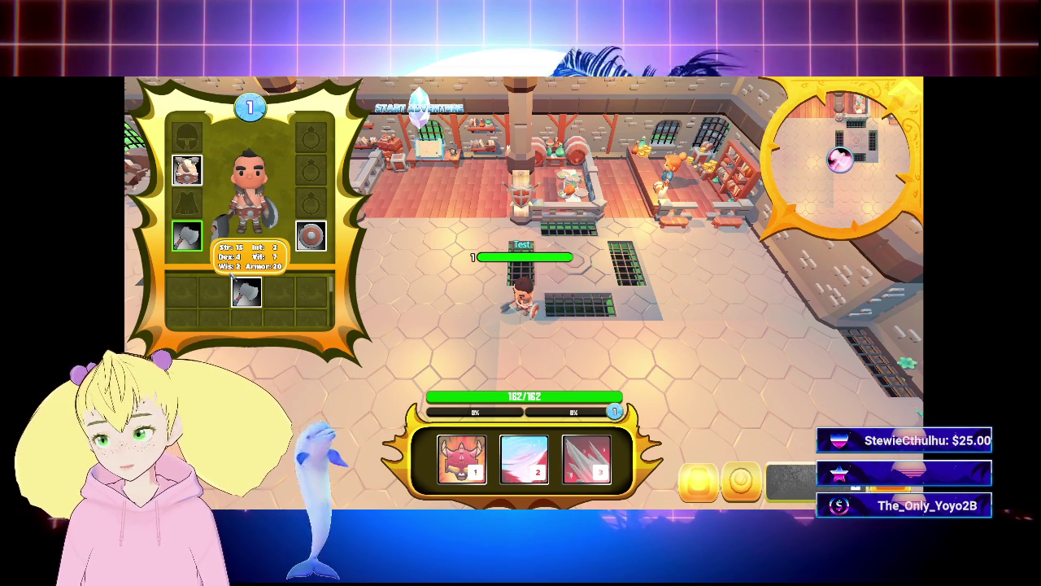
double_click(186, 236)
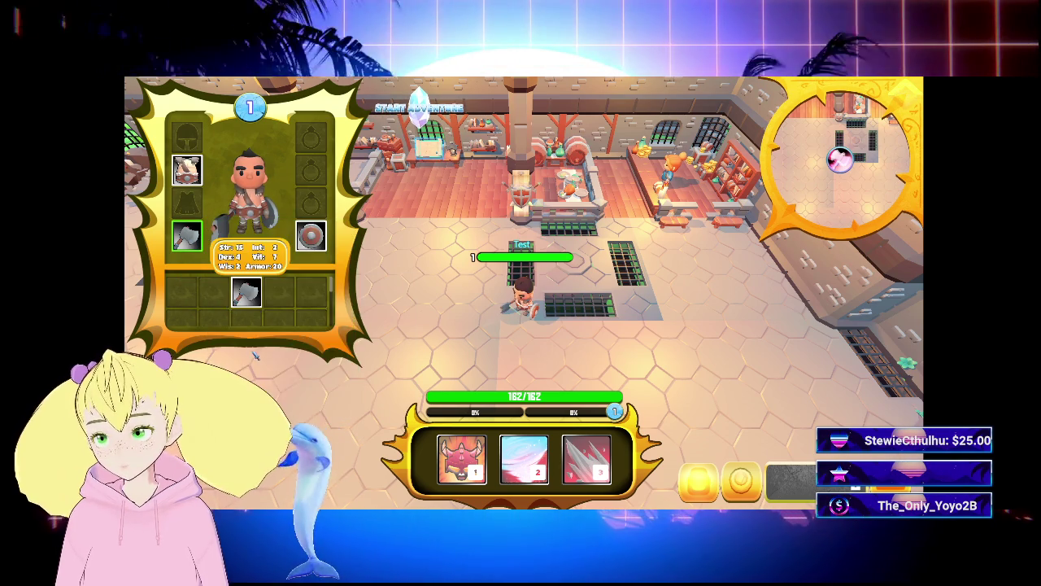
double_click(186, 277)
double_click(186, 236)
Swap between the two inventory axes, then unequip so Str drops back to 10
double_click(247, 291)
double_click(182, 291)
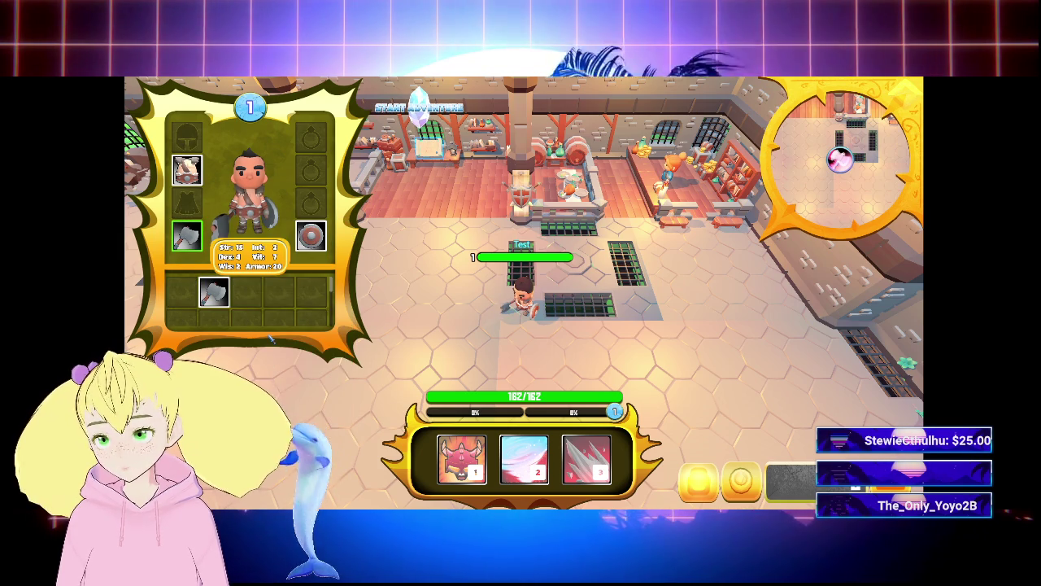
double_click(186, 235)
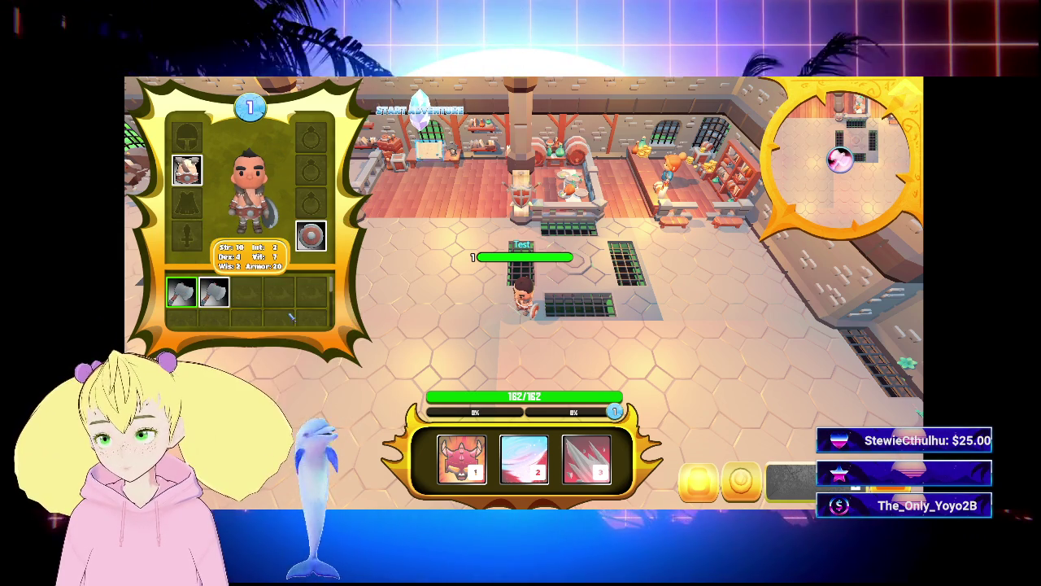
double_click(181, 291)
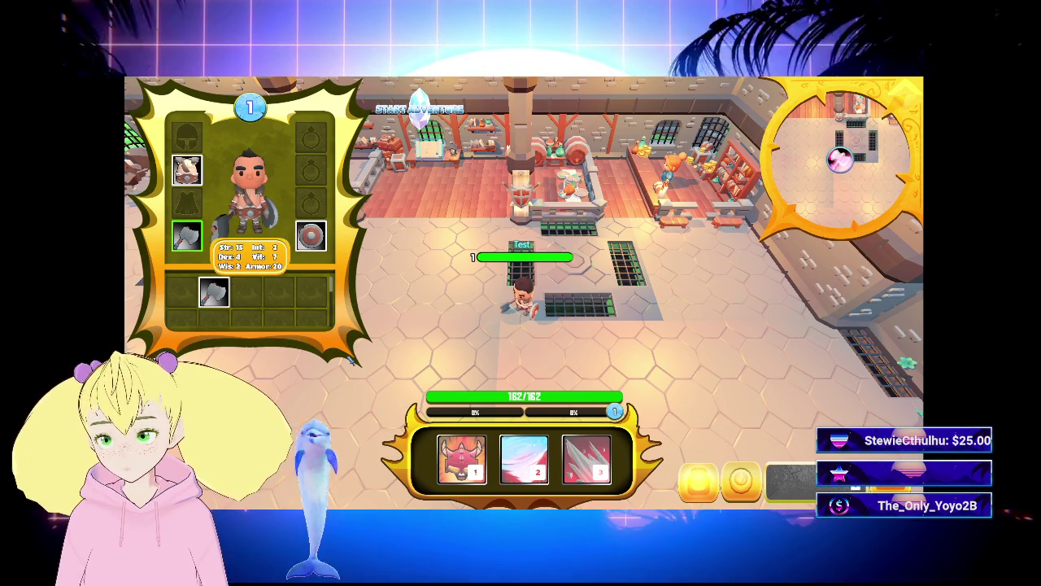
mouse_move(188, 238)
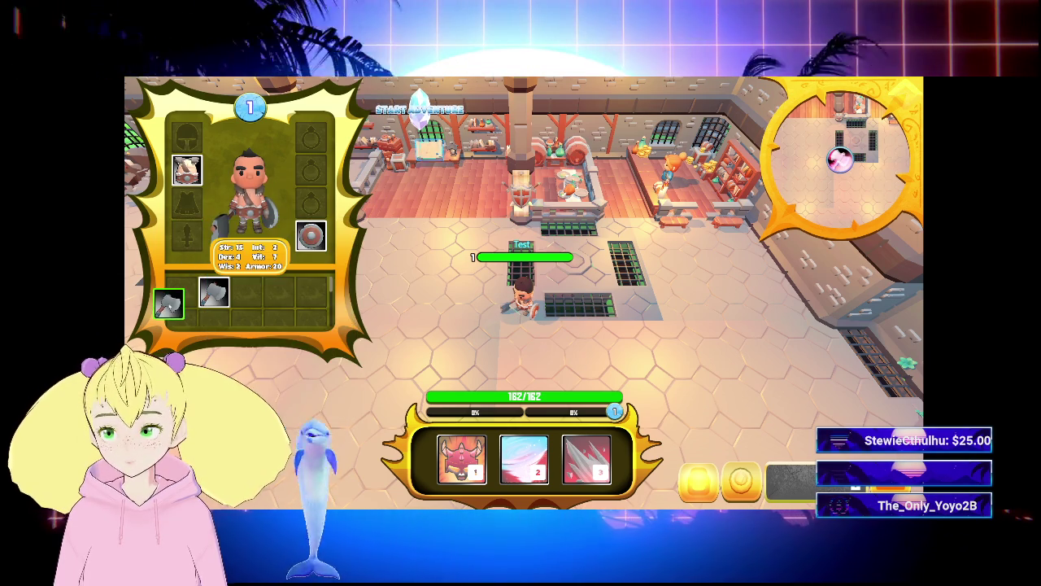
double_click(187, 237)
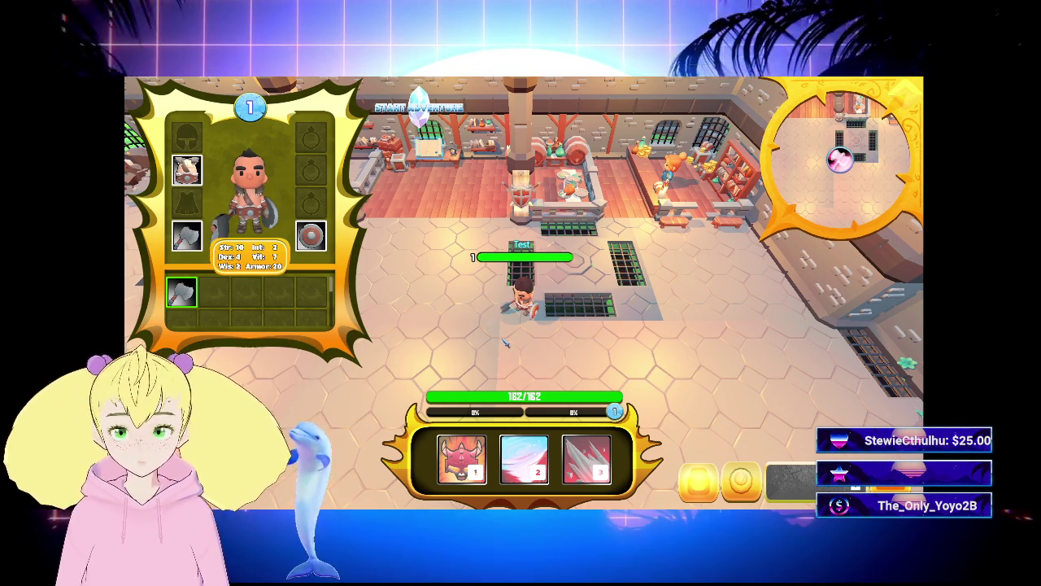
Walk the Warrior around the tavern floor
key("w+d")
key("a")
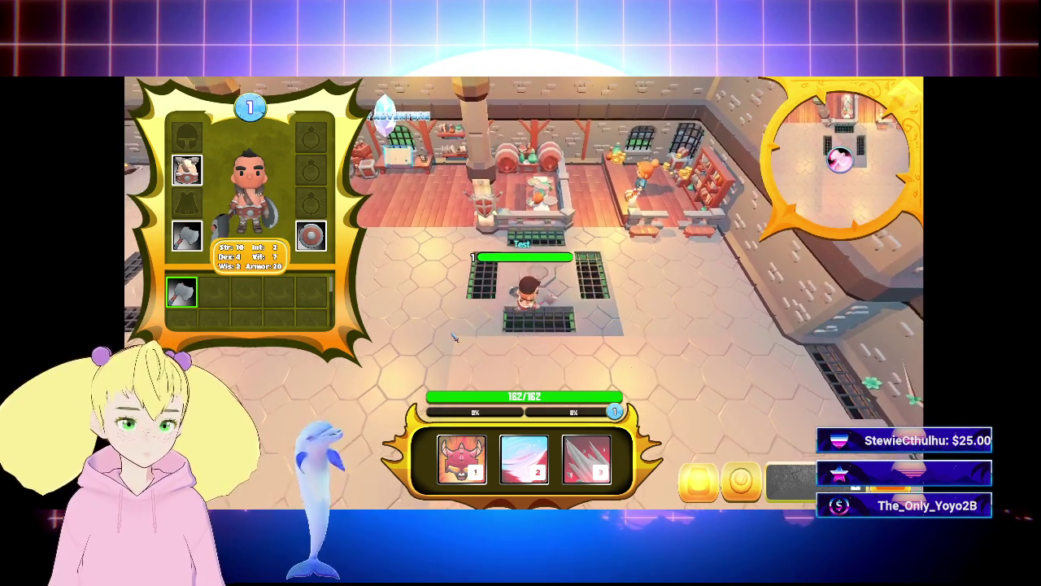
key("w+a")
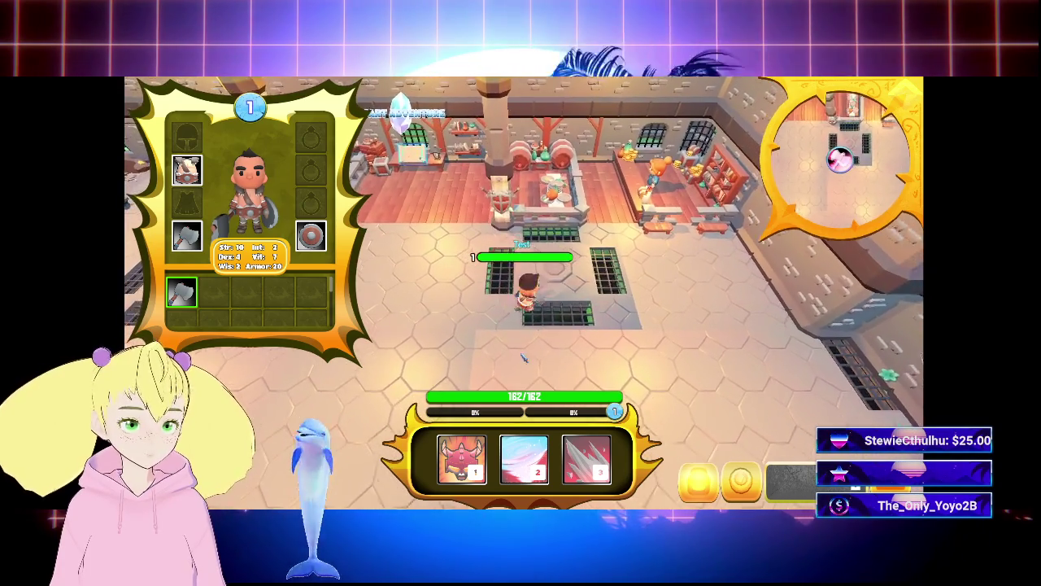
key("a")
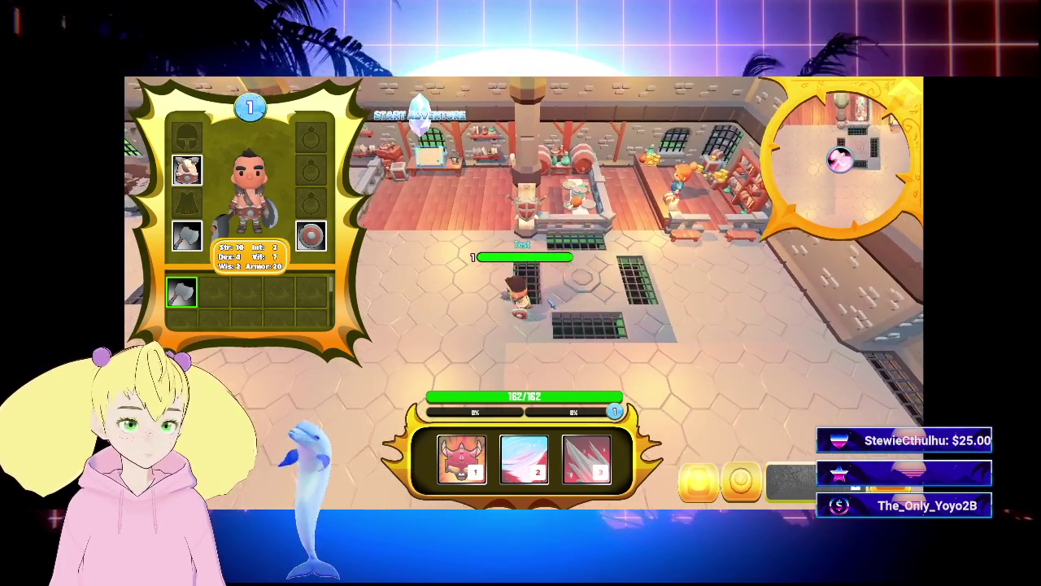
key("w+d")
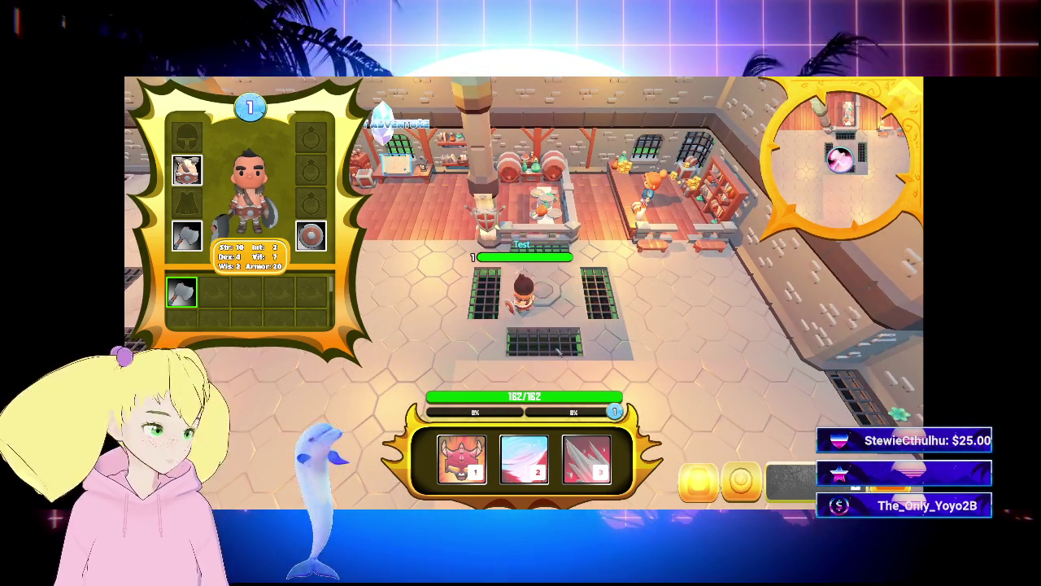
key("s")
Quit the game session from the menu and close the game window
key("Escape")
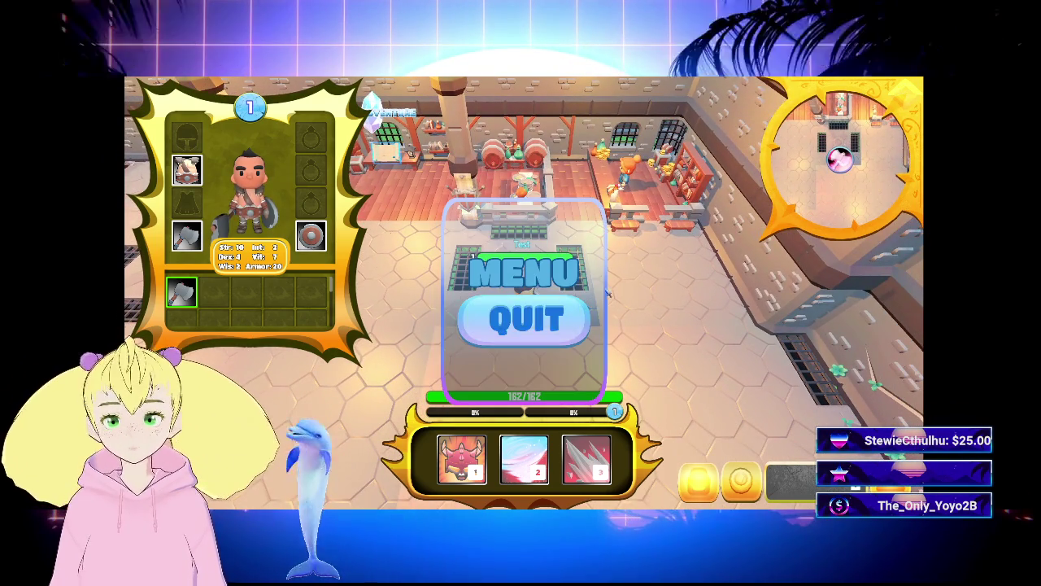
left_click(587, 321)
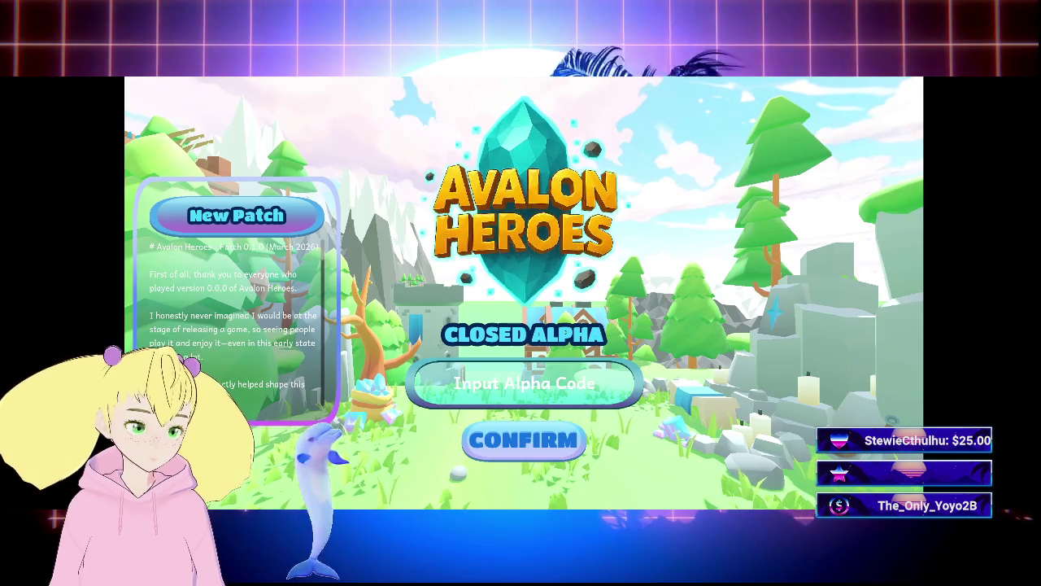
key("alt+F4")
scroll(781, 391, "up", 1)
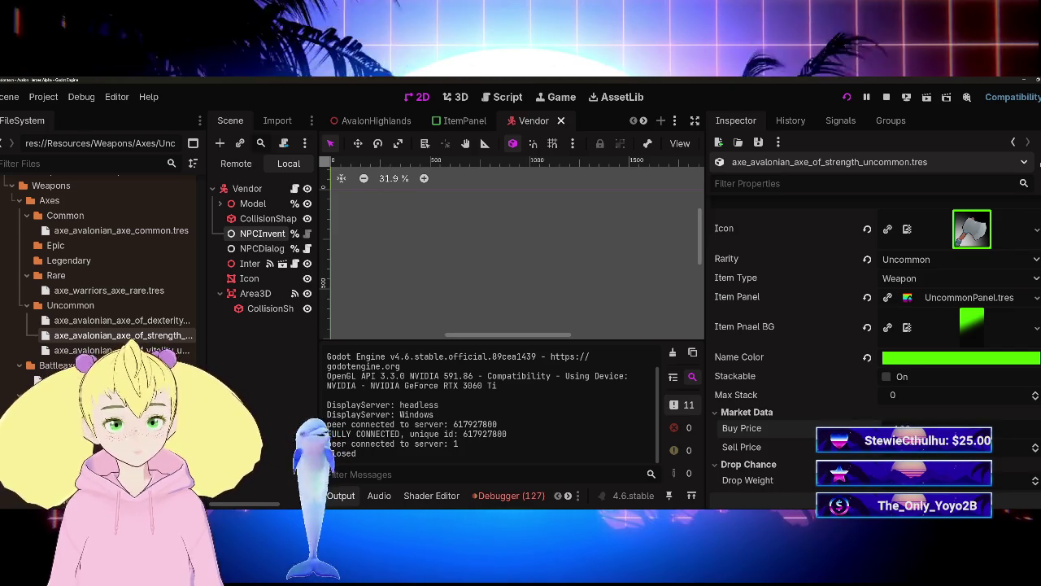
Review the Avalonian Axe Of Strength properties, collapse its Stats section, and save the Vendor scene
key("ctrl+s")
scroll(777, 469, "down", 2)
scroll(777, 470, "up", 5)
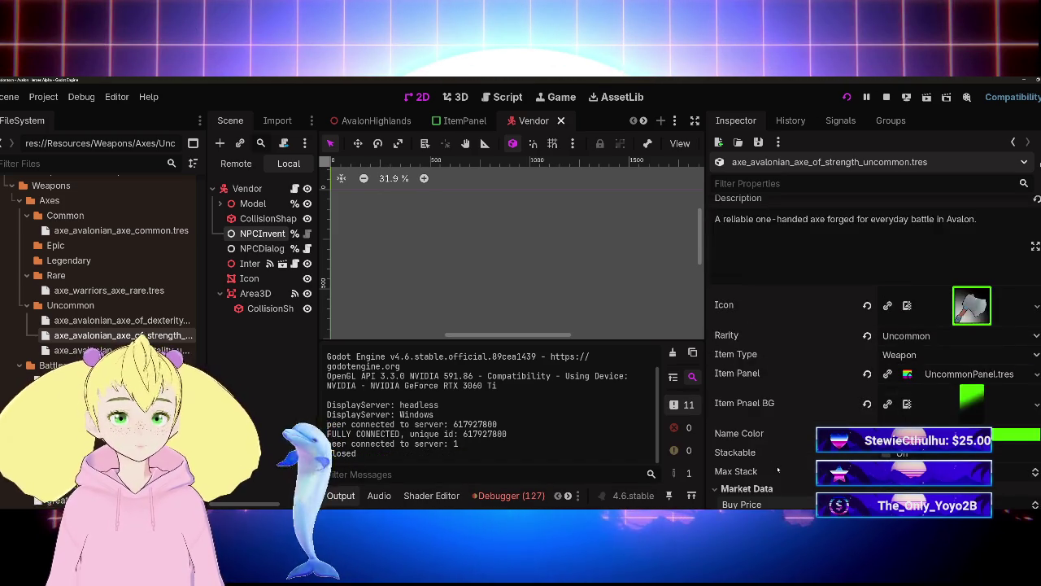
scroll(757, 318, "up", 5)
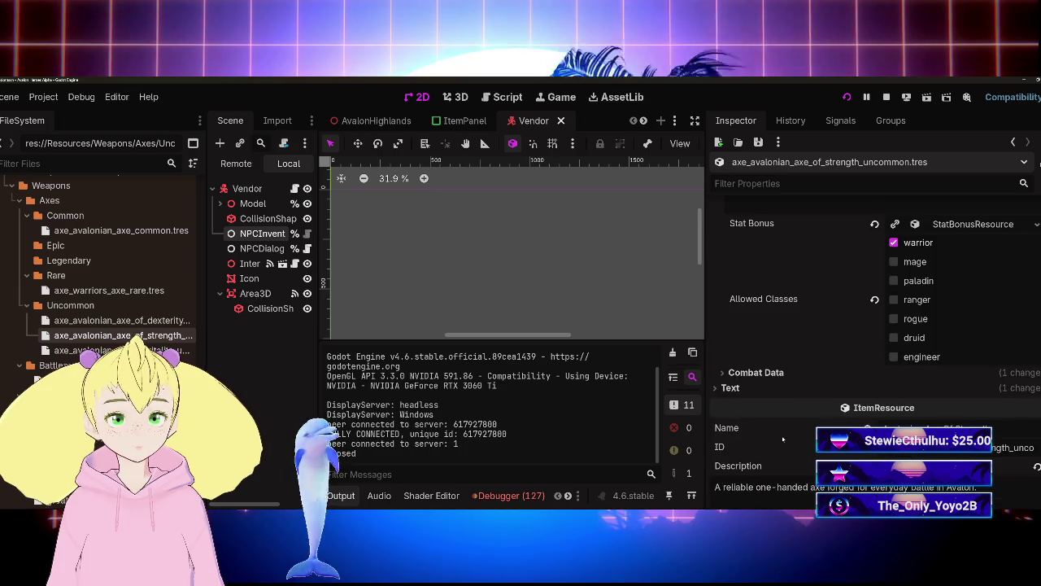
left_click(757, 285)
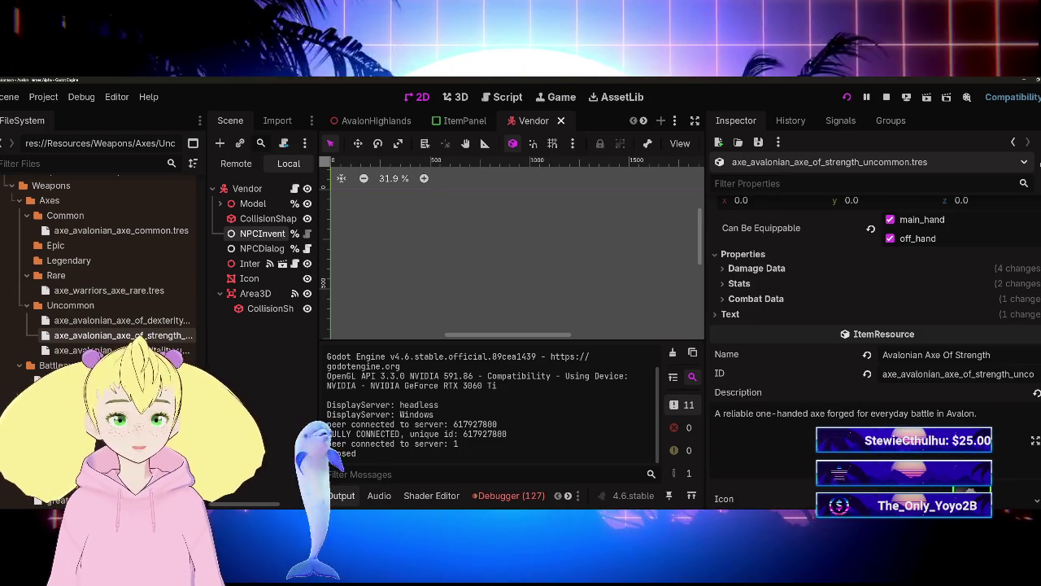
scroll(757, 285, "down", 2)
key("ctrl+s")
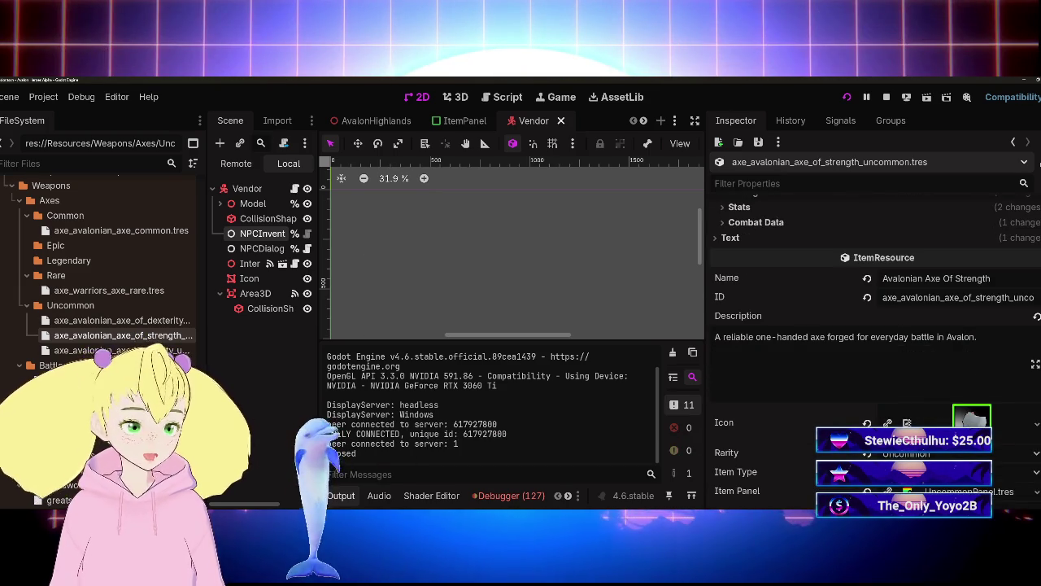